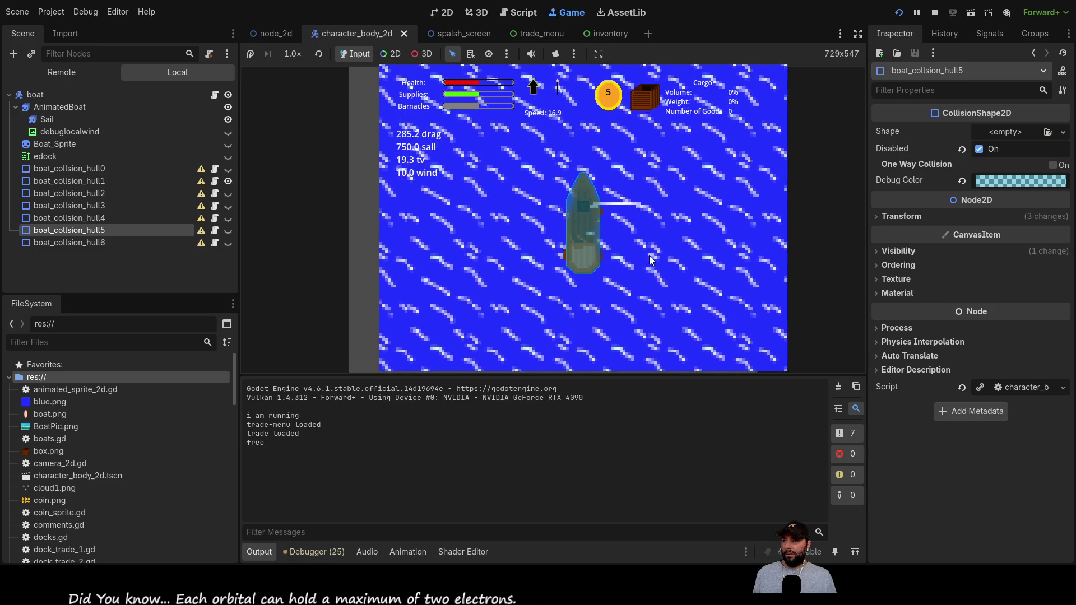
# Sail the boat to about speed 26, zooming the camera and swinging the sail round, then stop
pyautogui.press('a')
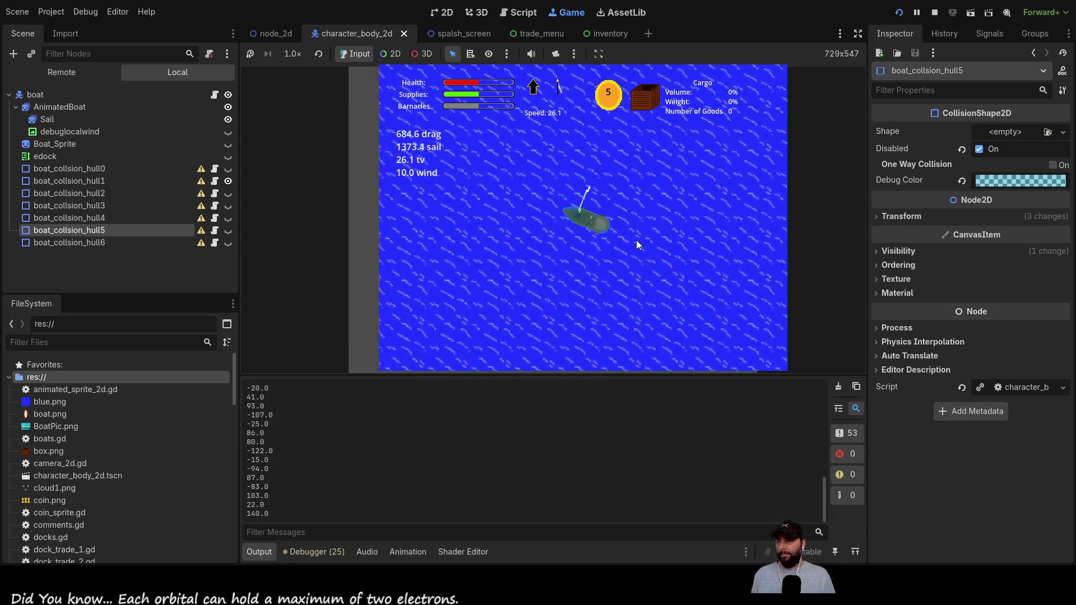
pyautogui.scroll(-3, 634, 230)
pyautogui.scroll(3, 619, 239)
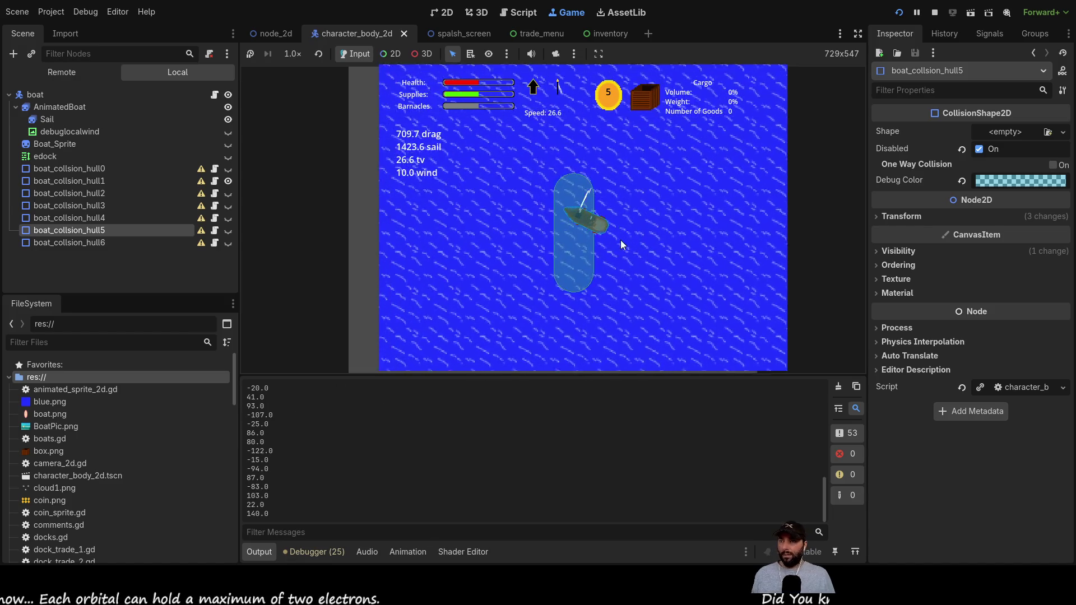
pyautogui.scroll(-5, 620, 240)
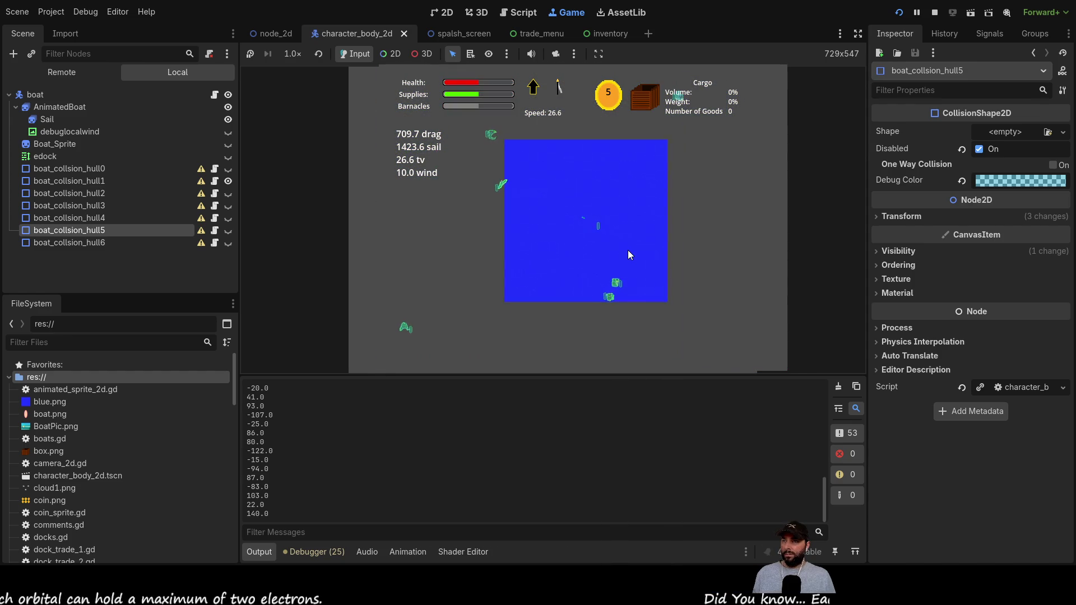
pyautogui.scroll(1, 610, 240)
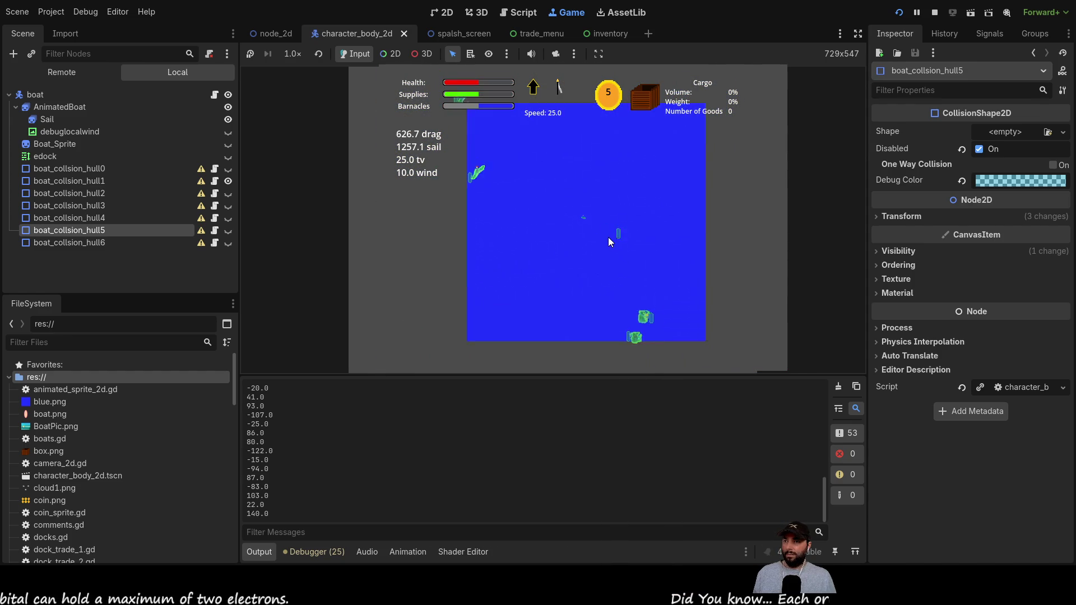
pyautogui.scroll(2, 609, 242)
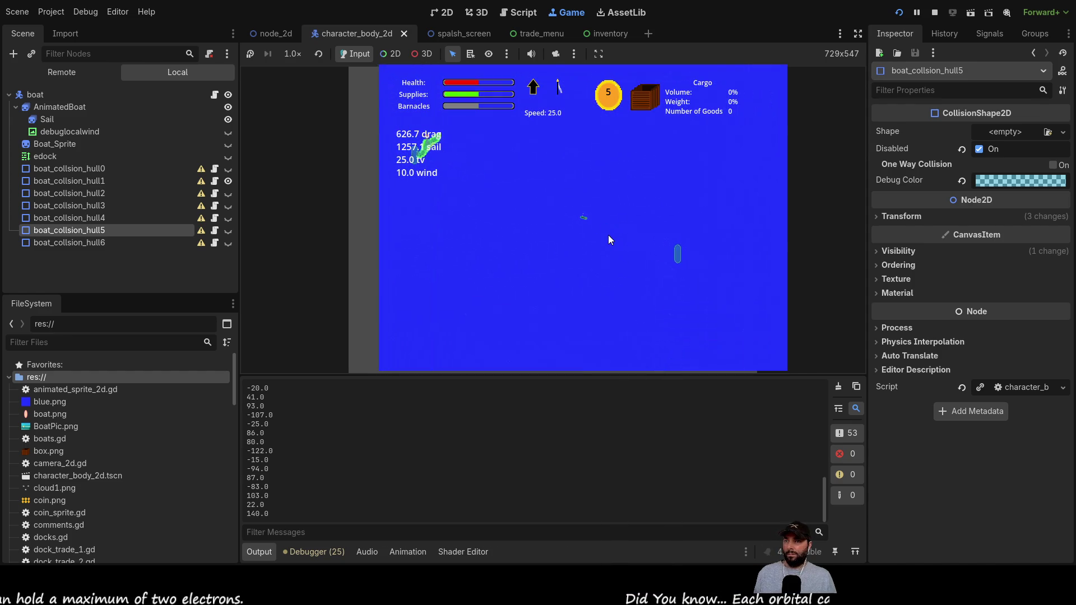
pyautogui.scroll(2, 610, 240)
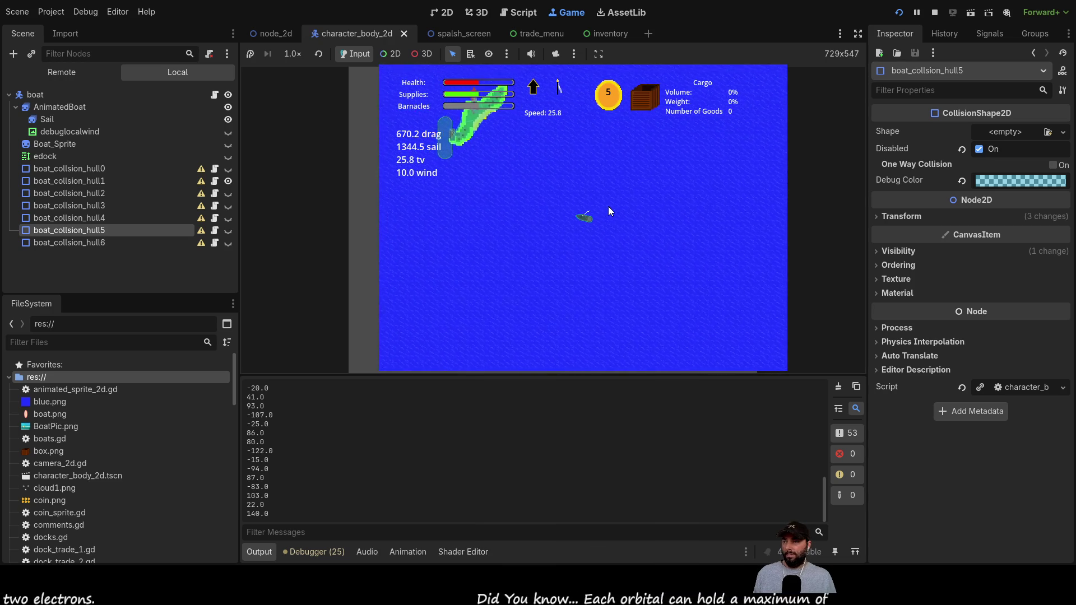
pyautogui.scroll(2, 610, 211)
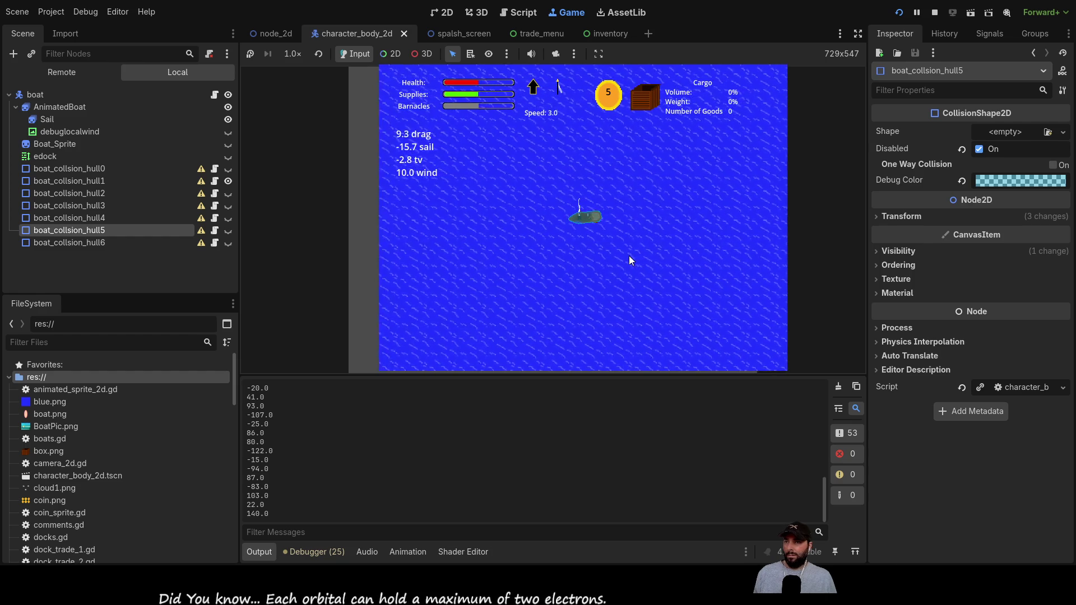
pyautogui.scroll(5, 620, 247)
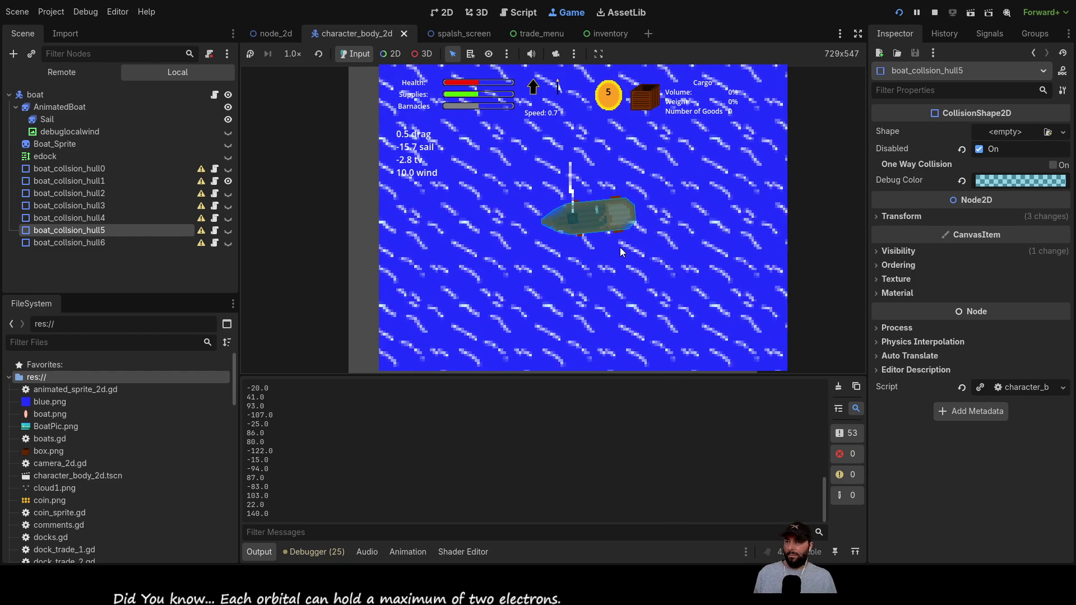
pyautogui.press('Right')
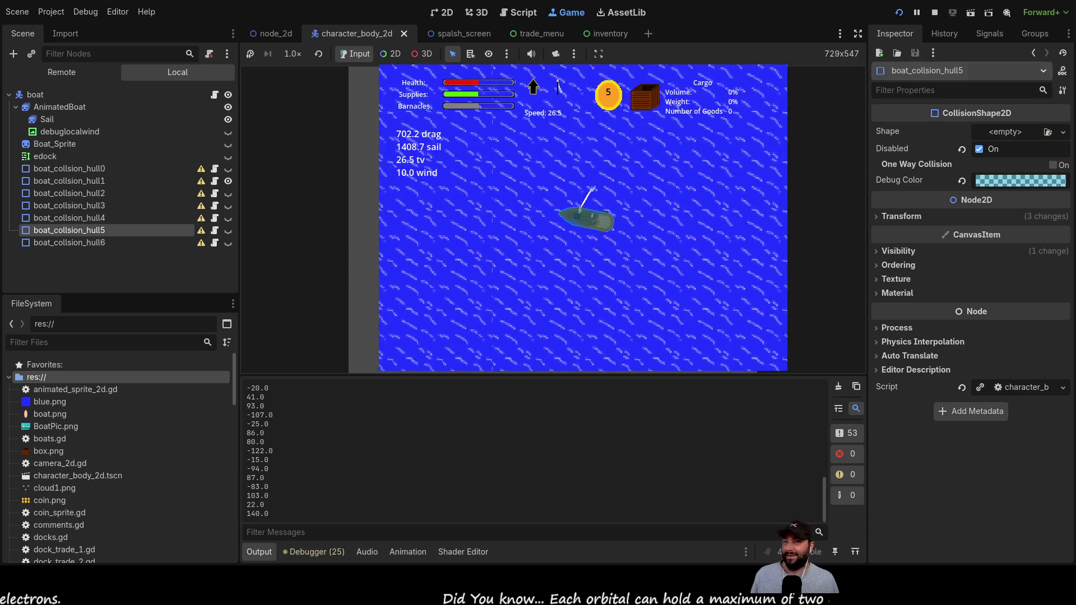
pyautogui.press('F8')
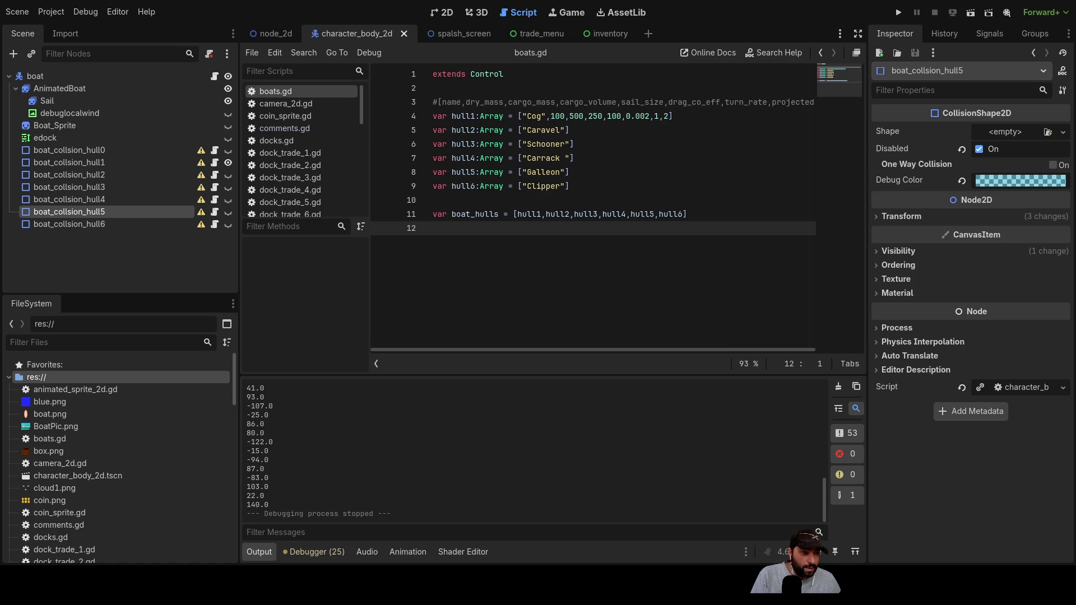
# Switch from Godot to the Movavi video editor window
pyautogui.hotkey('alt', 'Tab')
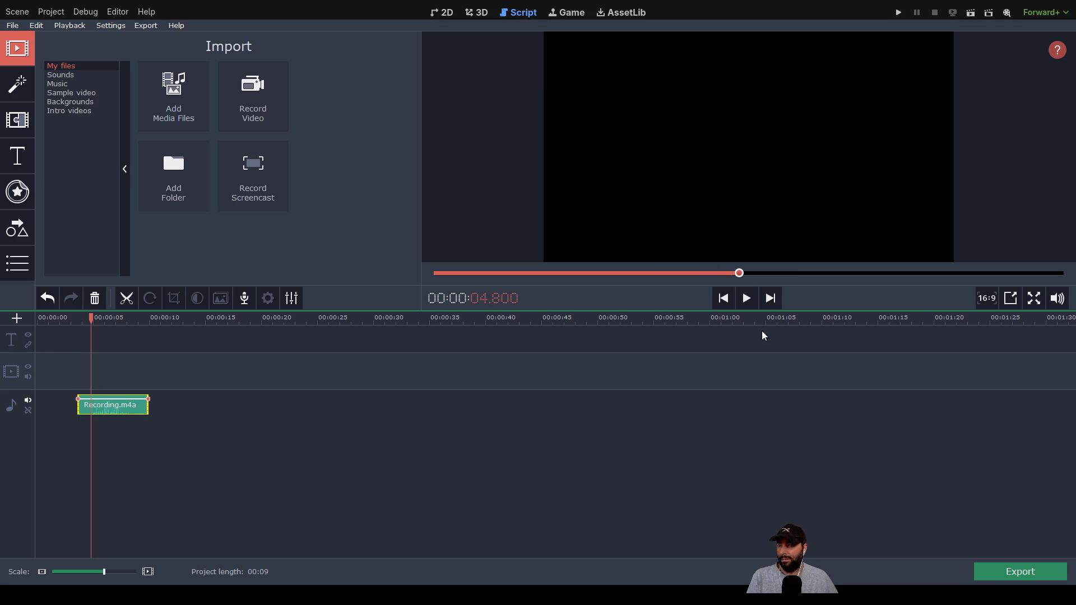
# Play the Recording.m4a clip from the current playhead position
pyautogui.click(746, 298)
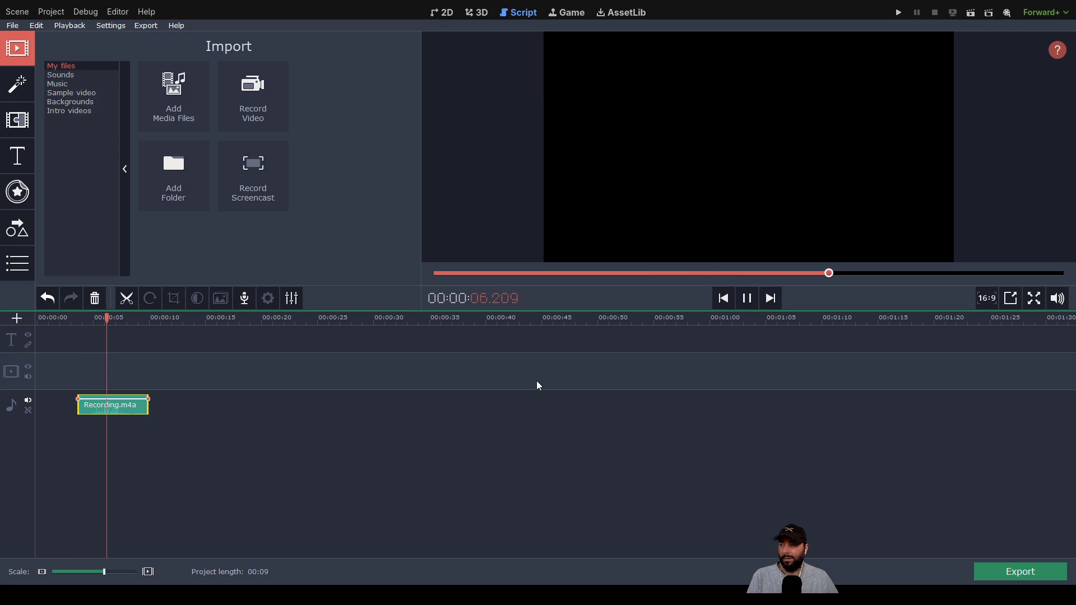
# Pause playback and cut away the recording after about 7.8 seconds
pyautogui.click(746, 298)
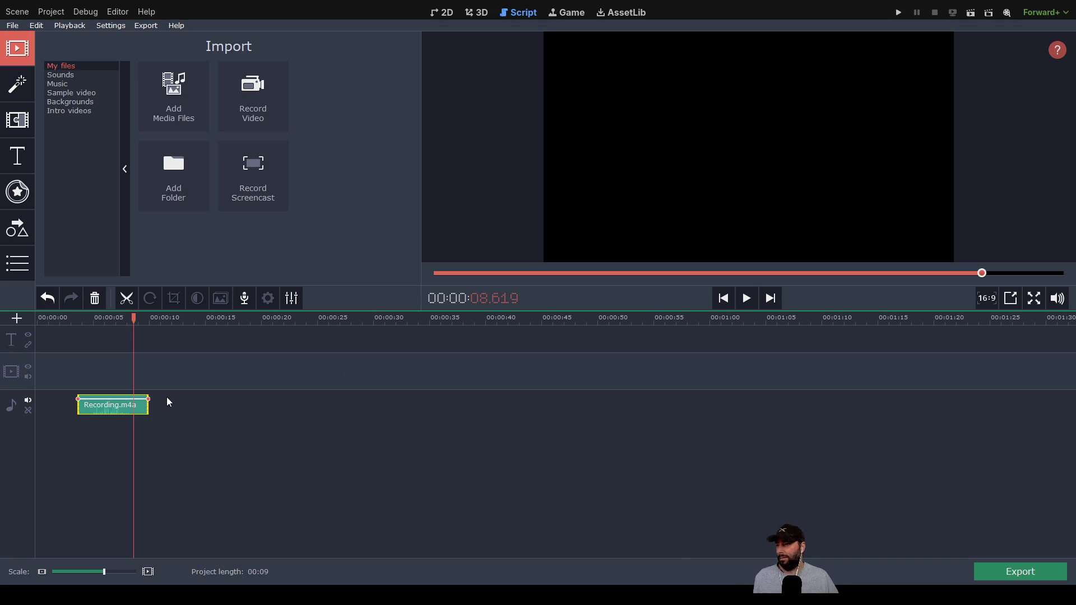
pyautogui.scroll(3, 167, 402)
pyautogui.moveTo(681, 317); pyautogui.dragTo(582, 317)
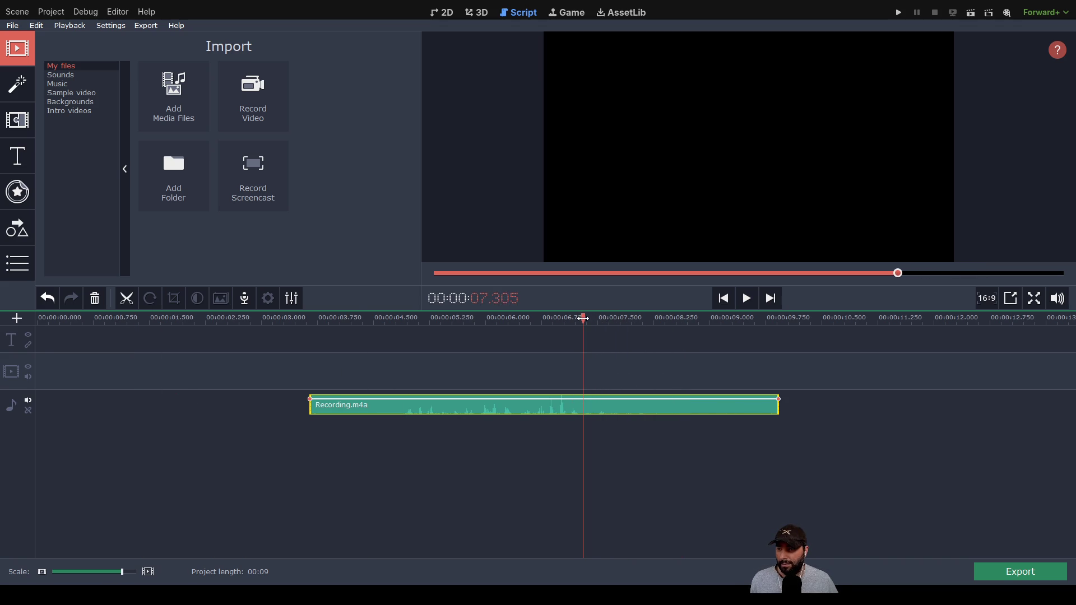
pyautogui.hotkey('ctrl', 'b')
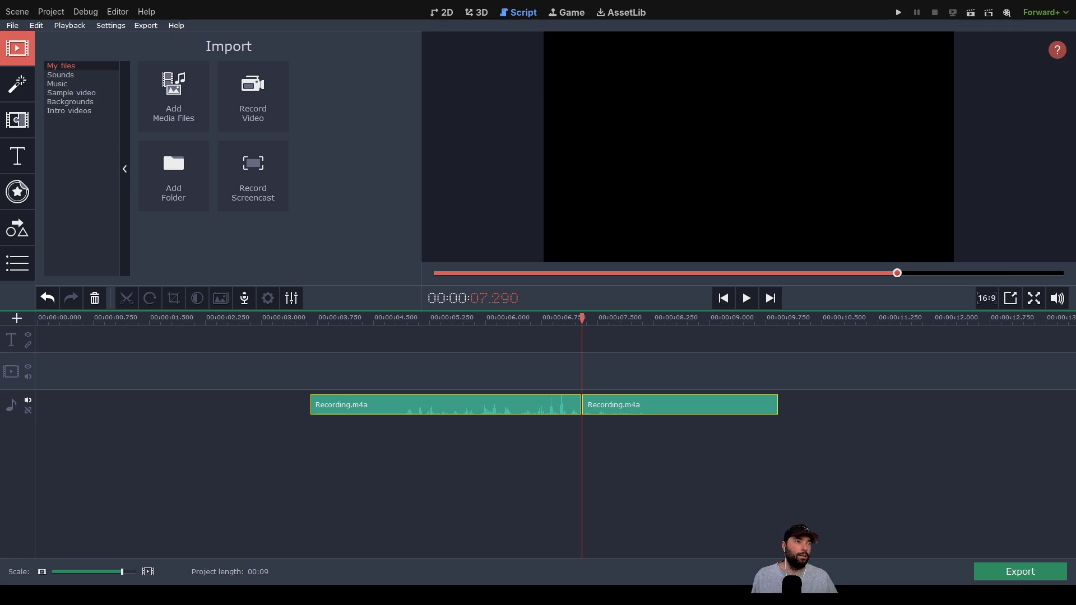
pyautogui.click(693, 409)
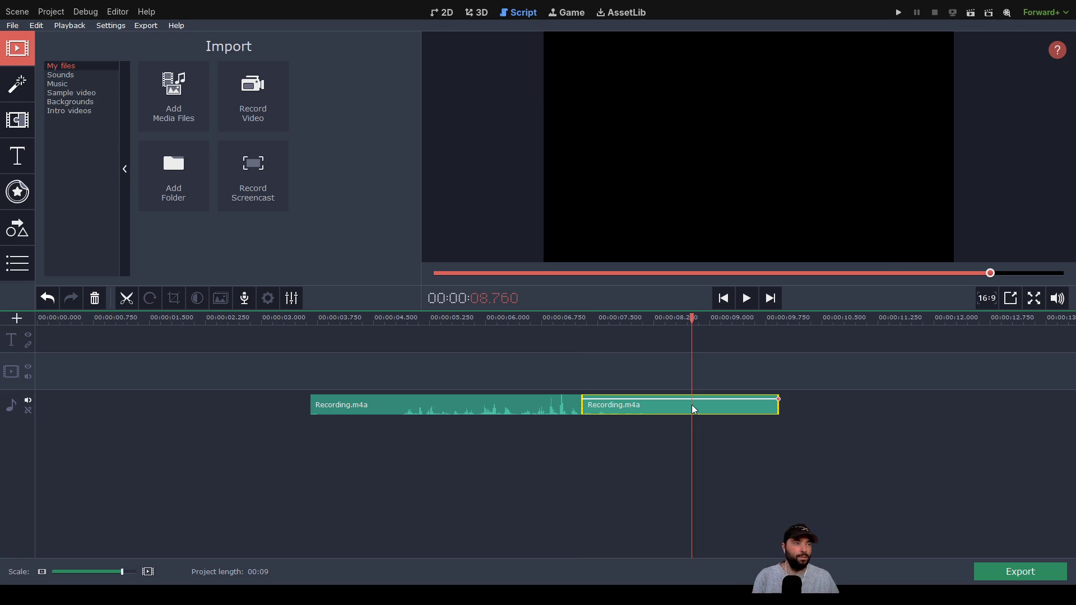
pyautogui.press('Delete')
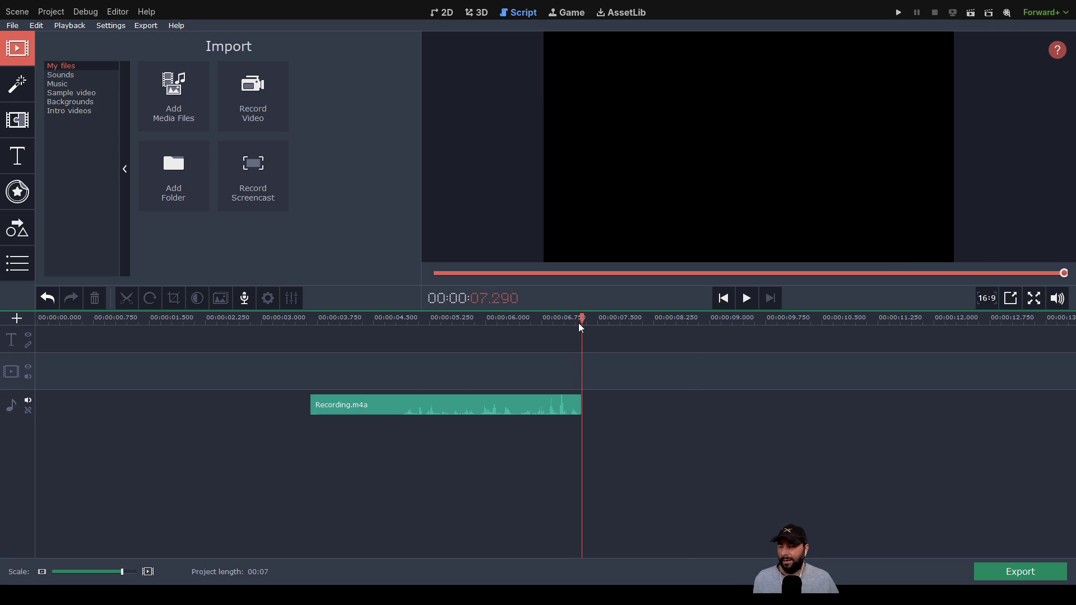
# Split the clip at about 4.9 seconds and delete the left-hand part
pyautogui.moveTo(582, 319); pyautogui.dragTo(402, 339)
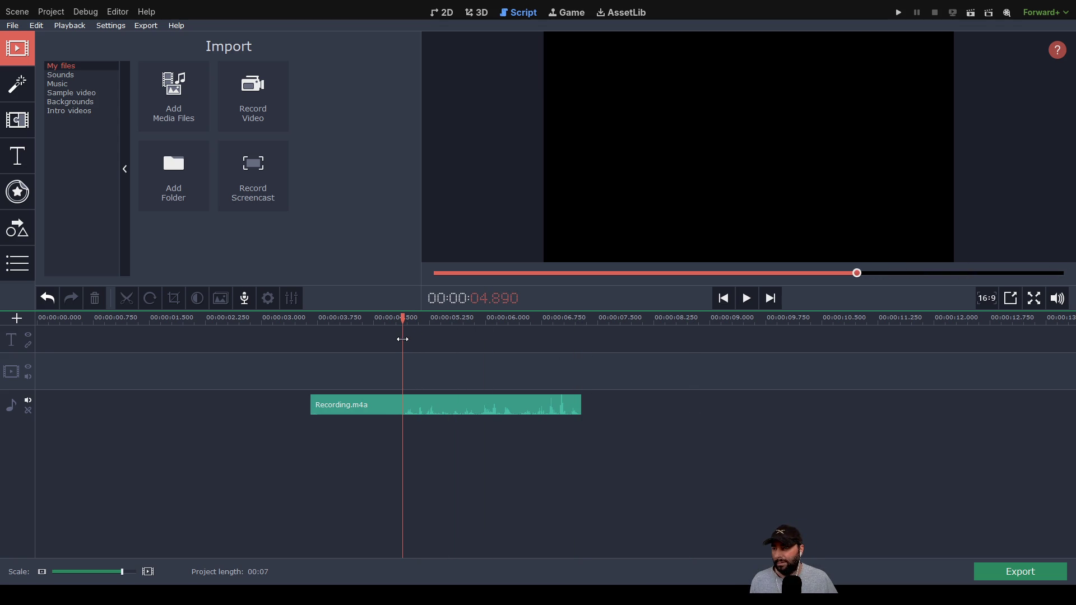
pyautogui.click(375, 405)
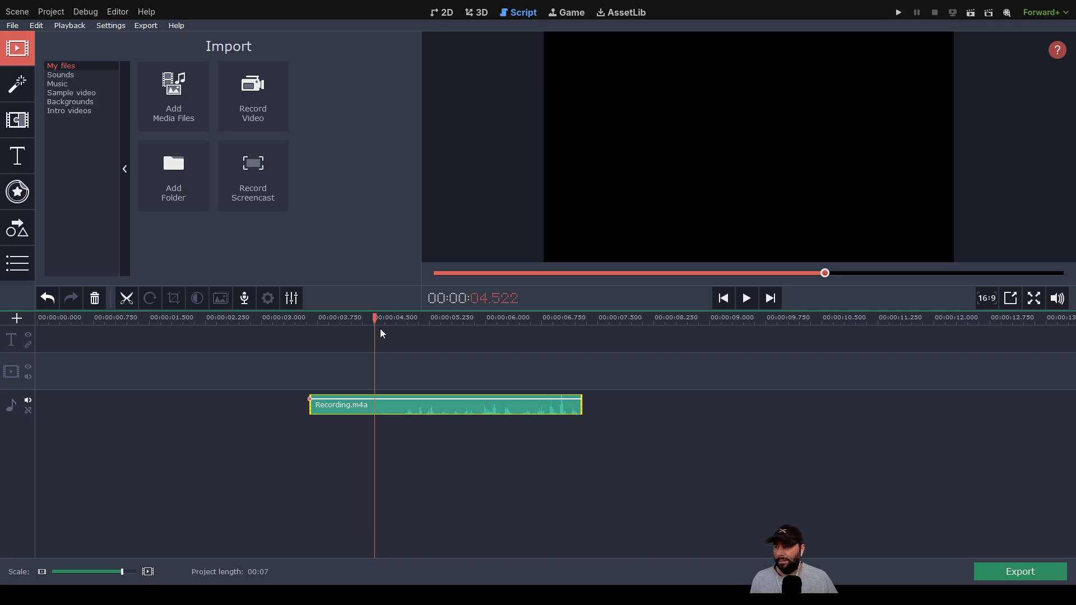
pyautogui.moveTo(375, 318); pyautogui.dragTo(402, 318)
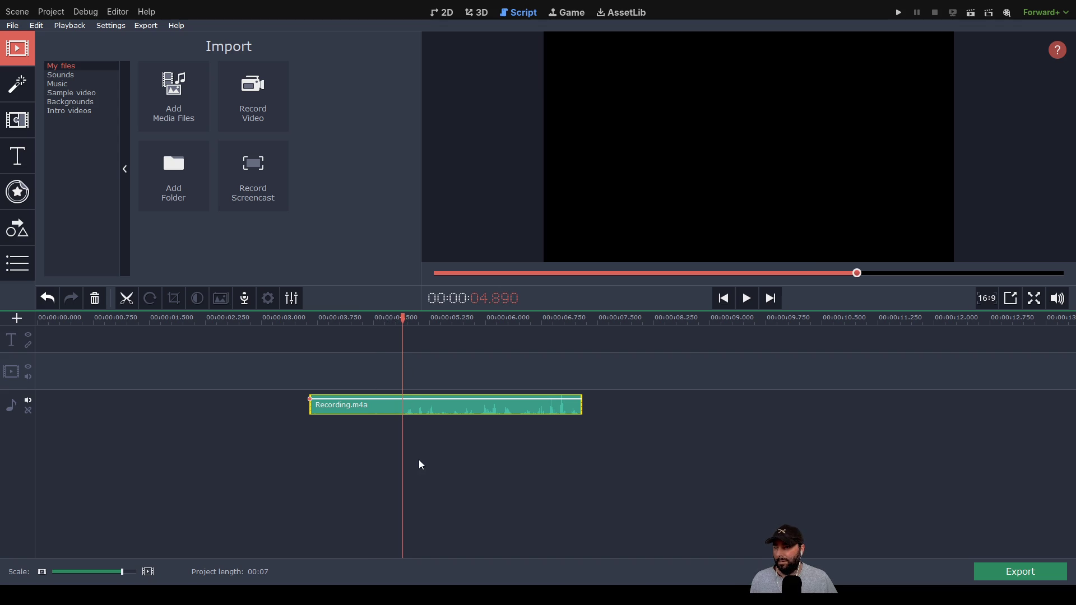
pyautogui.hotkey('ctrl', 'b')
pyautogui.click(372, 409)
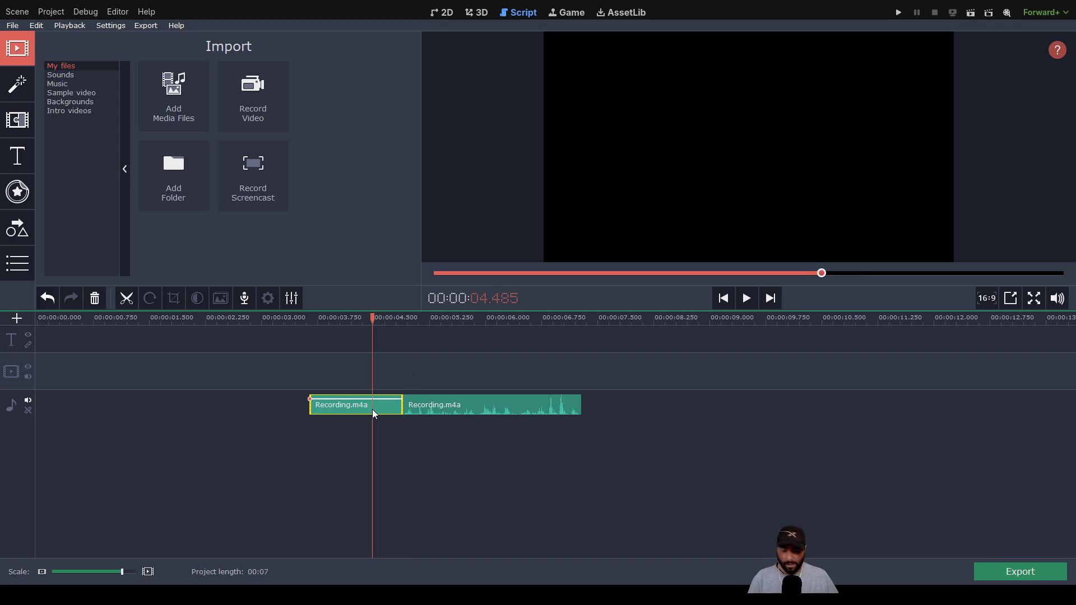
pyautogui.press('Delete')
pyautogui.moveTo(373, 318); pyautogui.dragTo(402, 317)
# Preview the trimmed clip, move it to the timeline start, and copy it
pyautogui.click(748, 298)
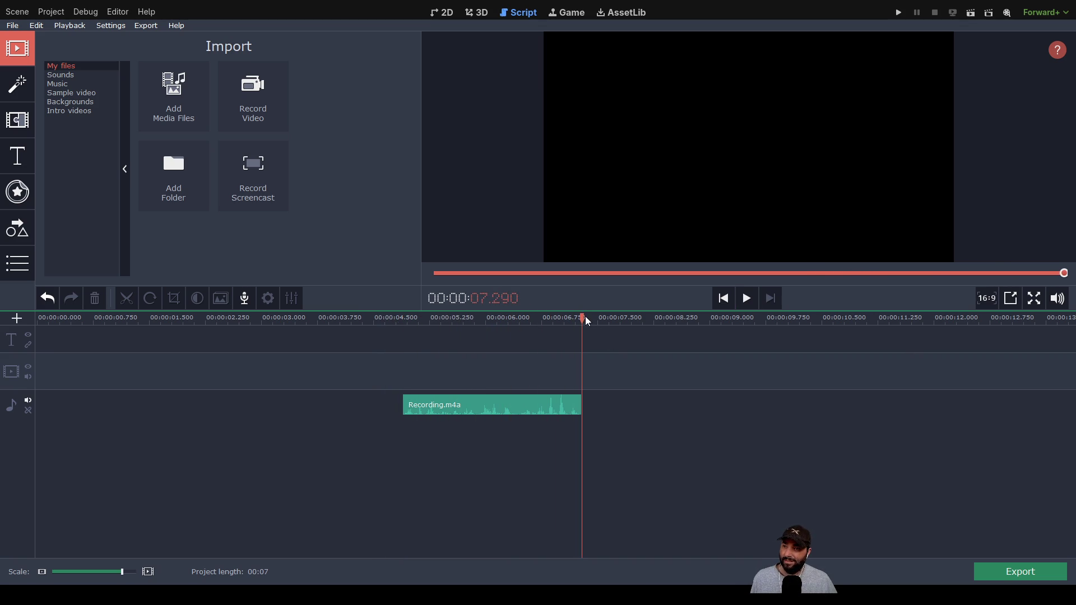
pyautogui.moveTo(582, 318); pyautogui.dragTo(401, 321)
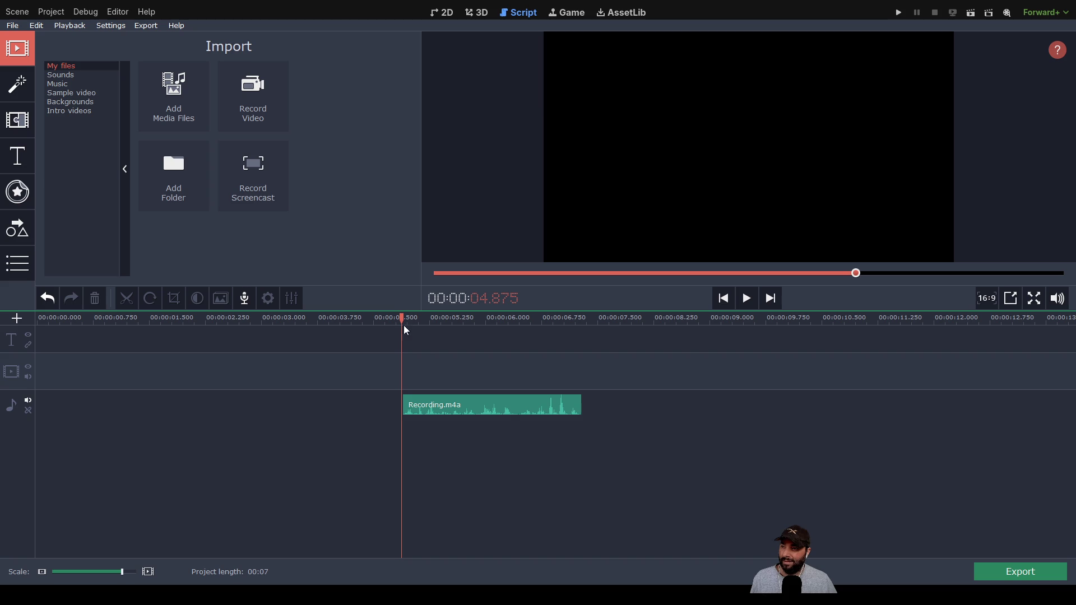
pyautogui.moveTo(505, 407)
pyautogui.mouseDown()
pyautogui.moveTo(244, 419)
pyautogui.moveTo(139, 405)
pyautogui.mouseUp()
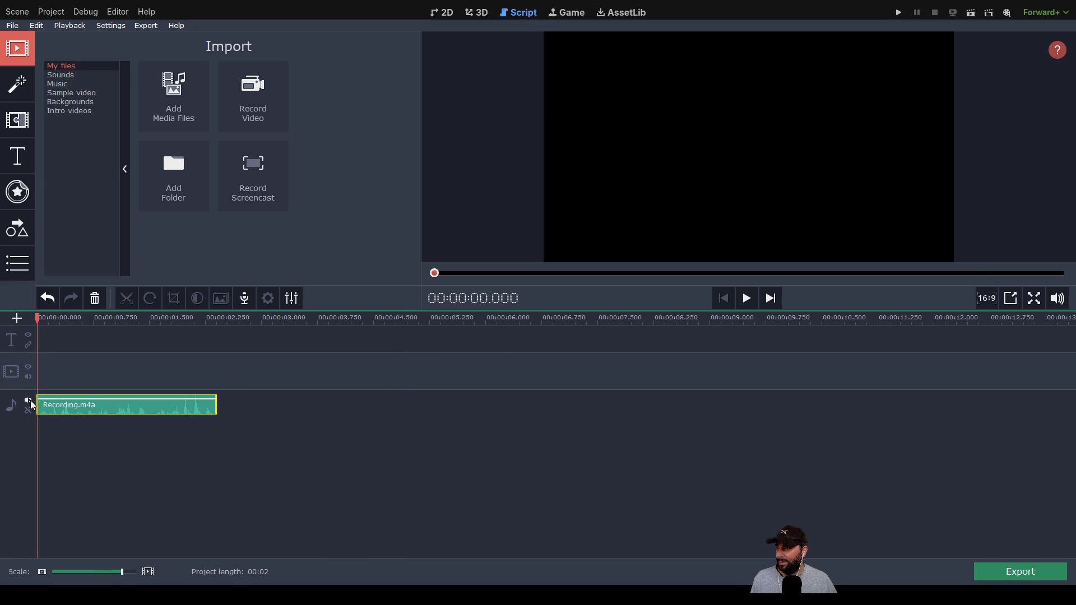
pyautogui.hotkey('ctrl', 'c')
# Paste a duplicate right after the original and play both clips from the start
pyautogui.hotkey('ctrl', 'v')
pyautogui.moveTo(135, 426)
pyautogui.mouseDown()
pyautogui.moveTo(260, 435)
pyautogui.moveTo(303, 403)
pyautogui.moveTo(288, 410)
pyautogui.mouseUp()
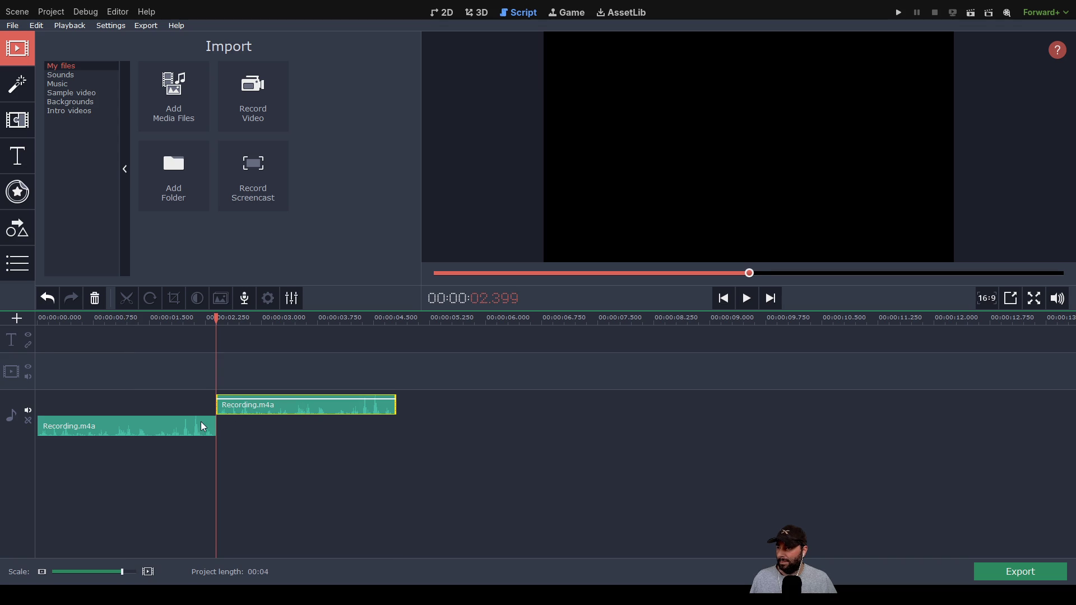
pyautogui.moveTo(216, 318); pyautogui.dragTo(37, 323)
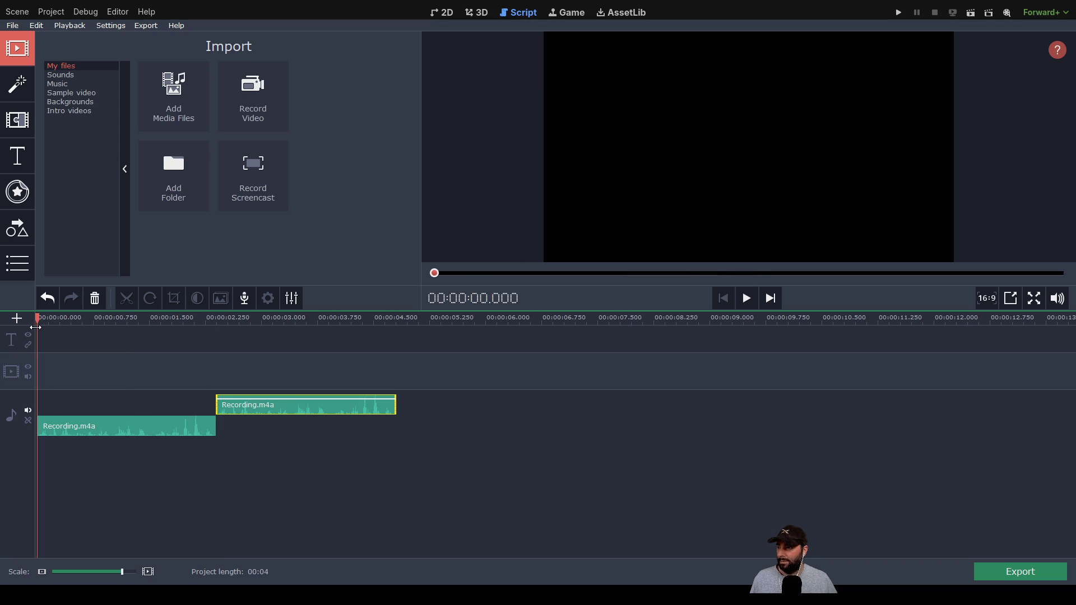
pyautogui.click(746, 297)
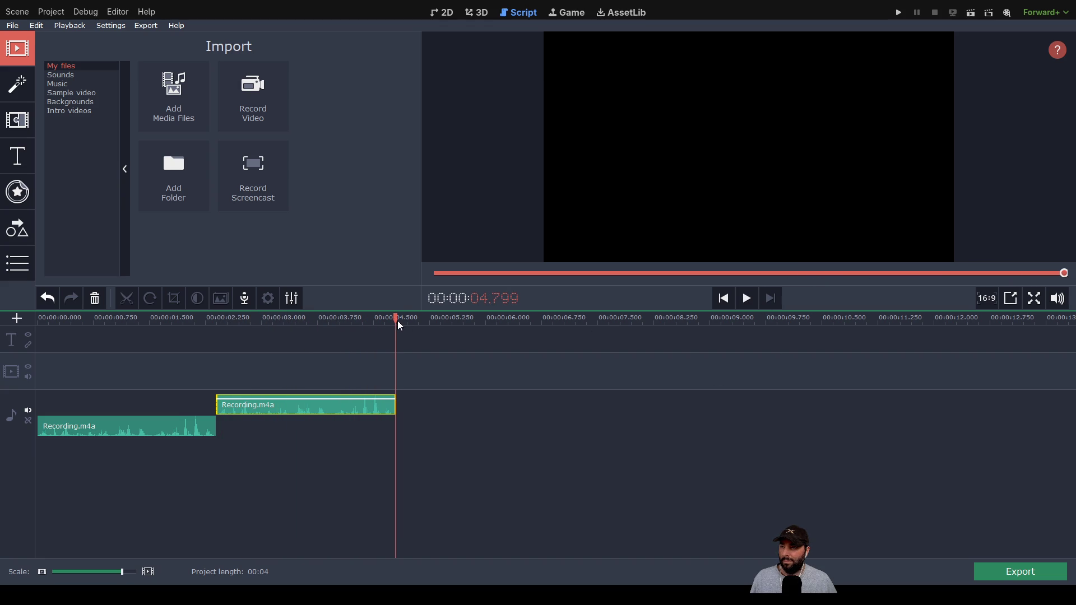
# Move the first copy onto the top audio row and delete the second copy
pyautogui.moveTo(398, 320); pyautogui.dragTo(39, 331)
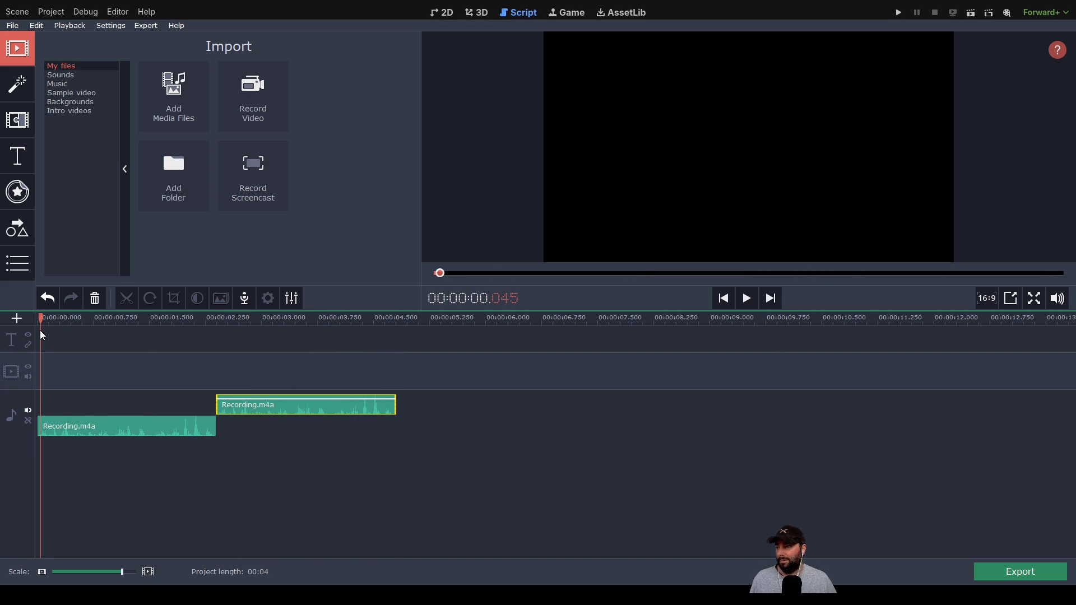
pyautogui.click(159, 426)
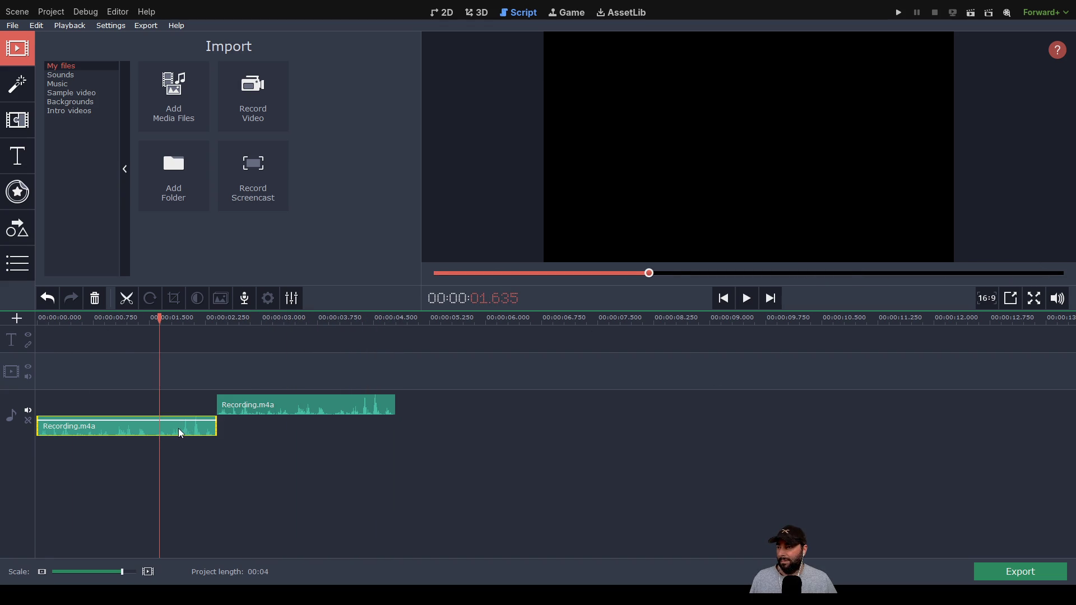
pyautogui.moveTo(181, 428); pyautogui.dragTo(174, 410)
pyautogui.moveTo(280, 406); pyautogui.dragTo(286, 423)
pyautogui.click(286, 423)
pyautogui.press('Delete')
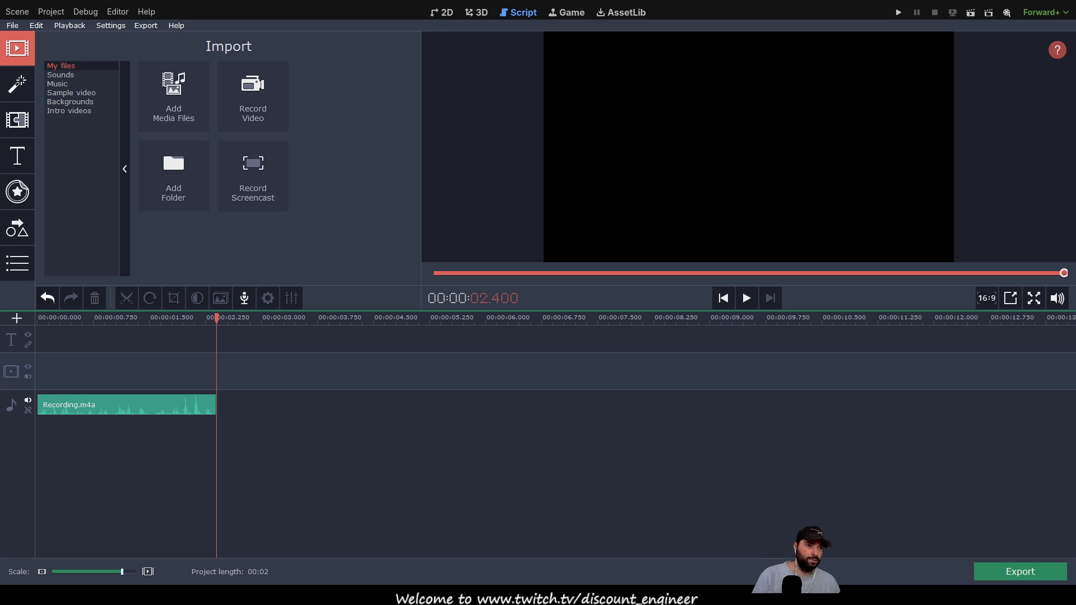
# Switch from Movavi back to the Godot script editor
pyautogui.hotkey('alt', 'Tab')
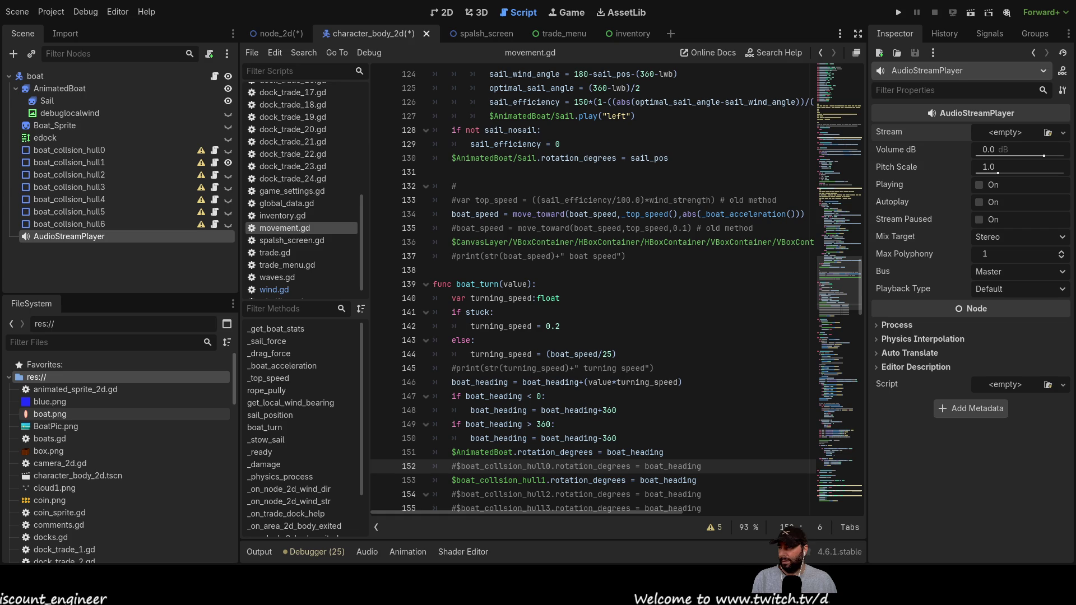
# Scroll down through movement.gd in the script editor
pyautogui.scroll(-10, 113, 415)
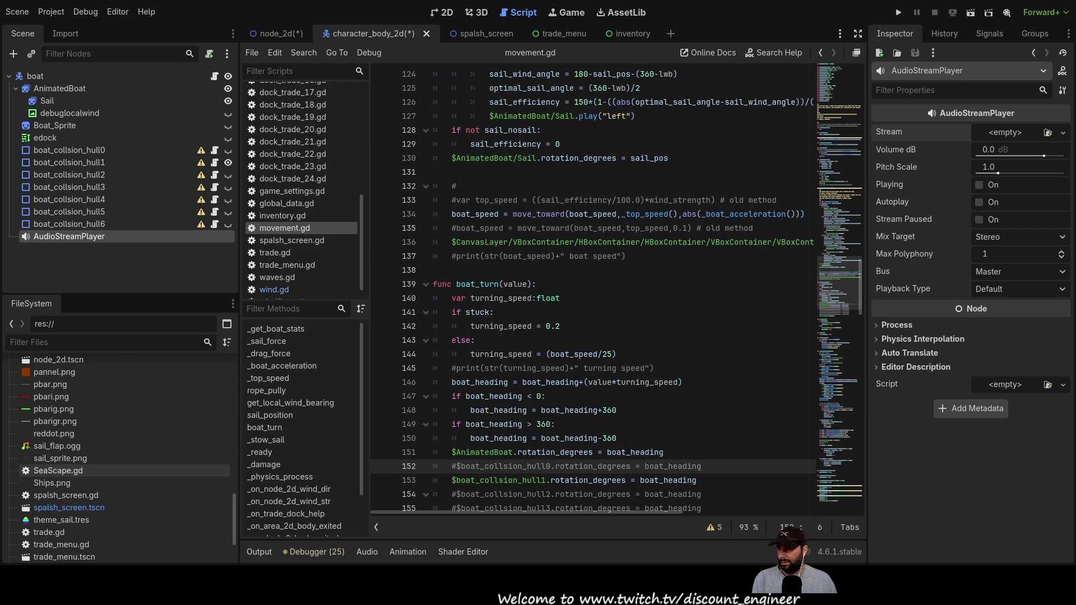
# Drag sail_flap.ogg from the FileSystem dock into the AudioStreamPlayer's Stream field
pyautogui.click(56, 446)
pyautogui.moveTo(56, 446)
pyautogui.mouseDown()
pyautogui.moveTo(628, 286)
pyautogui.moveTo(1017, 151)
pyautogui.moveTo(1015, 134)
pyautogui.mouseUp()
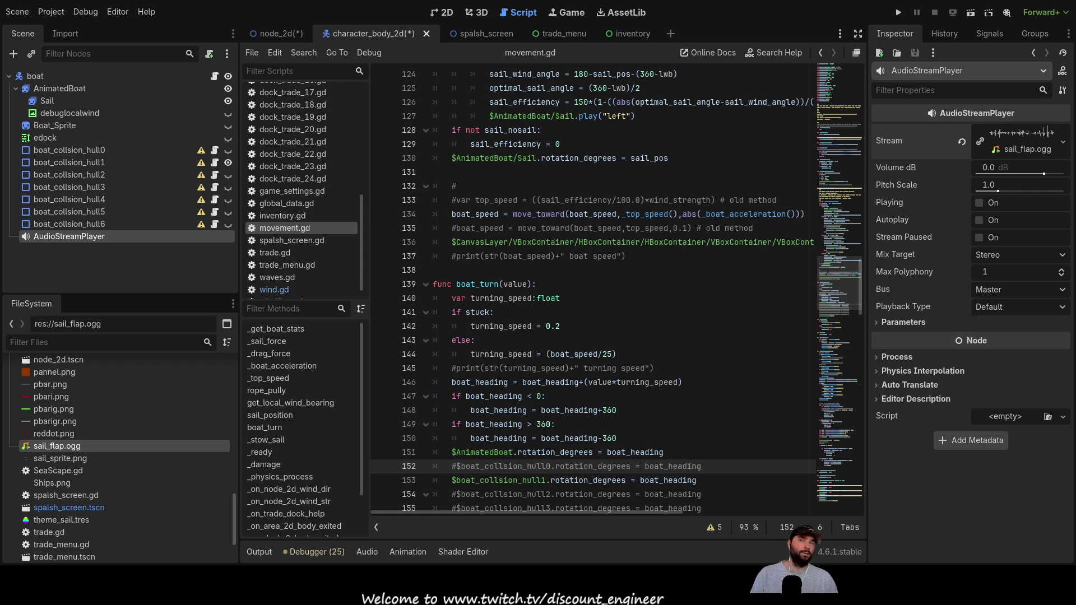
pyautogui.scroll(5, 325, 185)
pyautogui.scroll(-5, 307, 204)
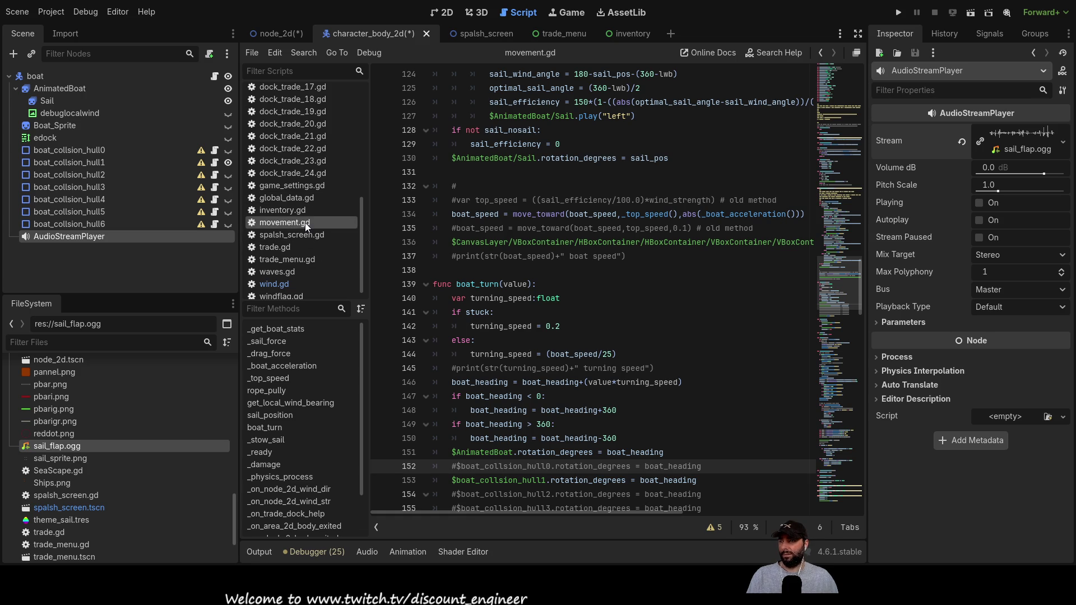
pyautogui.scroll(8, 646, 291)
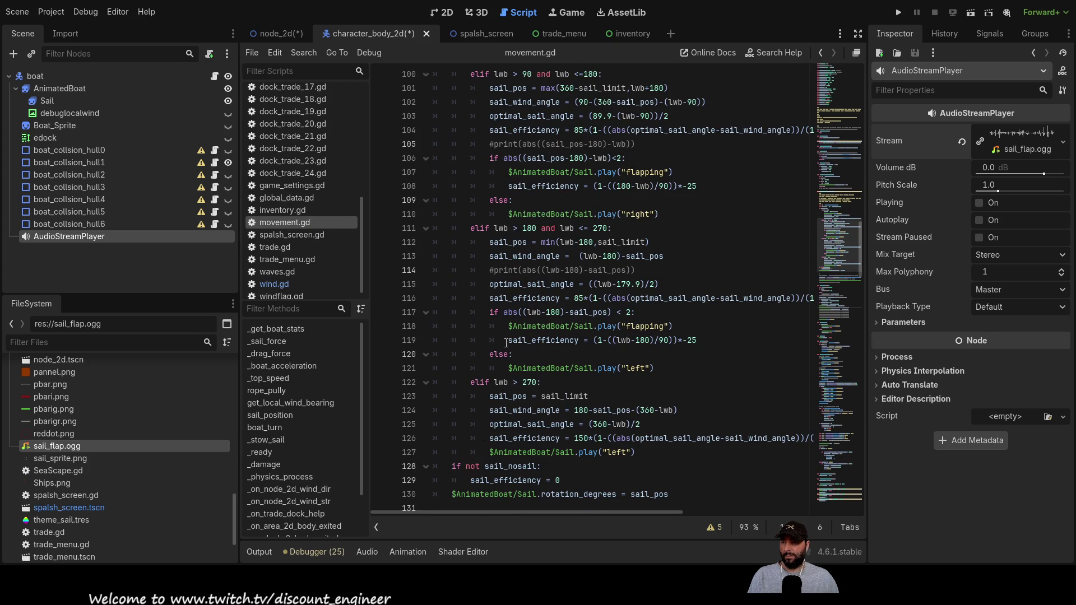
# Insert a new line 119 and drop an AudioStreamPlayer node reference onto it
pyautogui.click(507, 341)
pyautogui.press('Return')
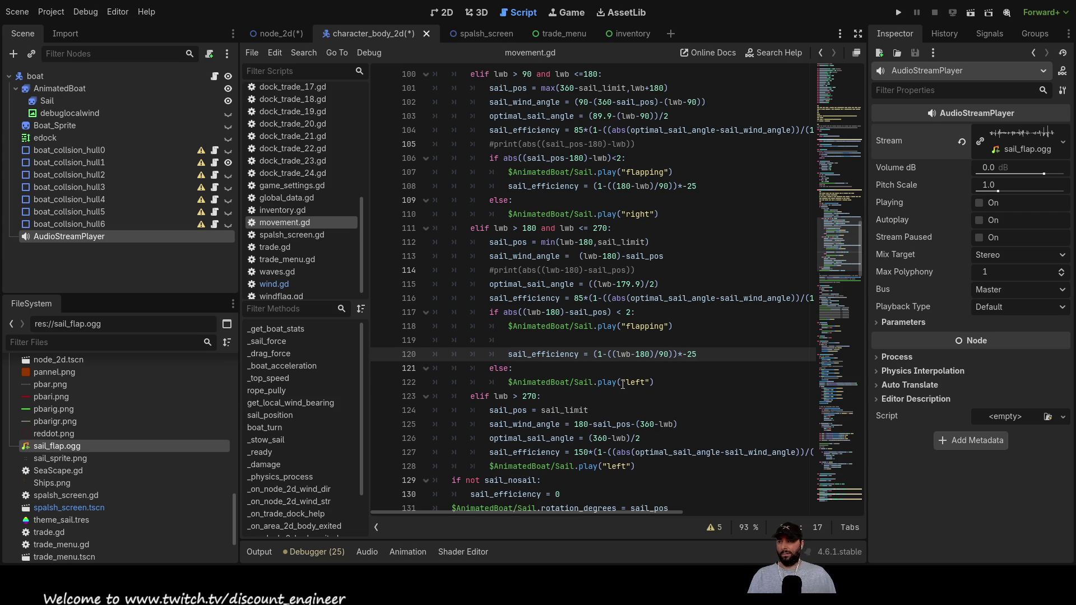
pyautogui.moveTo(85, 239); pyautogui.dragTo(529, 342)
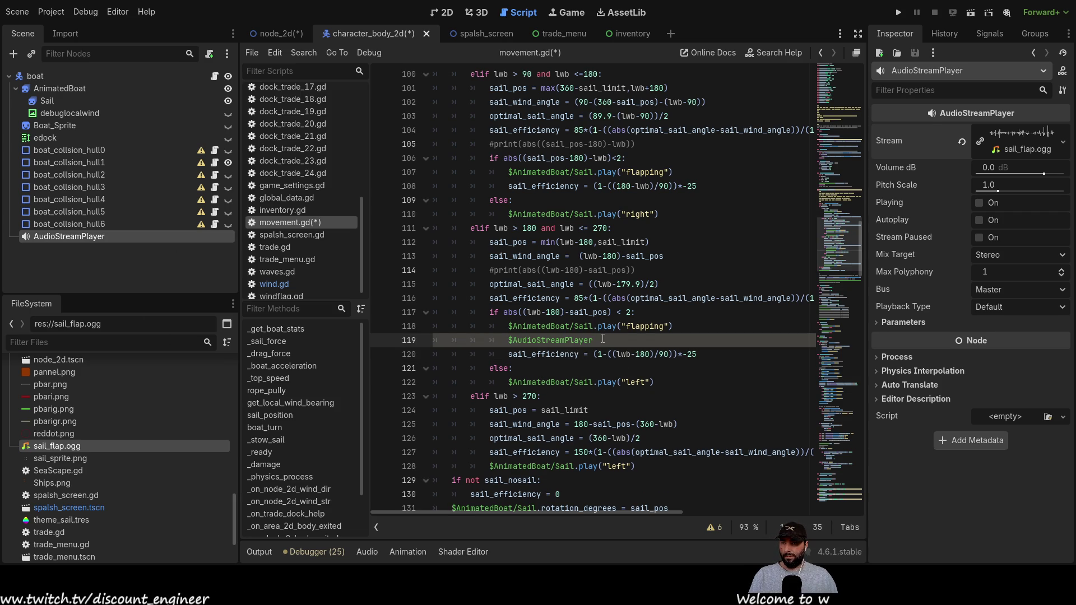
pyautogui.scroll(10, 650, 320)
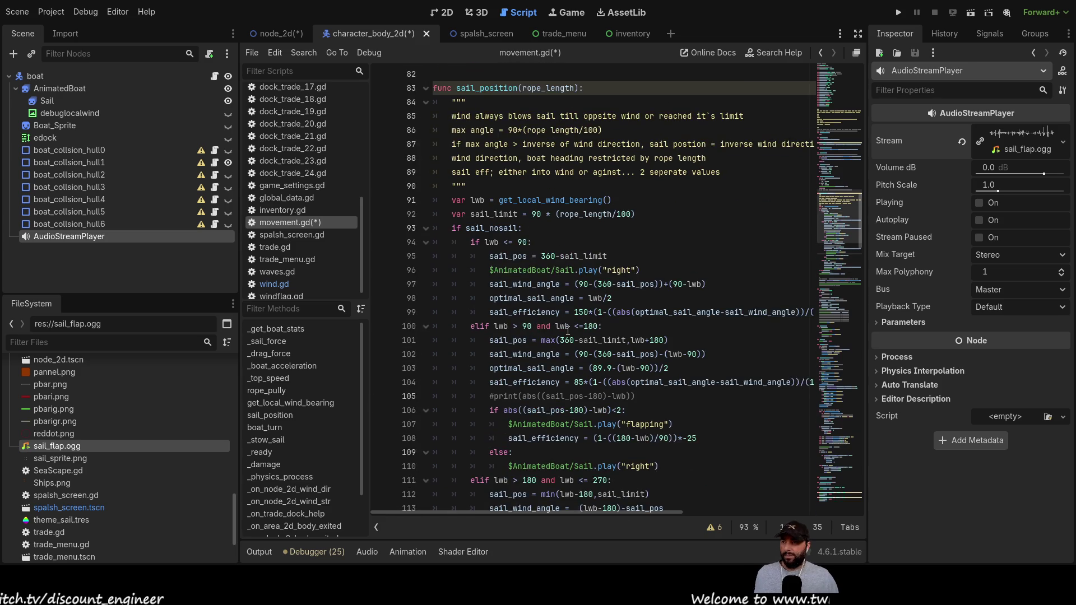
pyautogui.scroll(3, 547, 329)
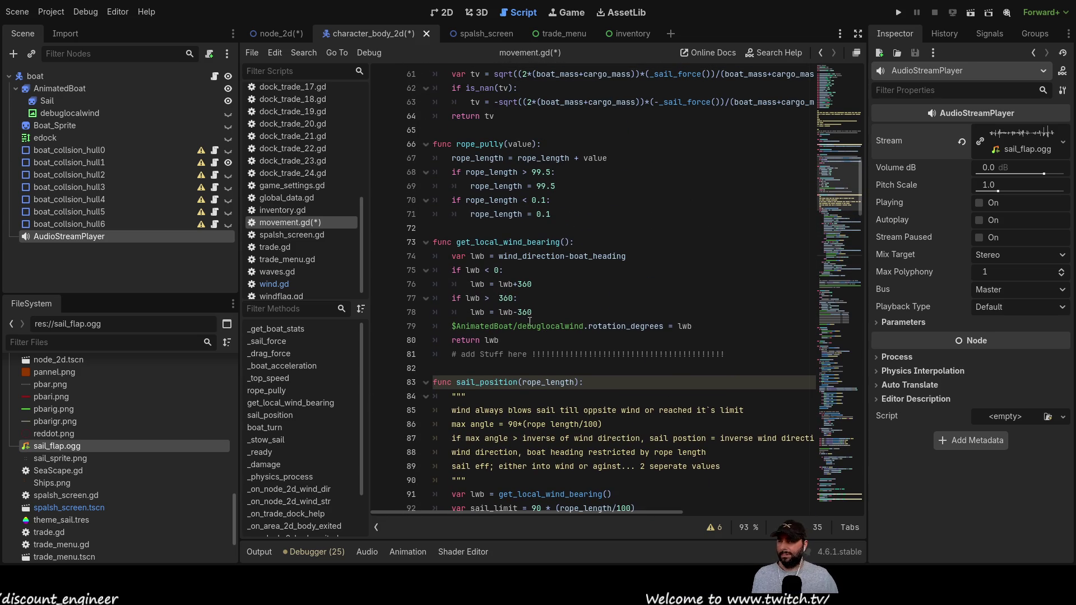
pyautogui.scroll(-8, 502, 285)
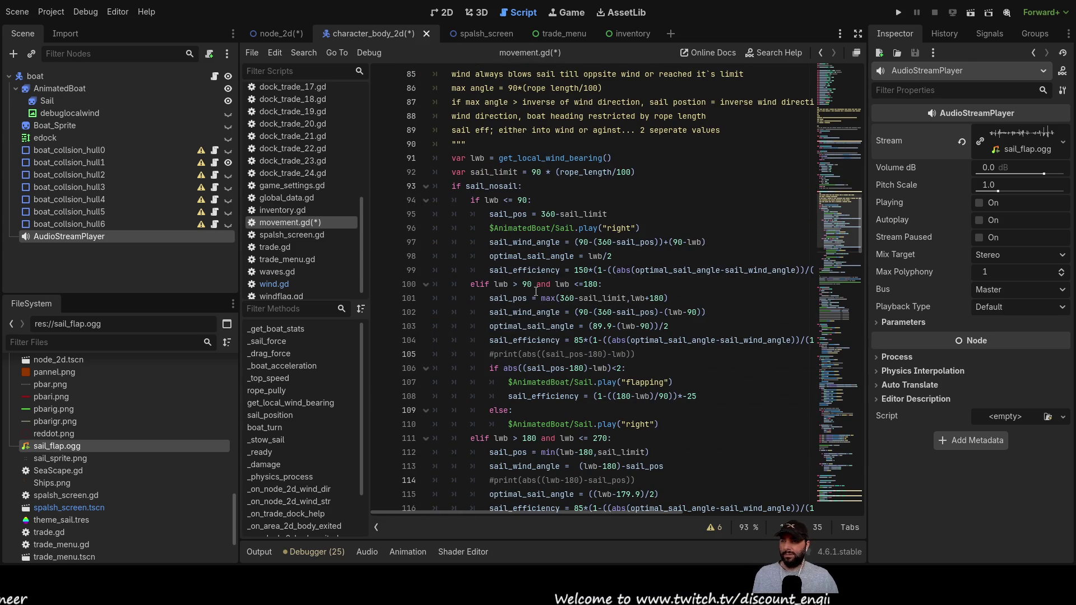
pyautogui.scroll(-7, 536, 291)
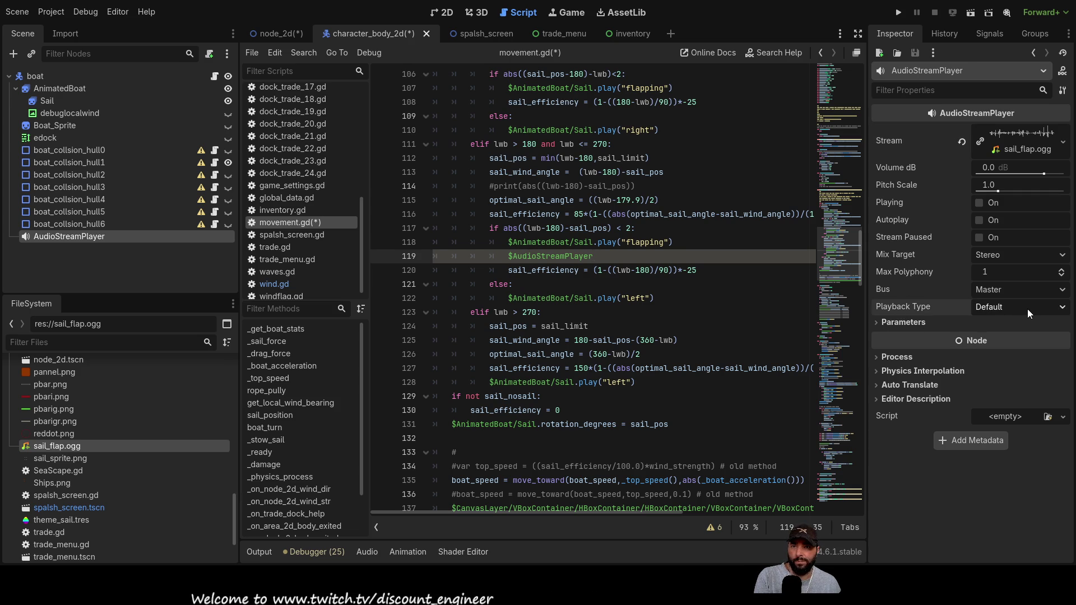
# Enable Looping in the sail_flap.ogg stream's parameters
pyautogui.click(879, 323)
pyautogui.click(889, 338)
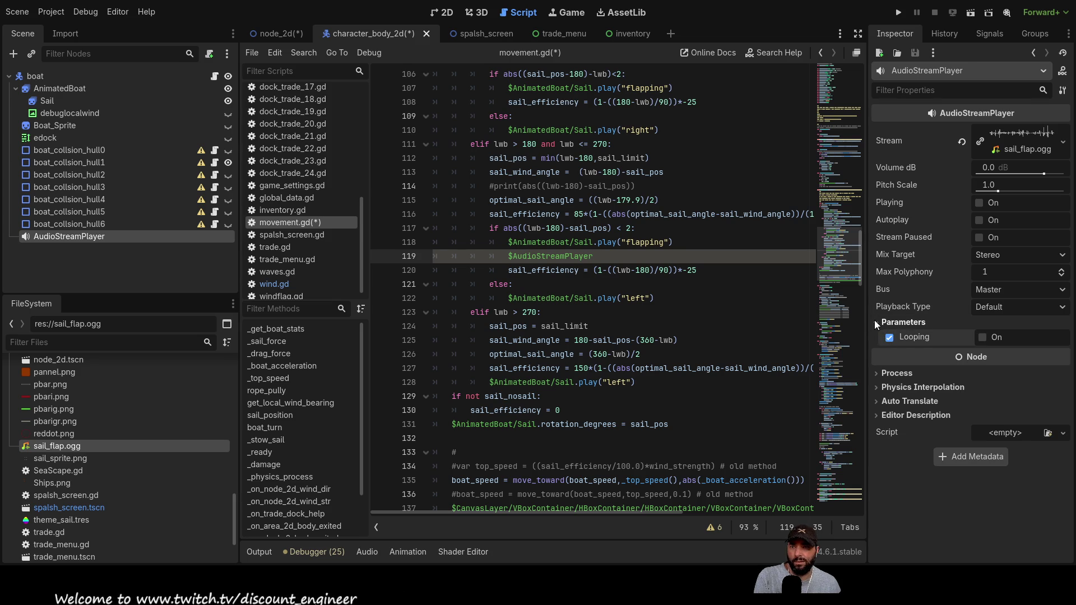
pyautogui.click(879, 325)
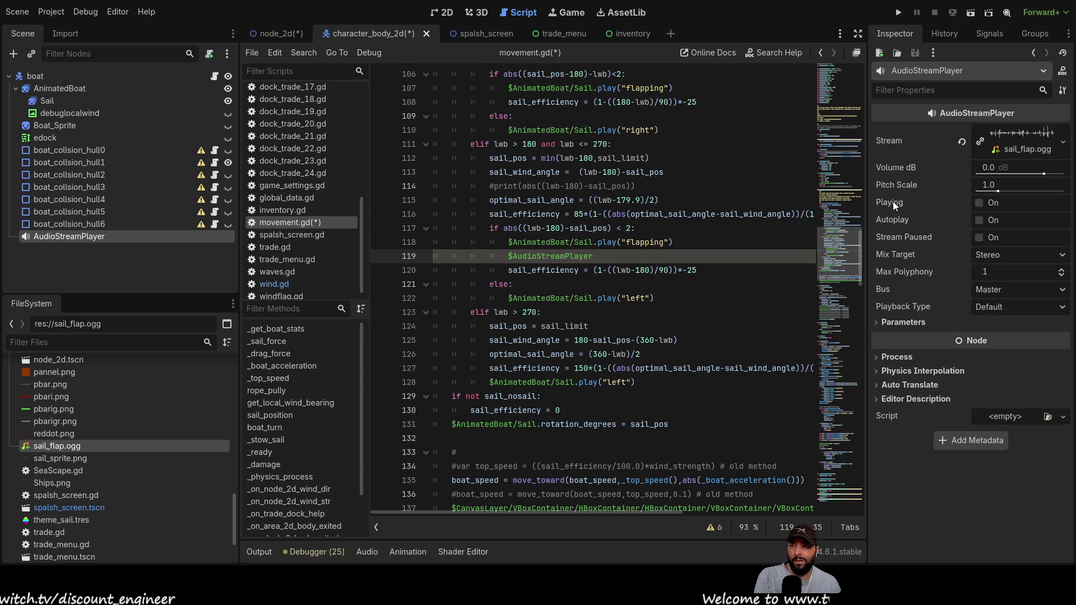
# Complete line 119 as $AudioStreamPlayer.play() and rename the audio node to sail
pyautogui.click(622, 257)
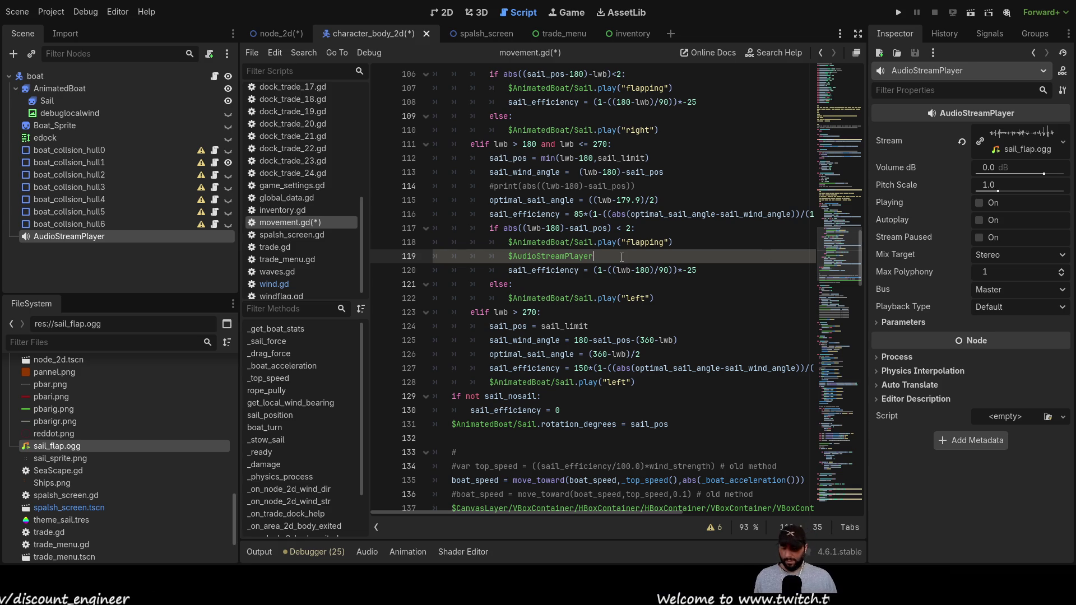
pyautogui.write('.pl')
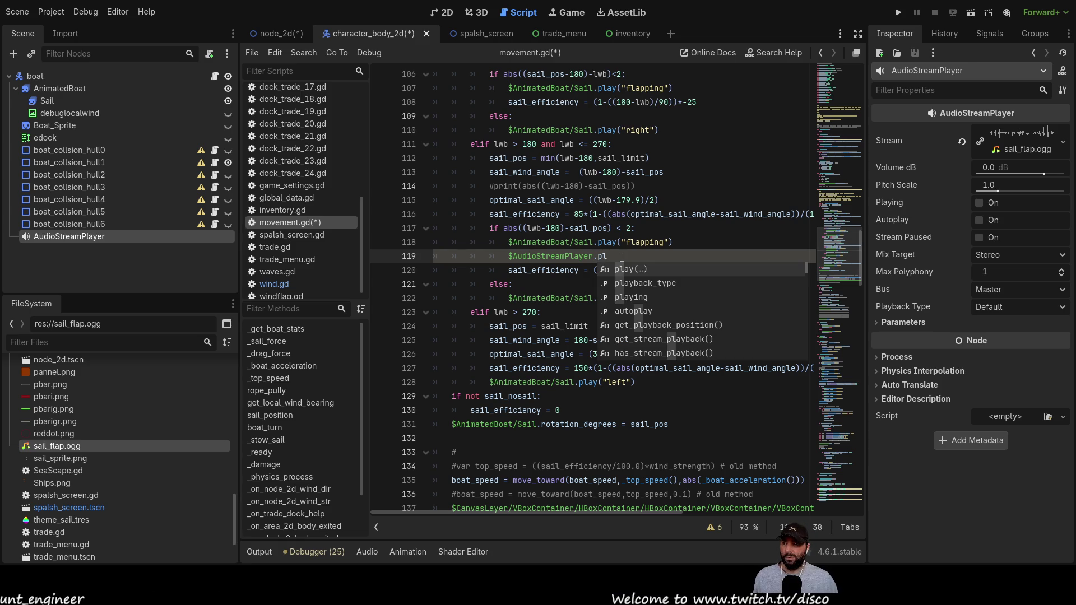
pyautogui.press('Down')
pyautogui.press('Up')
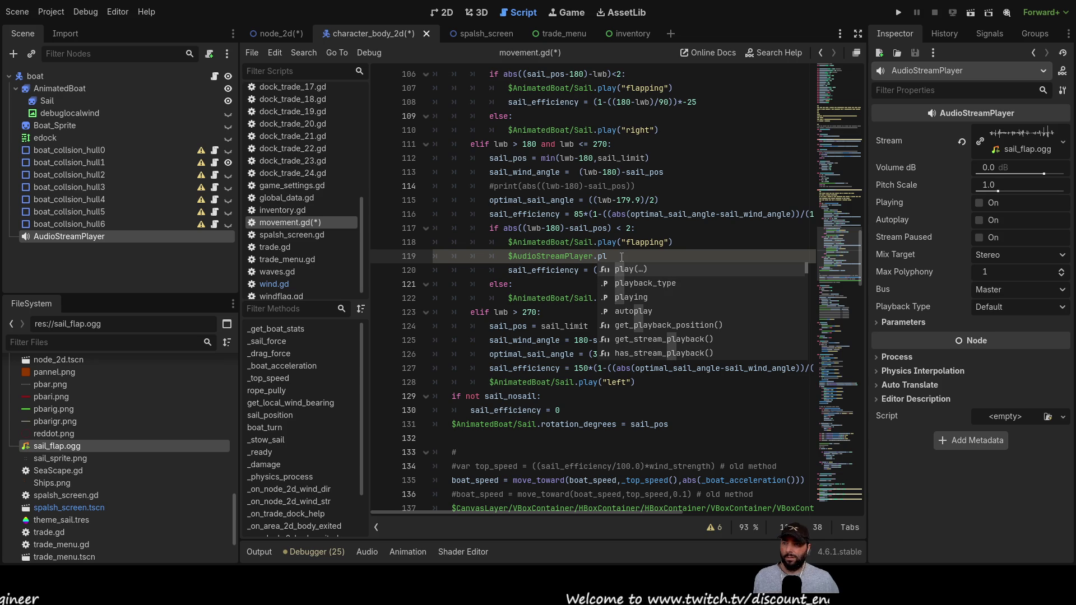
pyautogui.press('Down')
pyautogui.press('Down')
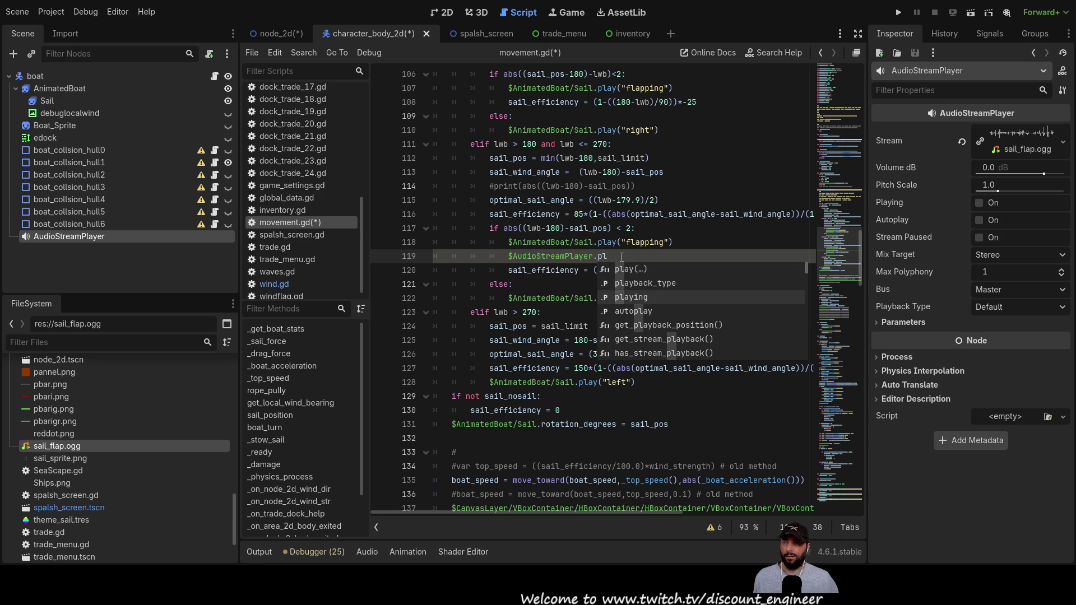
pyautogui.press('Up')
pyautogui.press('Up')
pyautogui.press('Return')
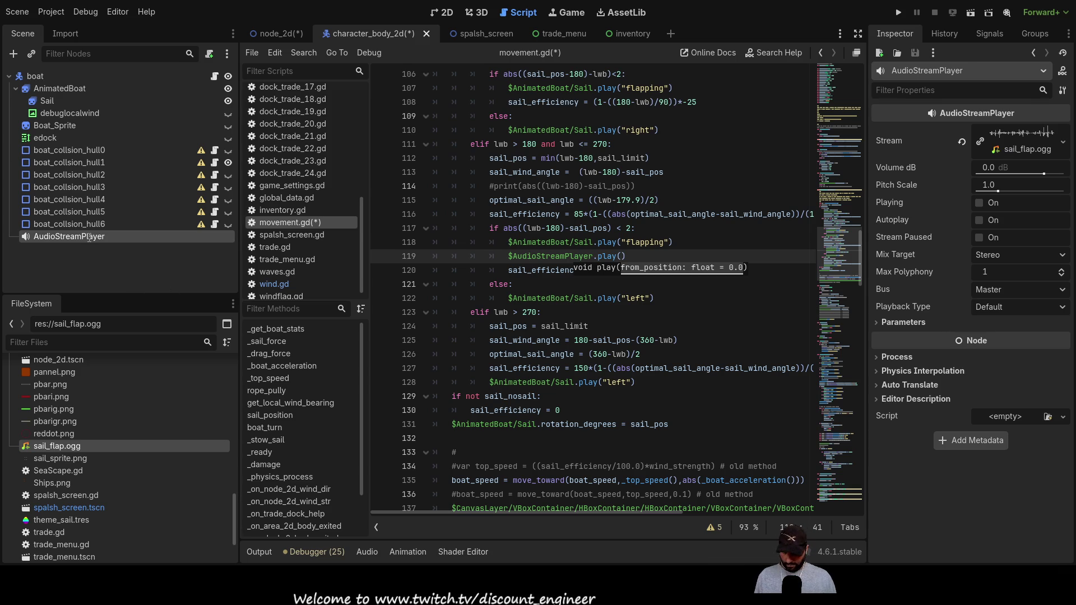
pyautogui.write('sail')
pyautogui.press('Return')
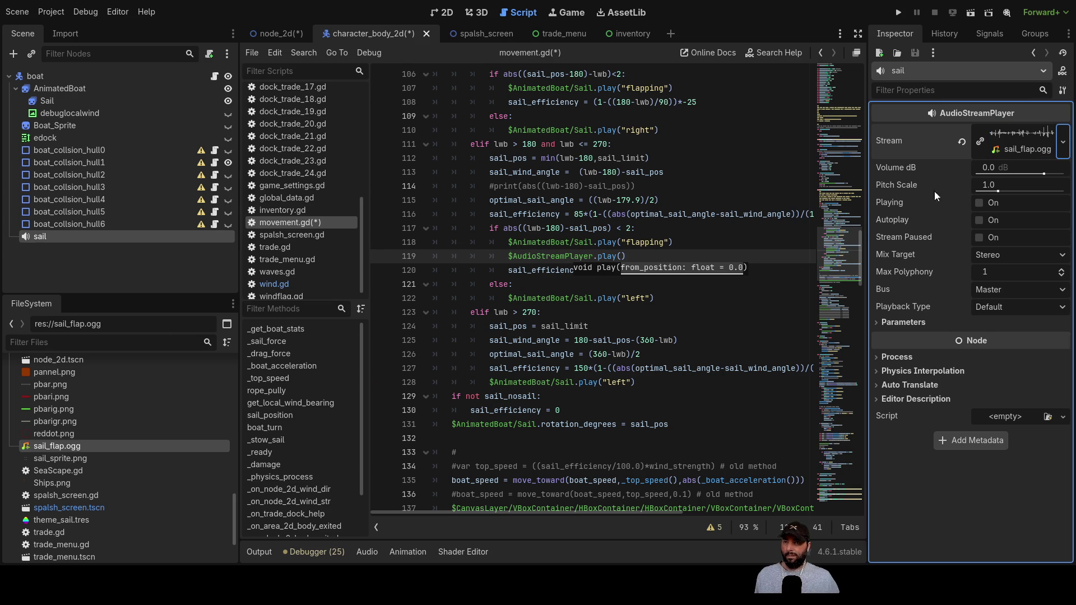
pyautogui.click(979, 203)
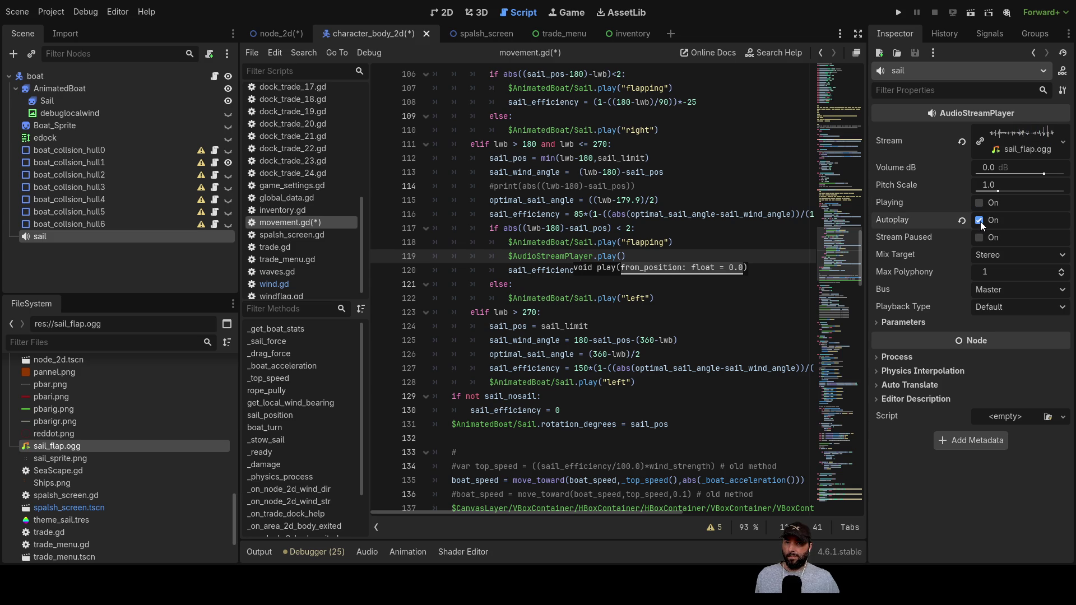
pyautogui.click(980, 205)
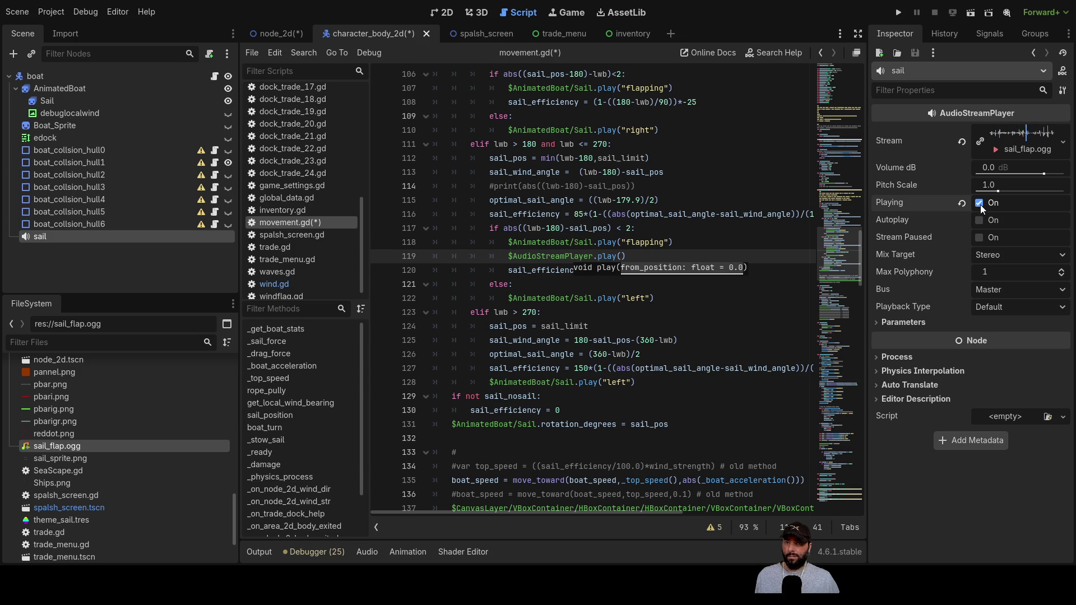
pyautogui.click(978, 204)
pyautogui.click(961, 205)
pyautogui.click(979, 203)
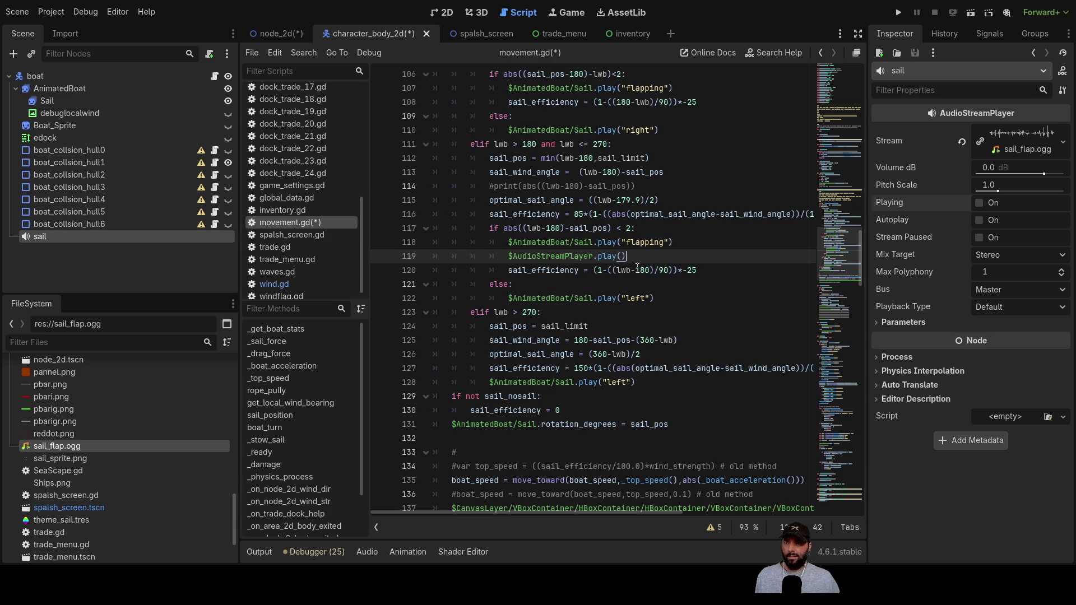
pyautogui.click(898, 12)
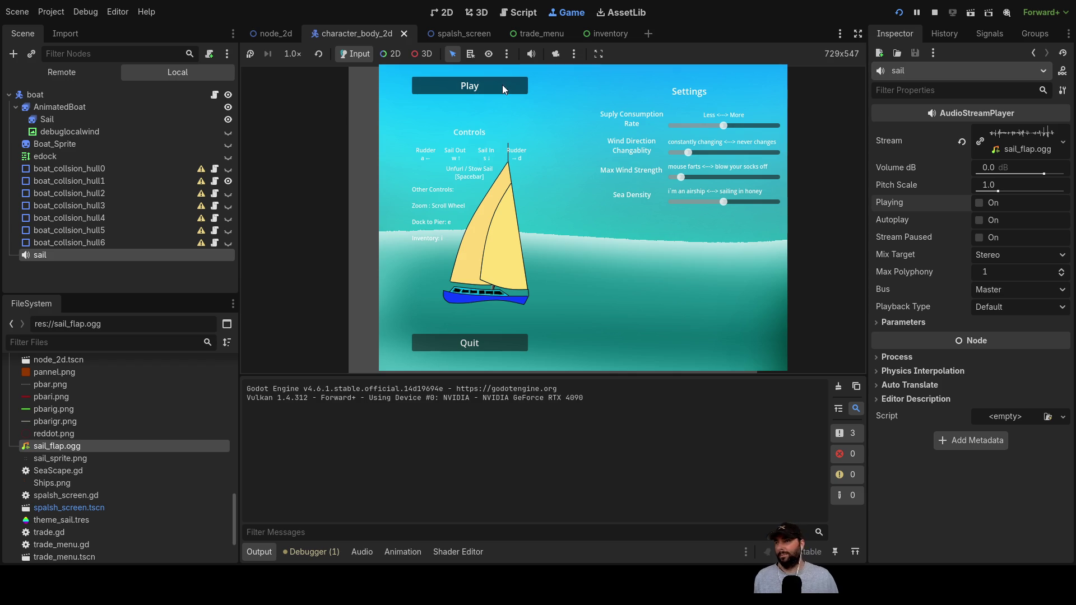
# Start a new game from the running project's main menu
pyautogui.click(502, 85)
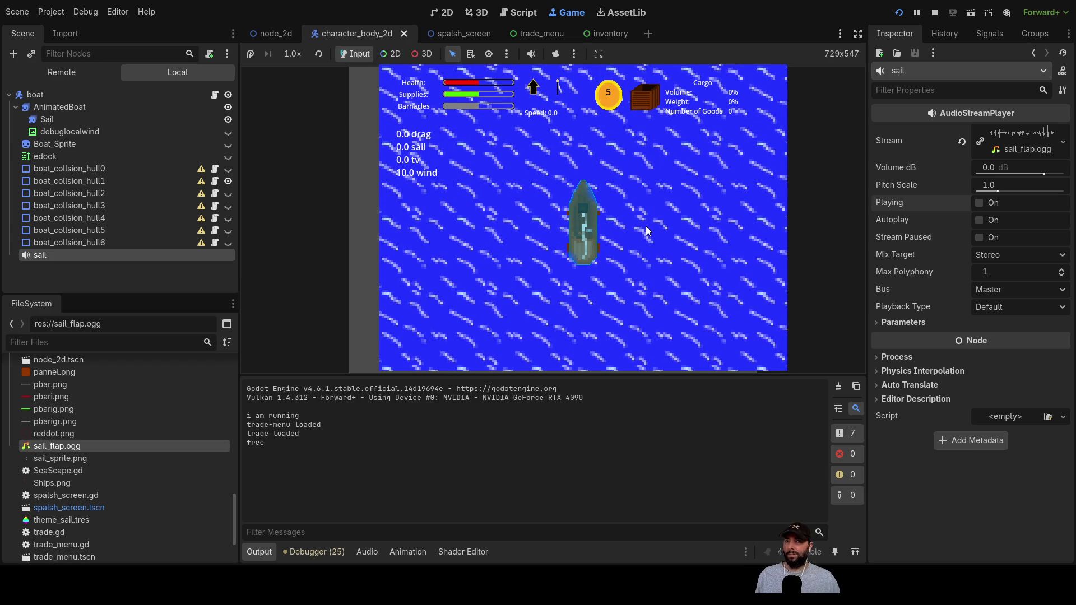
pyautogui.scroll(-2, 645, 226)
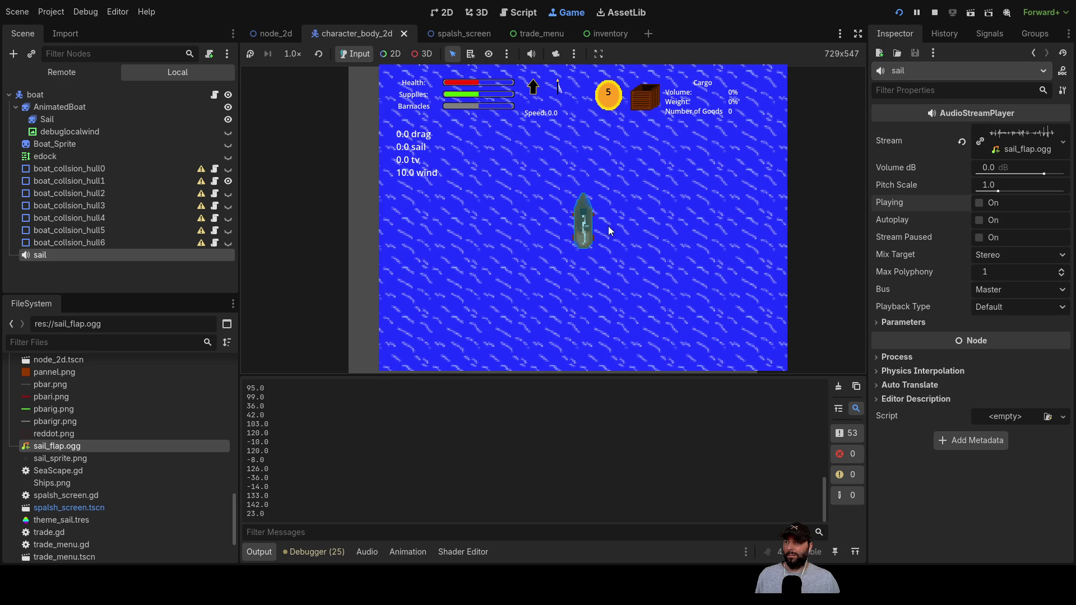
pyautogui.scroll(2, 610, 228)
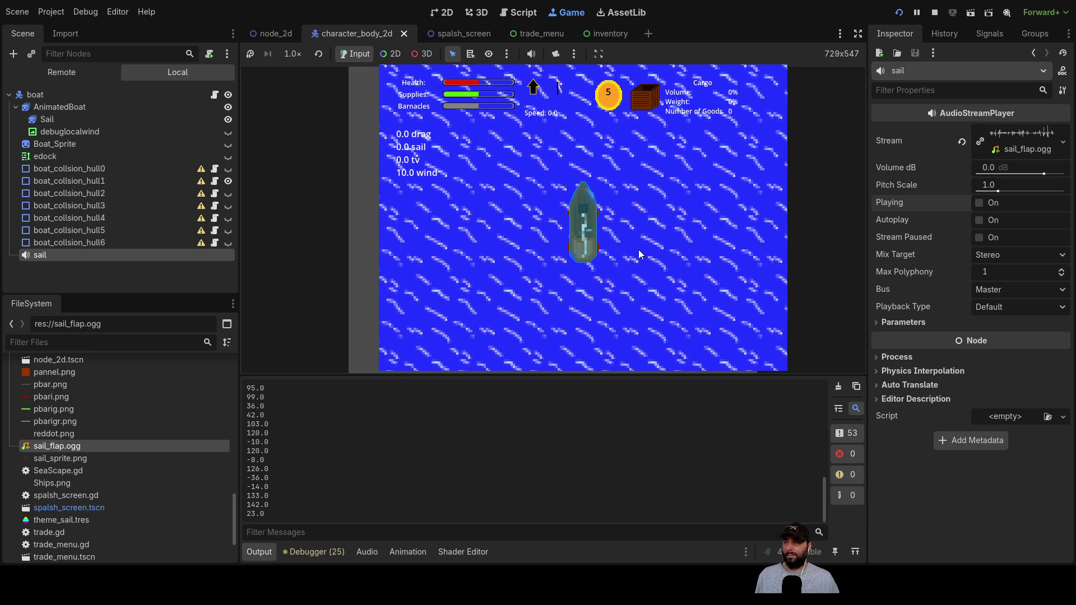
pyautogui.scroll(-1, 639, 255)
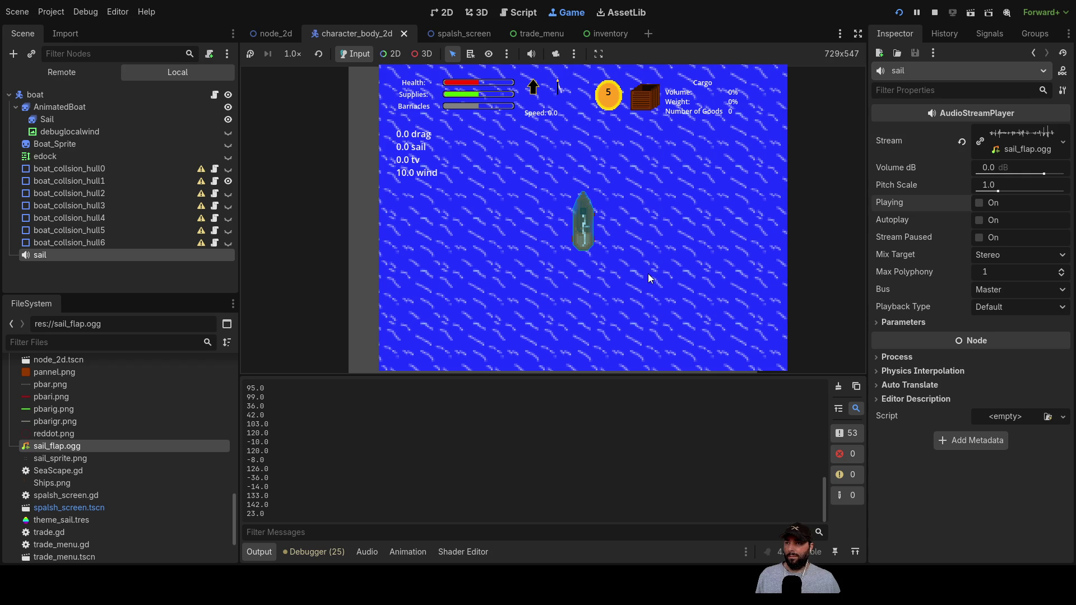
# Work the sail and steer left until the debugger halts at movement.gd line 119
pyautogui.click(612, 241)
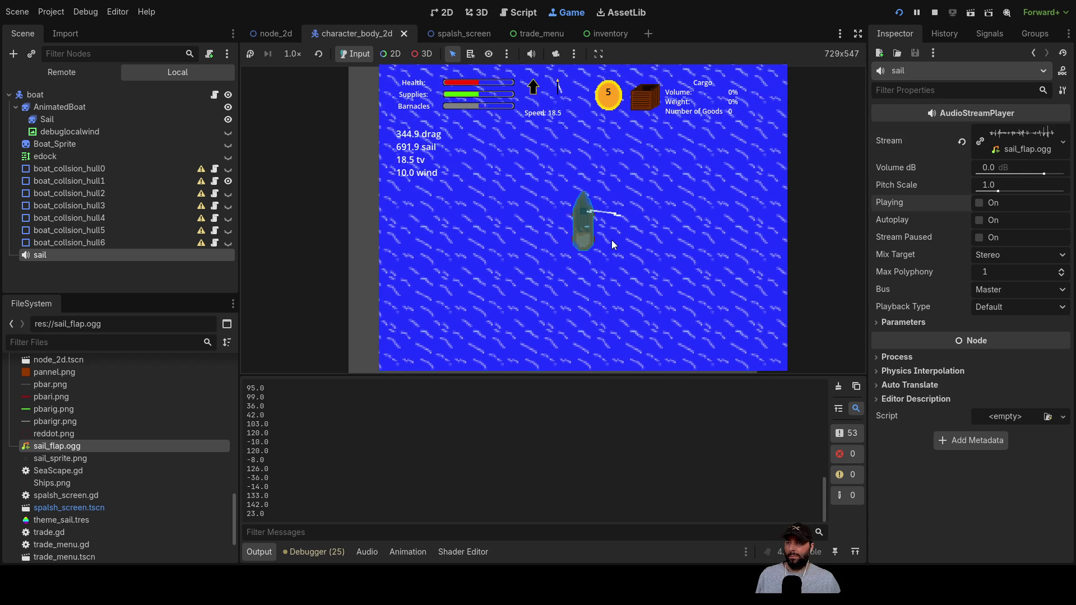
pyautogui.press('w')
pyautogui.press('a')
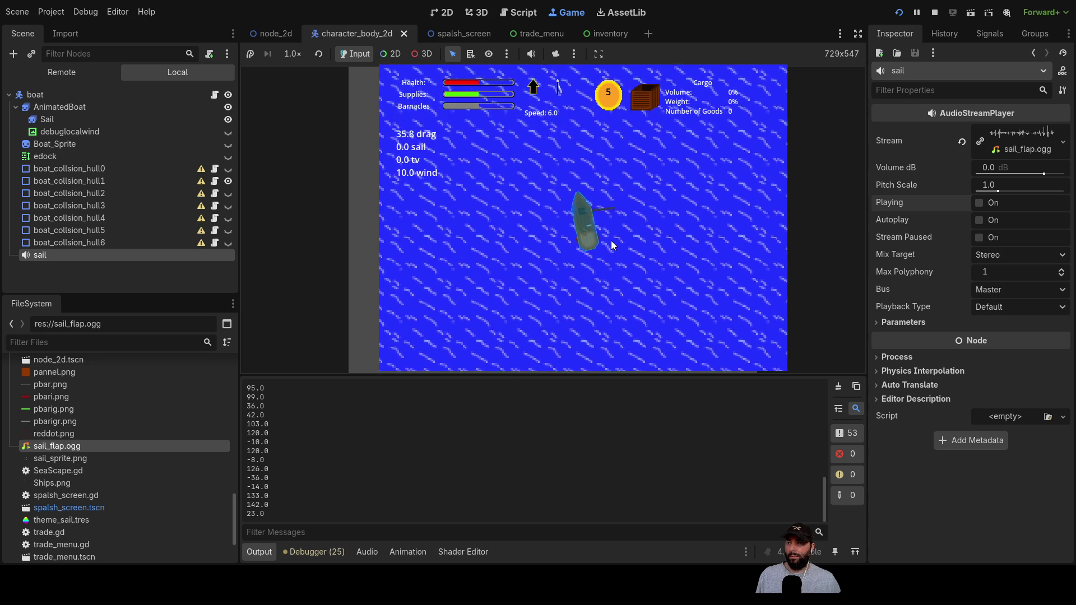
pyautogui.press('a')
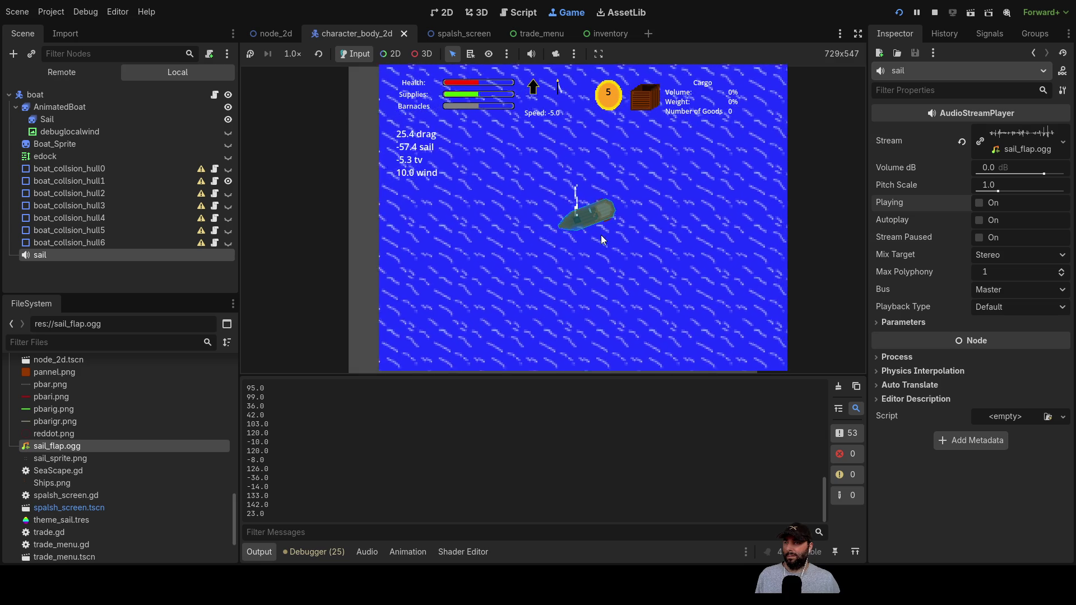
pyautogui.press('s')
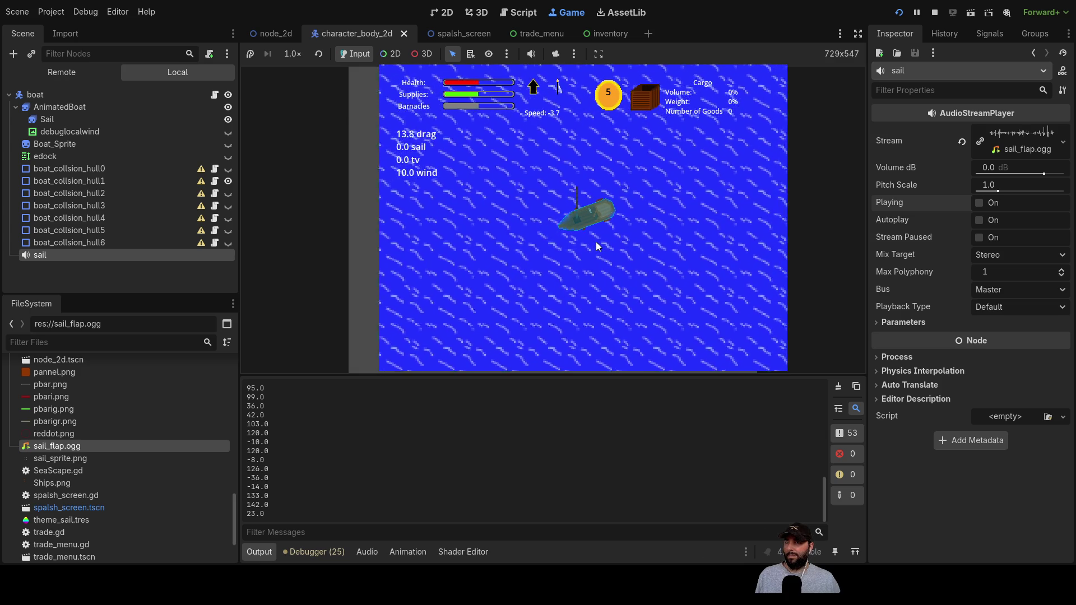
pyautogui.press('w')
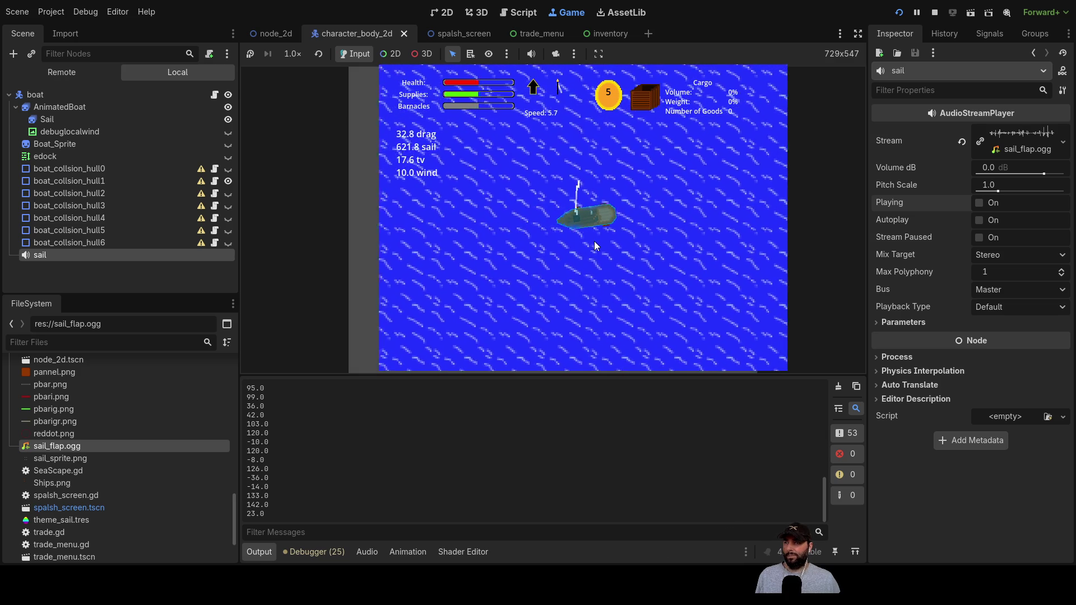
pyautogui.press('a')
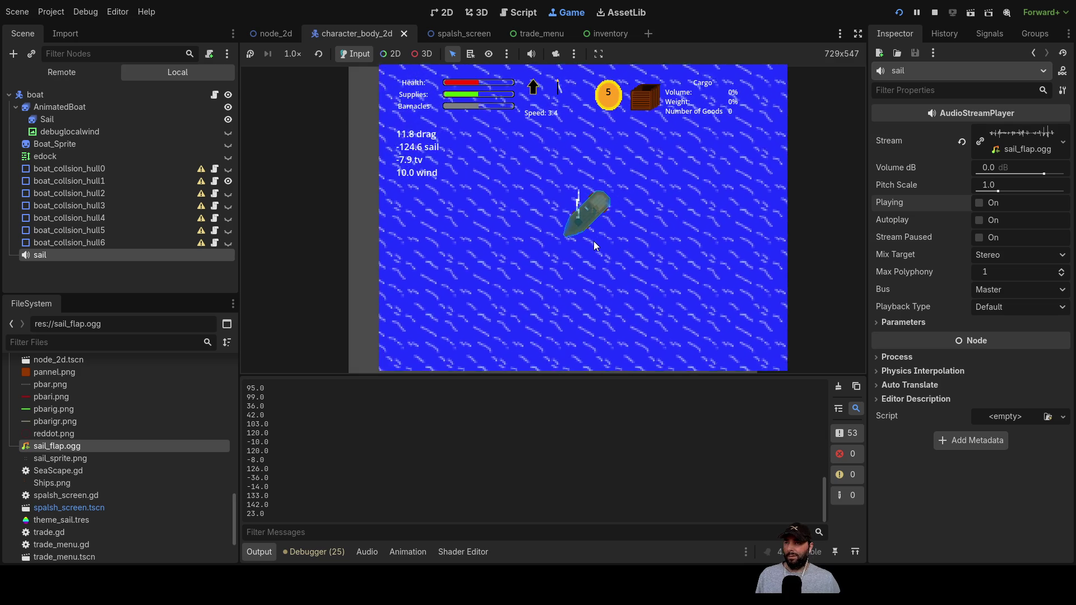
pyautogui.press('w')
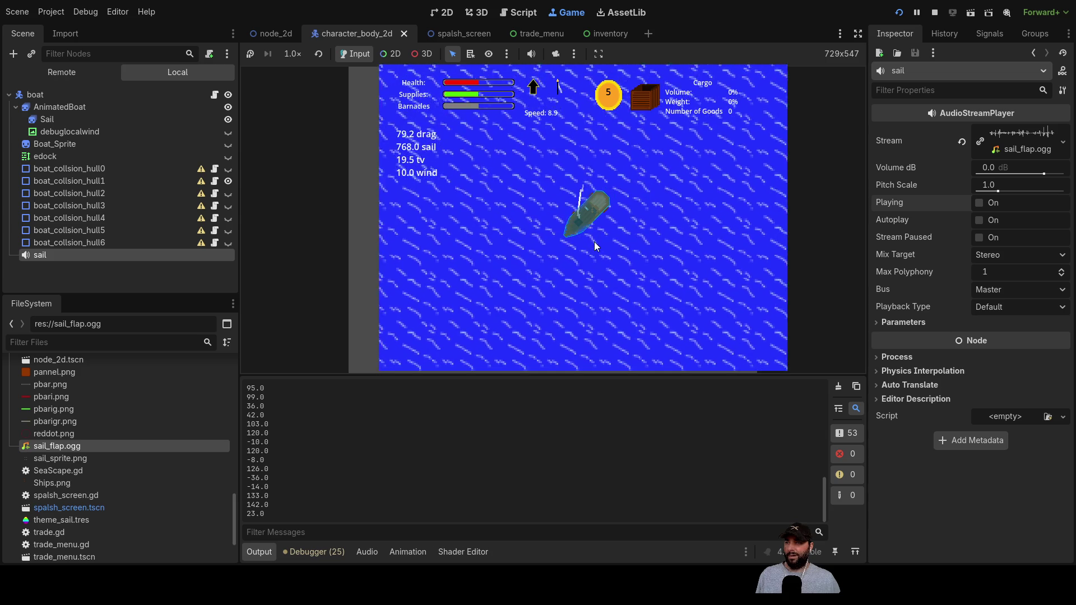
pyautogui.press('a')
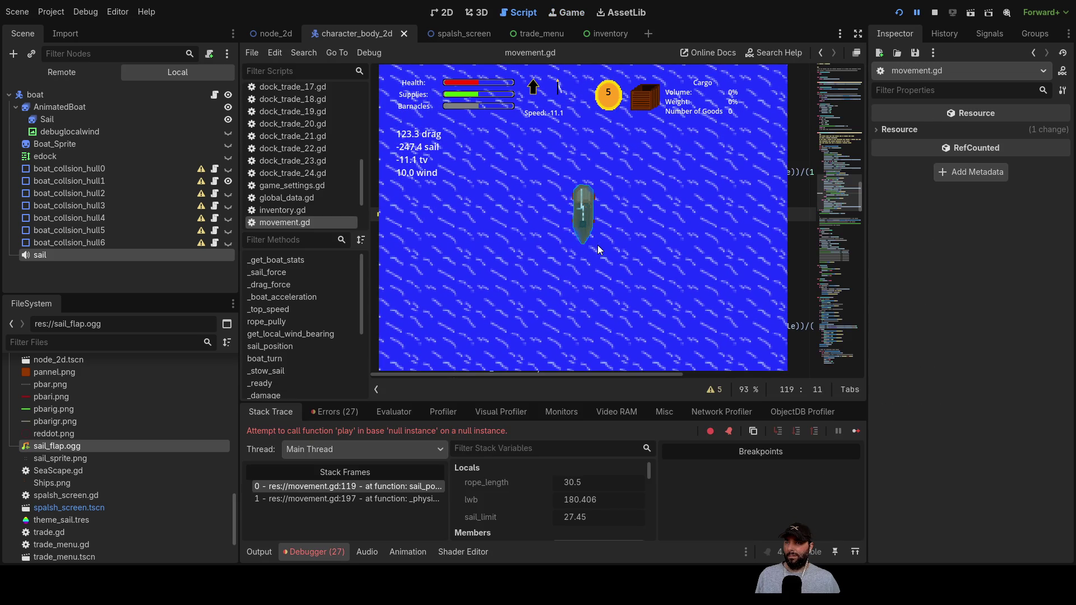
# Stop the game and clear the stray d characters from line 119
pyautogui.write('ddddddddddd')
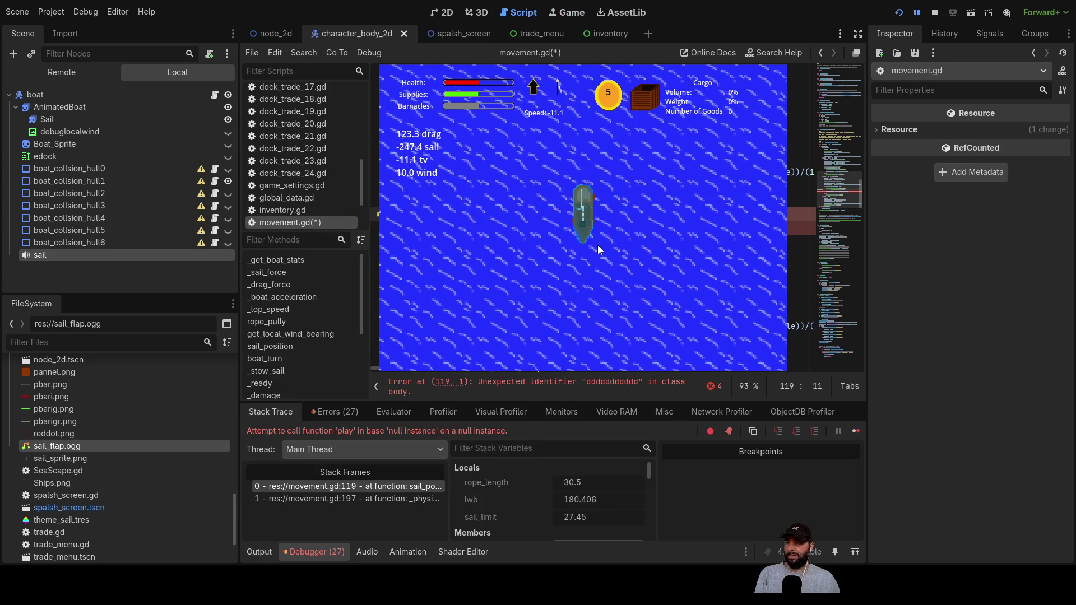
pyautogui.press('F8')
pyautogui.press('BackSpace')
pyautogui.press('BackSpace')
pyautogui.press('BackSpace')
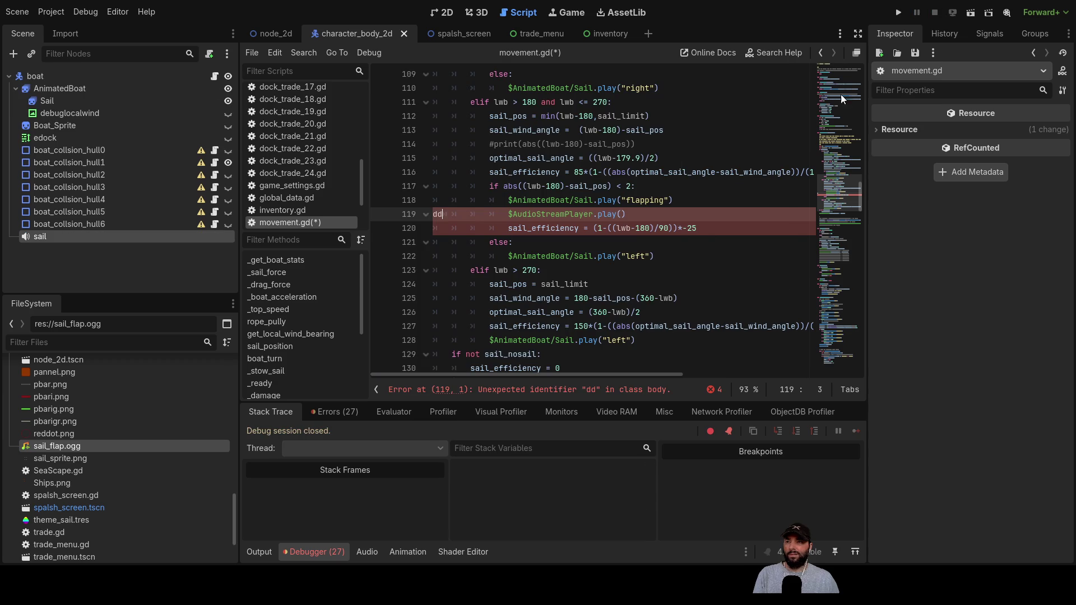
pyautogui.press('BackSpace')
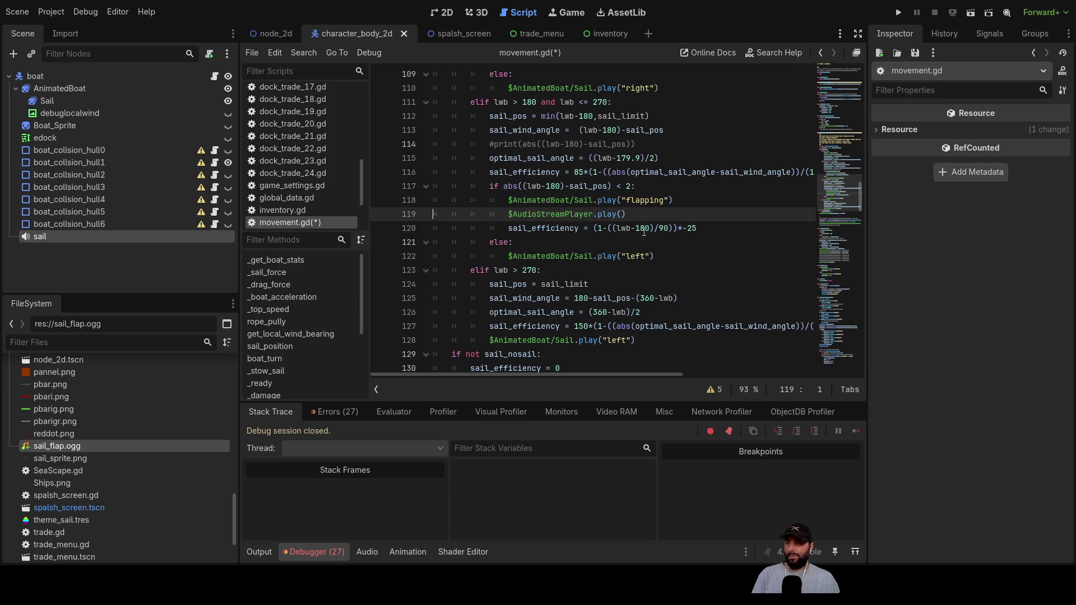
# On line 119, replace $AudioStreamPlayer with the dragged-in $sail node and pass "sail_flapp.ogg" to play
pyautogui.click(46, 238)
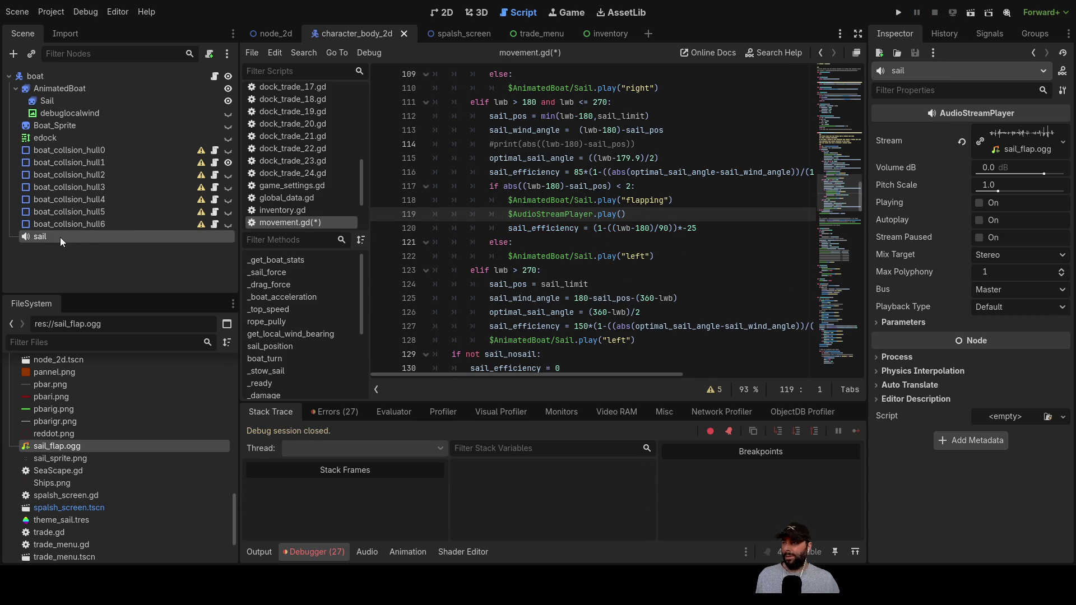
pyautogui.moveTo(508, 214); pyautogui.dragTo(594, 214)
pyautogui.press('BackSpace')
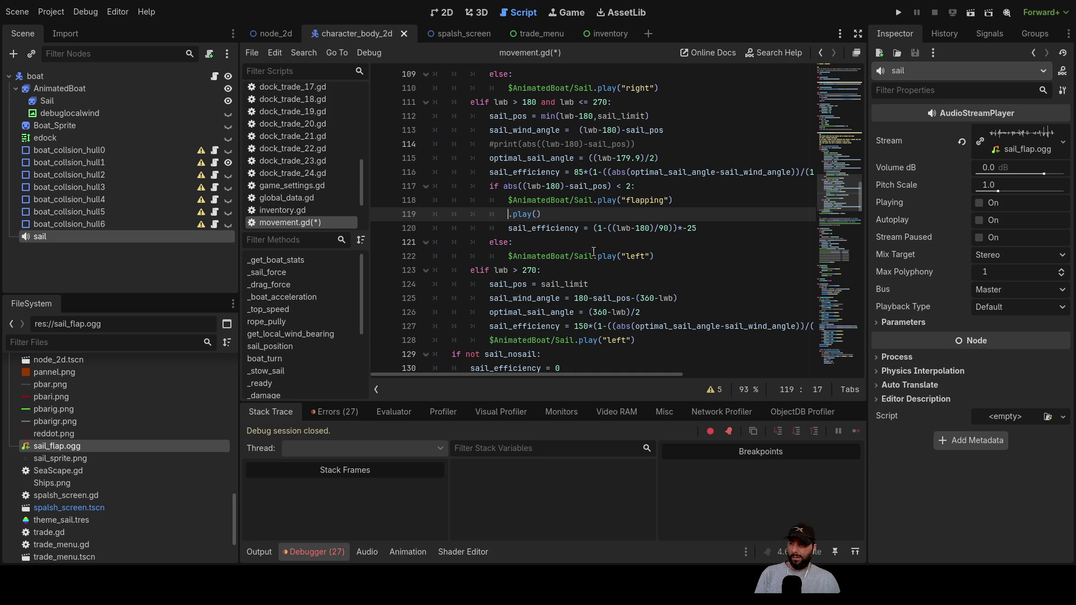
pyautogui.moveTo(37, 236); pyautogui.dragTo(512, 214)
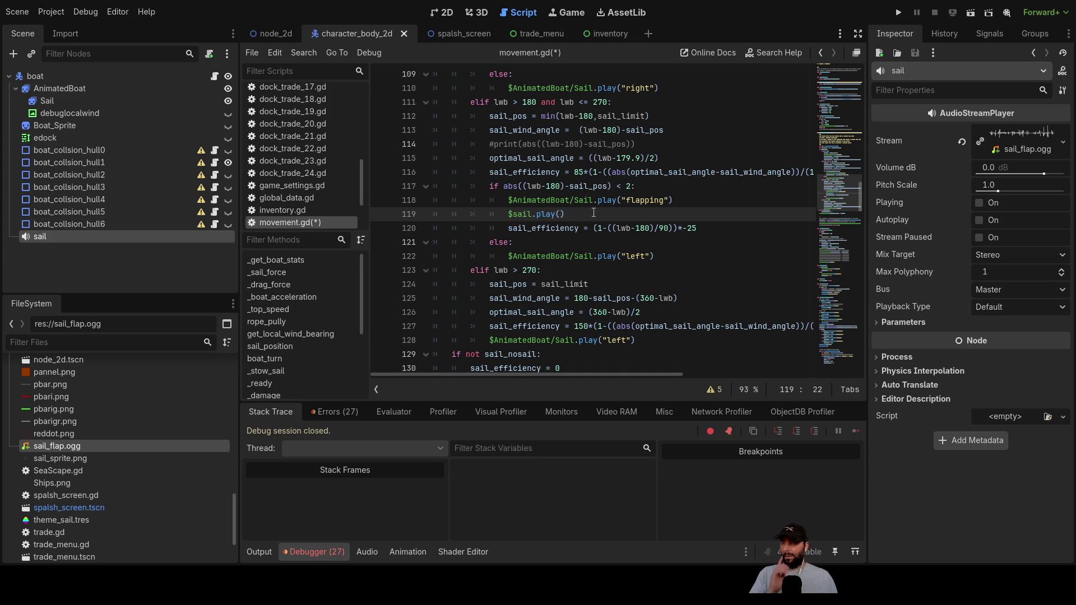
pyautogui.click(561, 214)
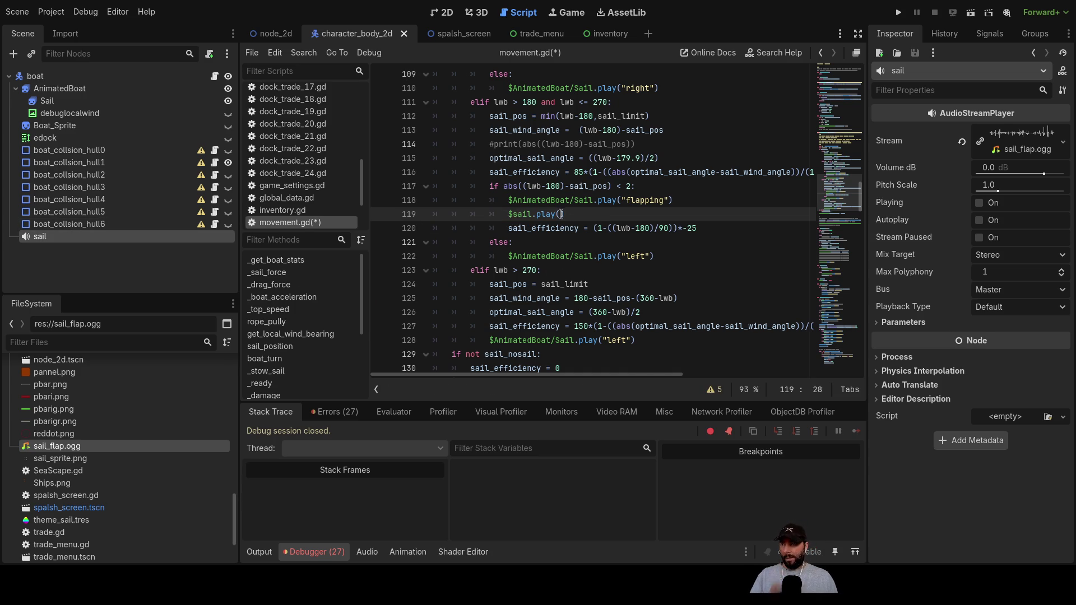
pyautogui.write('"')
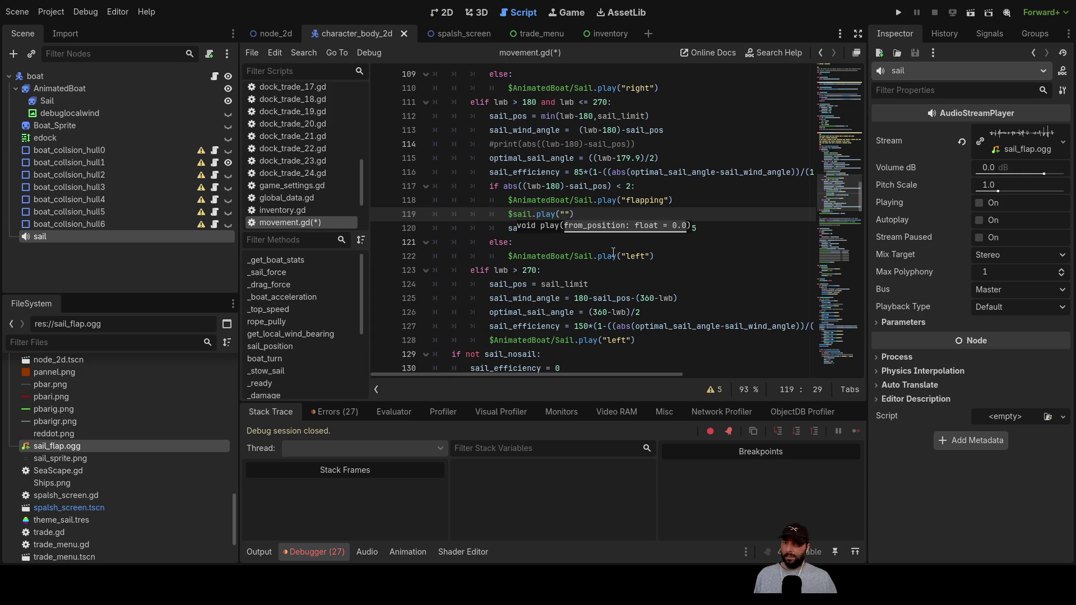
pyautogui.write('sail')
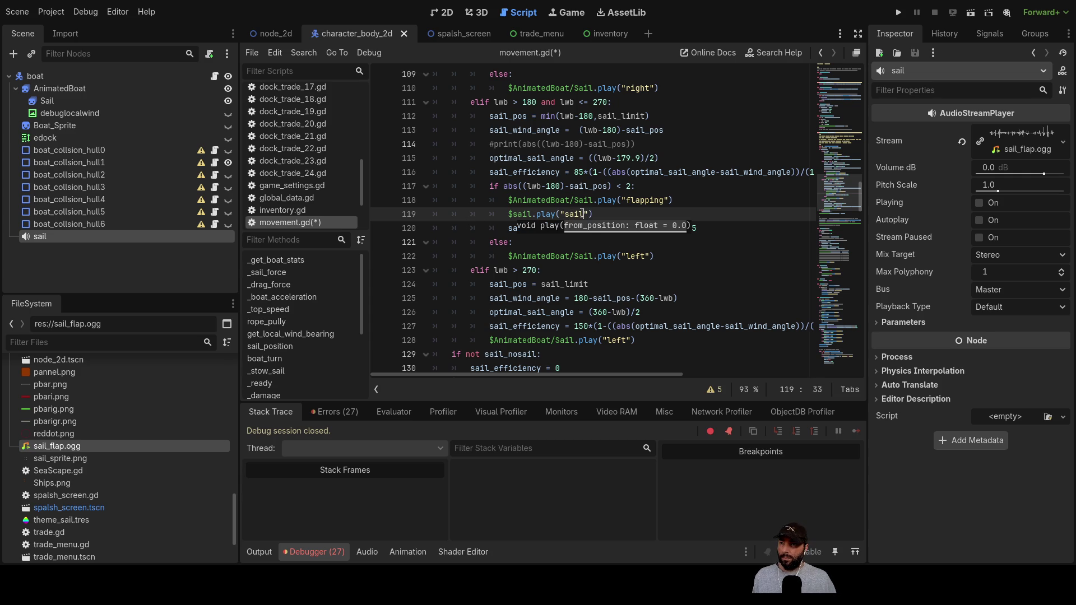
pyautogui.write('_flapp')
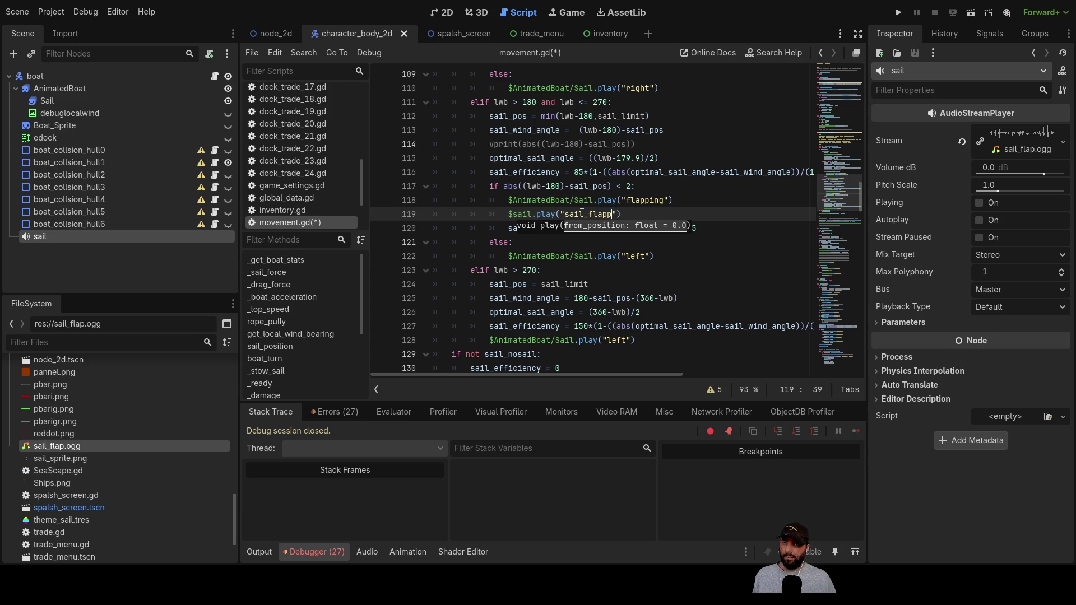
pyautogui.write('.ogg')
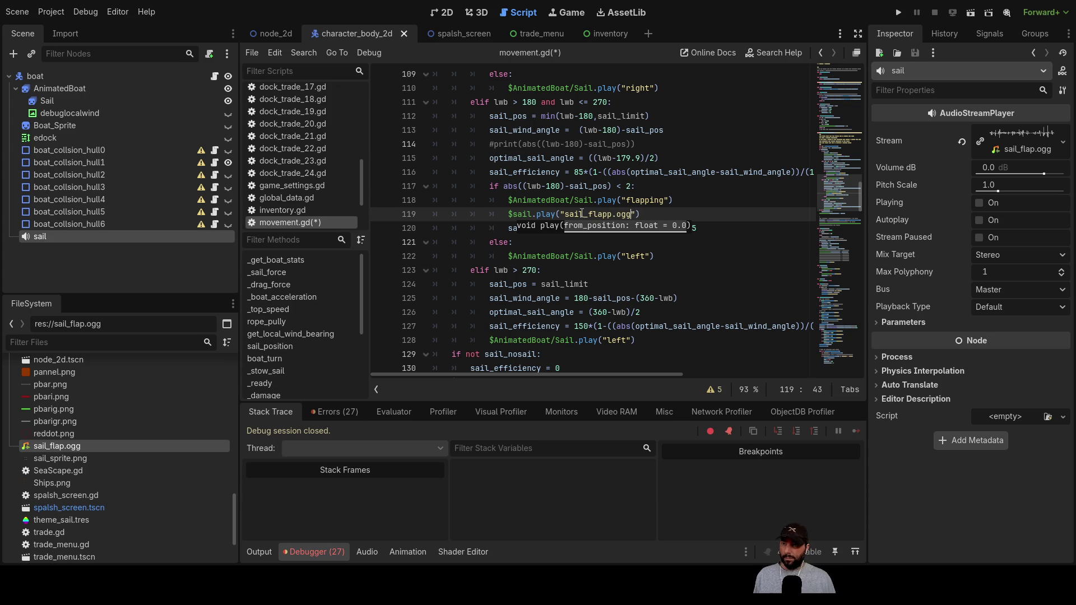
pyautogui.click(653, 214)
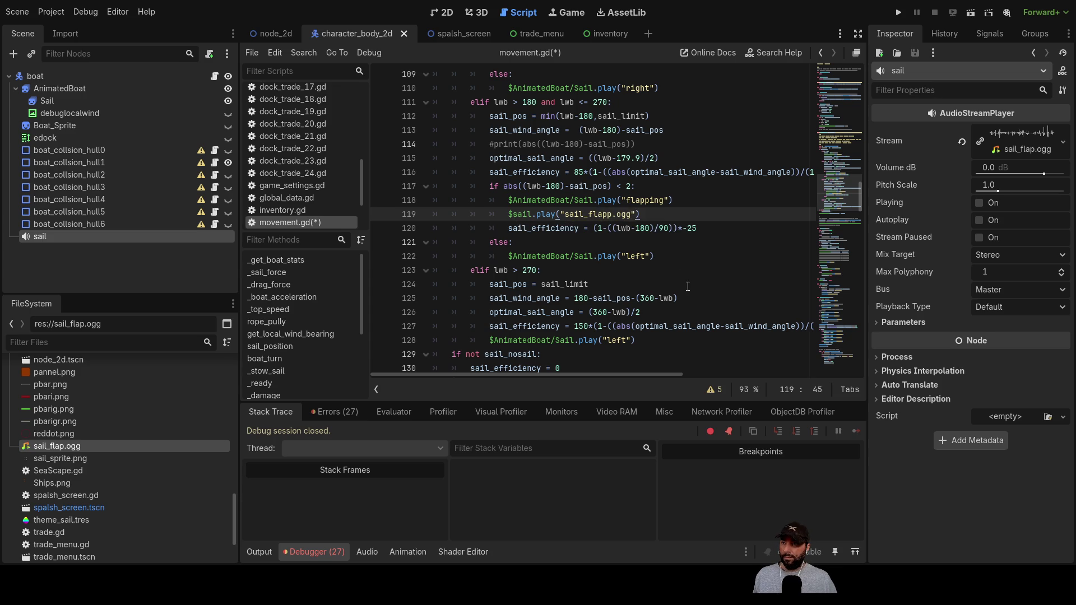
pyautogui.moveTo(641, 215); pyautogui.dragTo(507, 219)
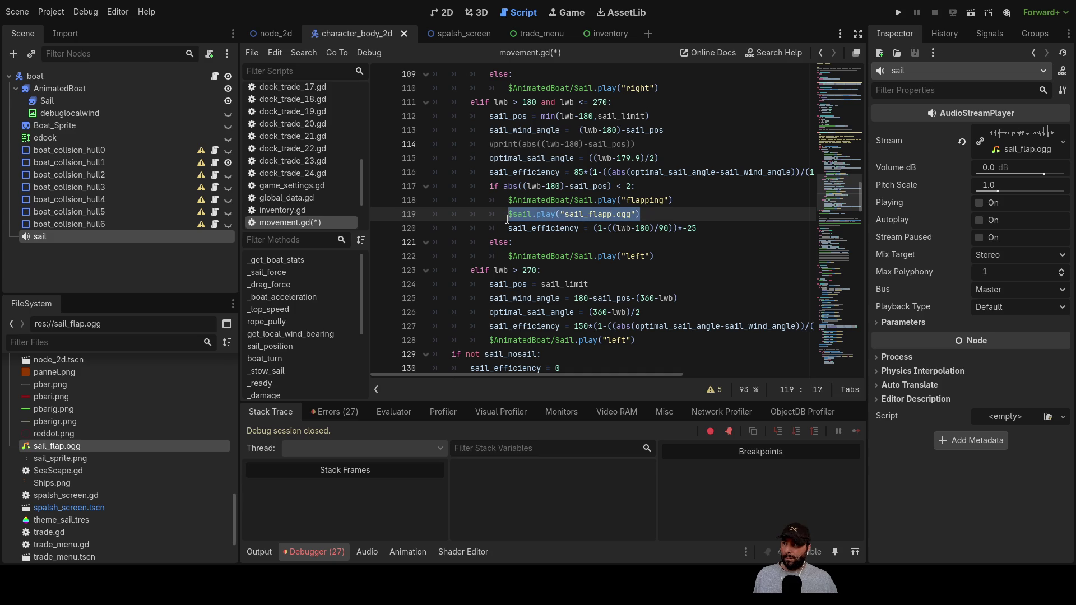
# Briefly add $sail.play("sail_flapp.ogg") at line 168, then remove it again
pyautogui.scroll(-6, 600, 254)
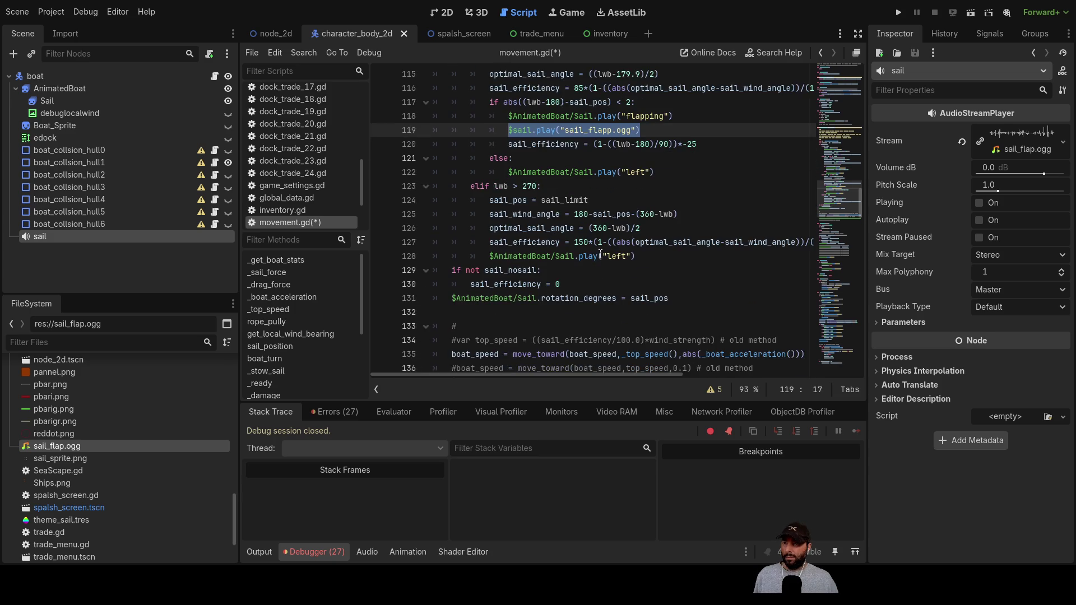
pyautogui.scroll(-8, 600, 254)
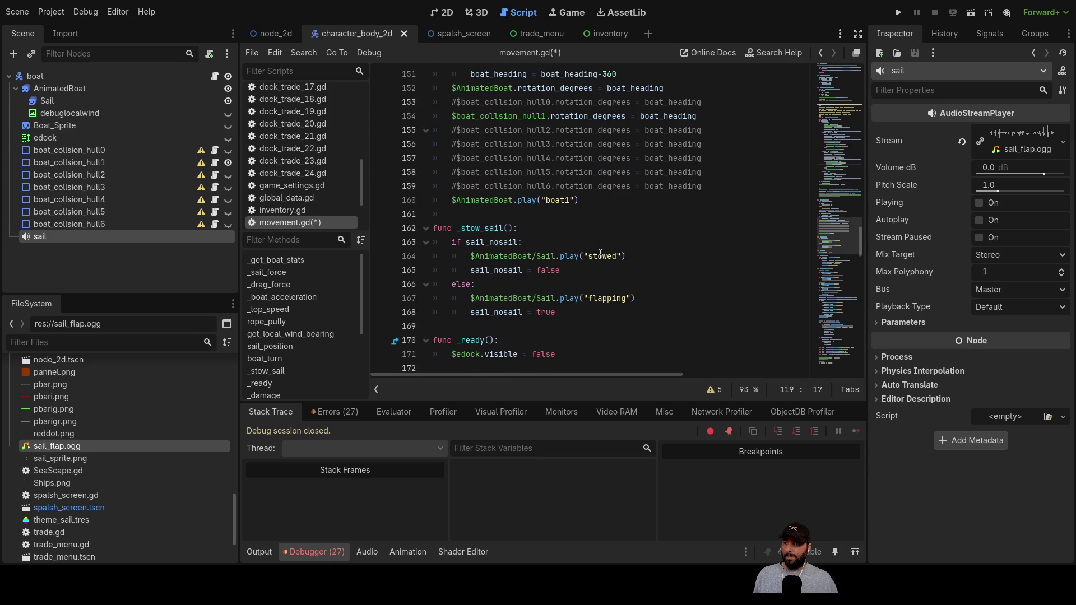
pyautogui.scroll(-3, 600, 254)
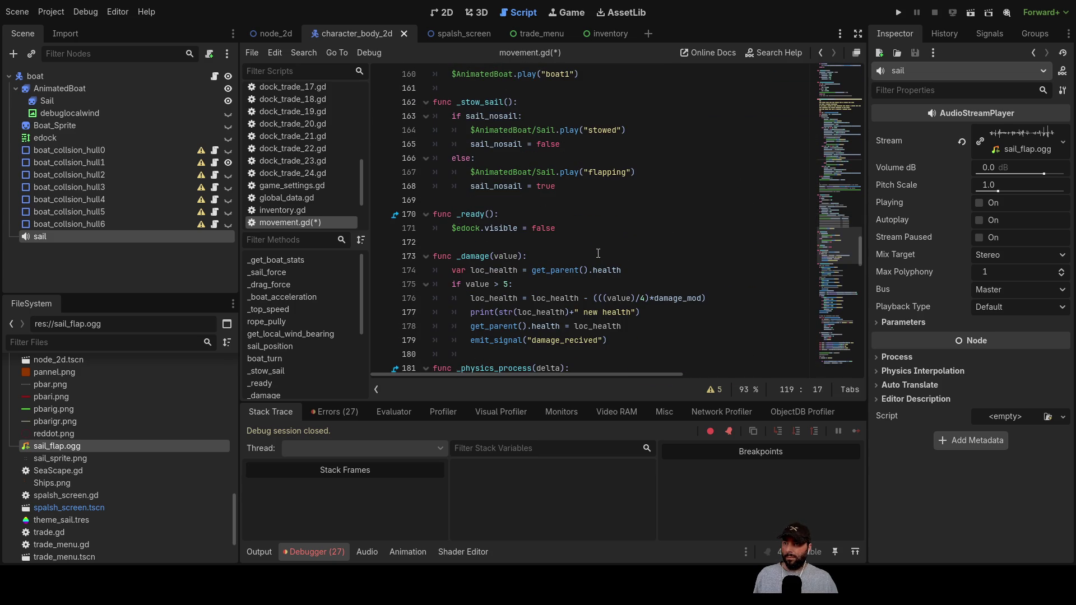
pyautogui.click(471, 186)
pyautogui.press('Return')
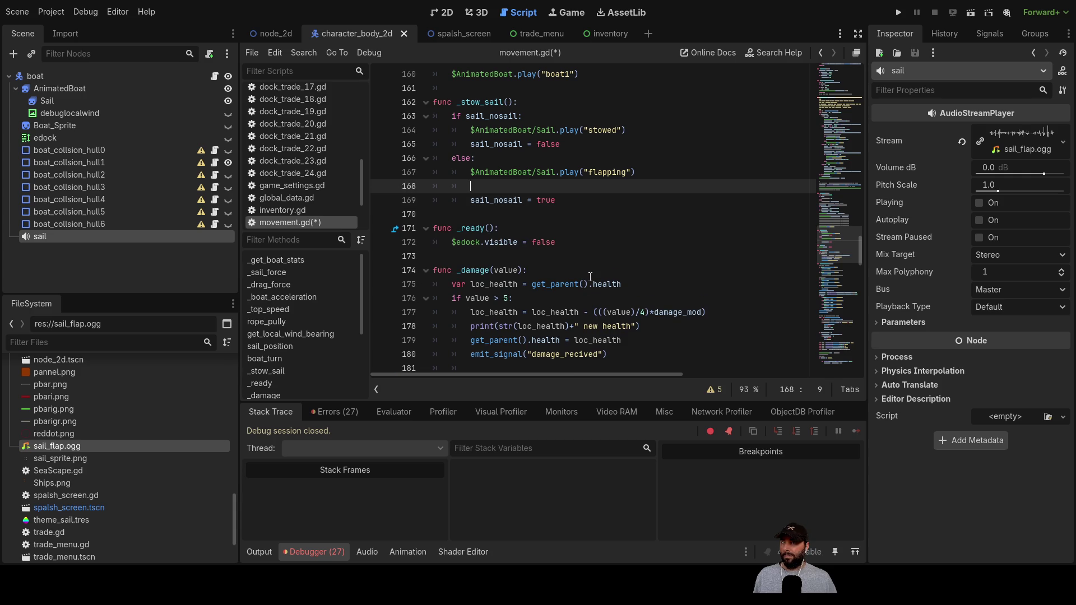
pyautogui.write('$sail.play("sail_flapp.ogg")')
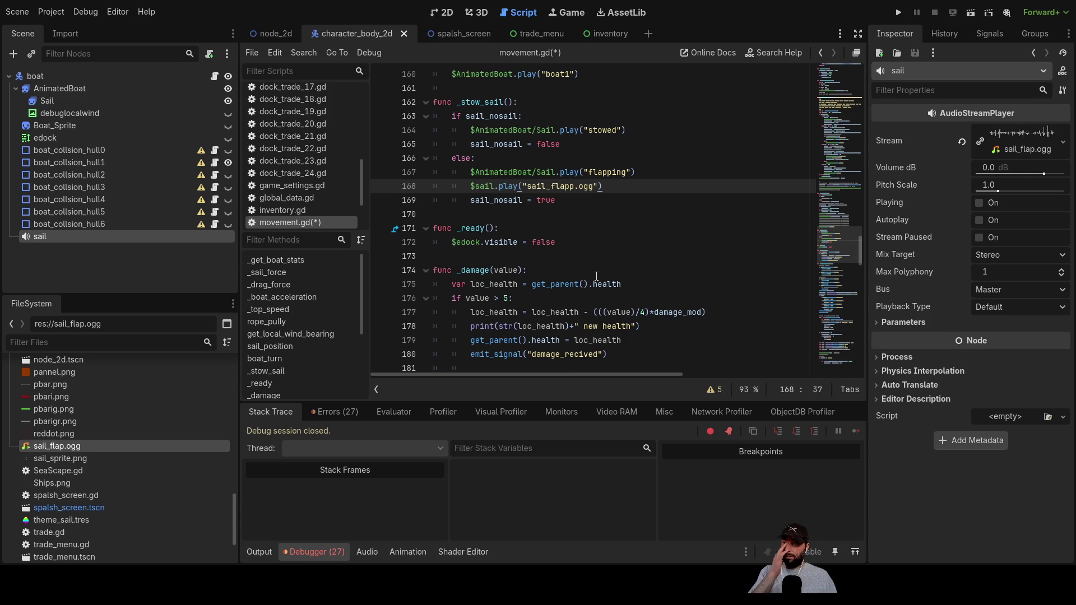
pyautogui.moveTo(604, 190); pyautogui.dragTo(471, 187)
pyautogui.press('BackSpace')
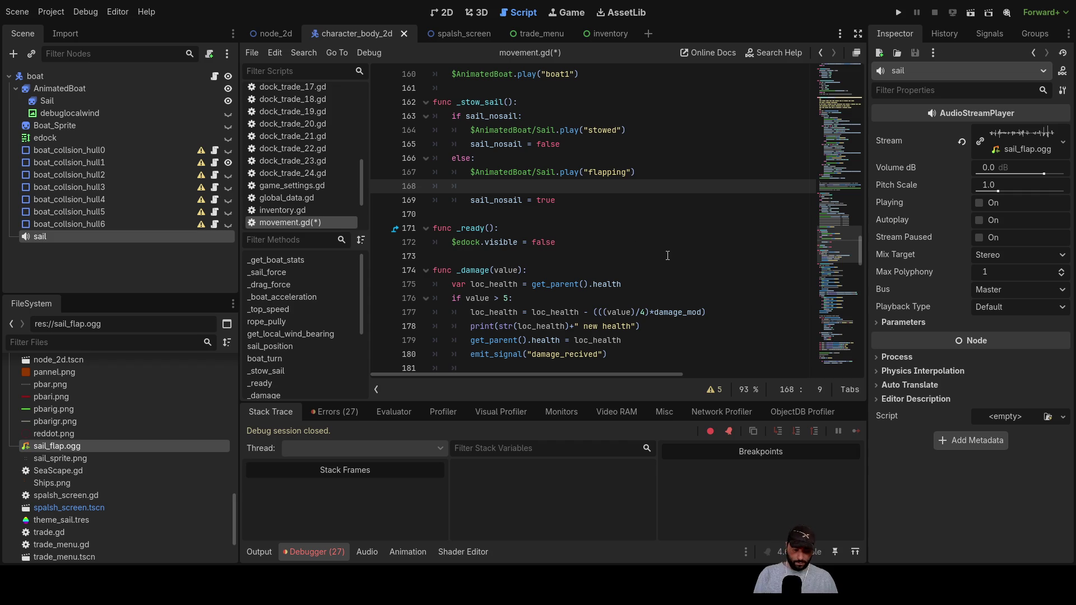
pyautogui.press('BackSpace')
pyautogui.press('BackSpace')
# Insert $sail.play("sail_flapp.ogg") on line 108 above sail_efficiency and run the project
pyautogui.scroll(14, 698, 271)
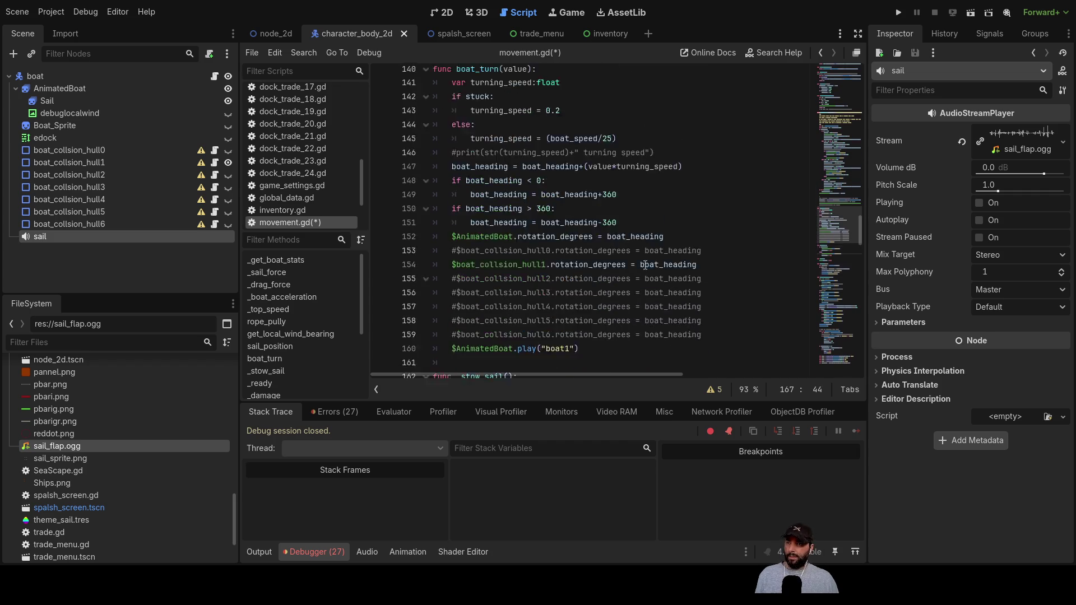
pyautogui.scroll(3, 582, 272)
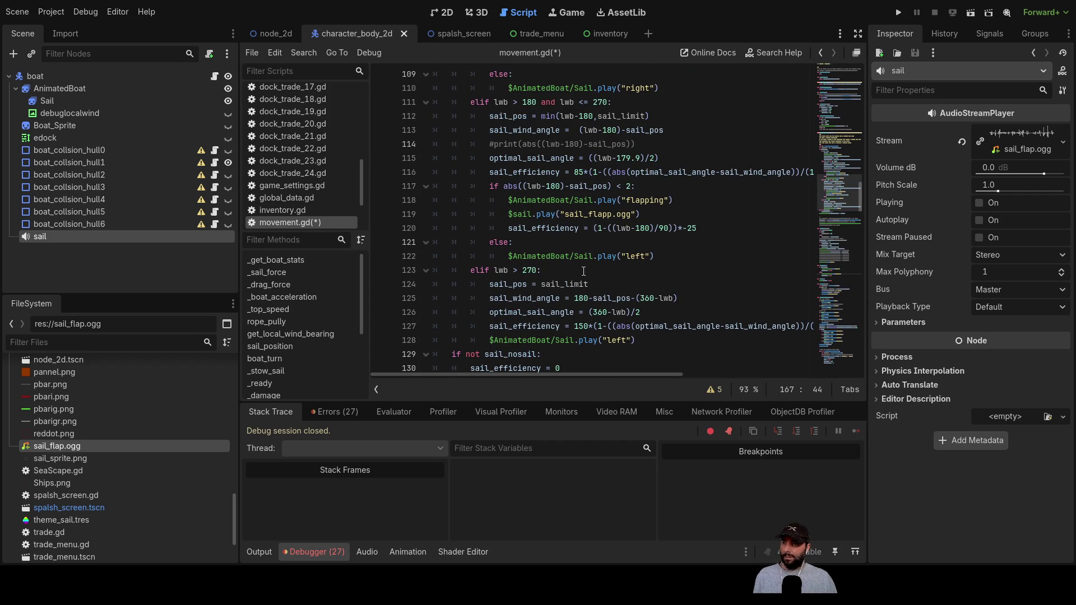
pyautogui.scroll(4, 589, 209)
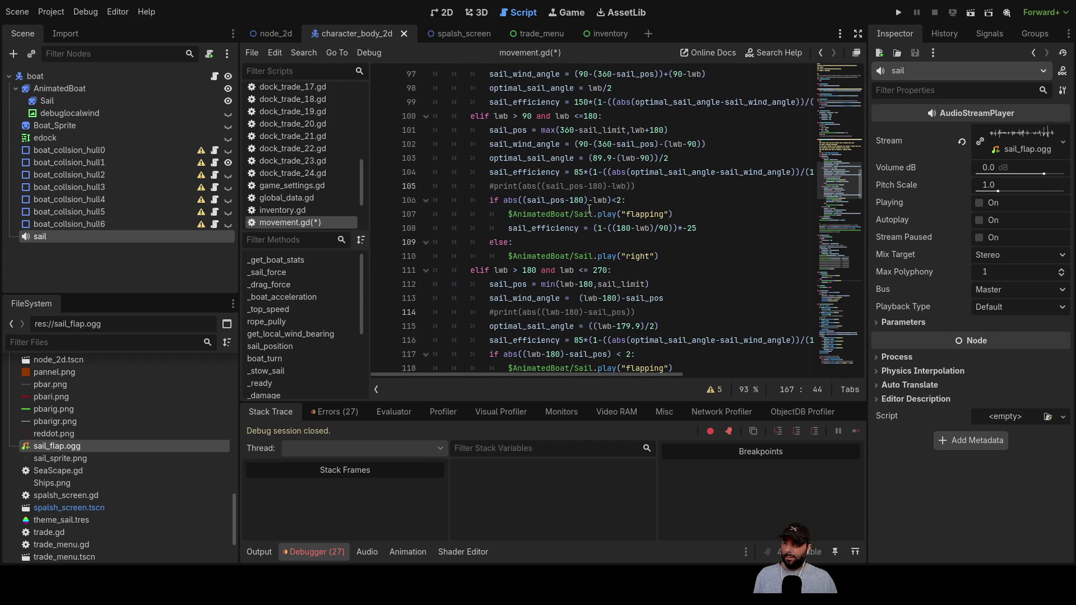
pyautogui.click(509, 227)
pyautogui.press('Return')
pyautogui.press('Up')
pyautogui.write('$sail.play("sail_flapp.ogg")')
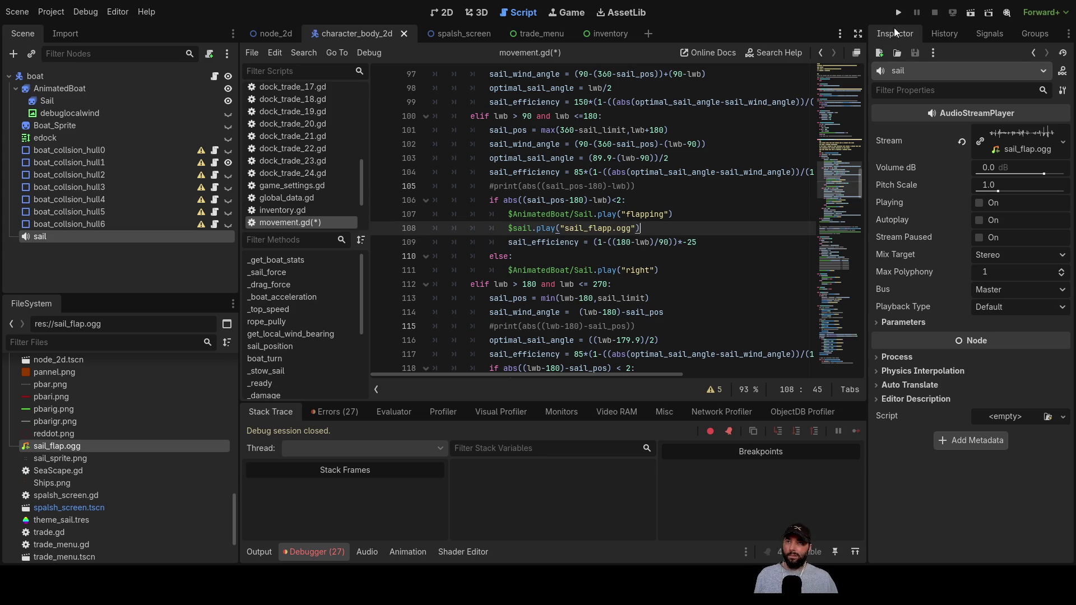
pyautogui.click(897, 12)
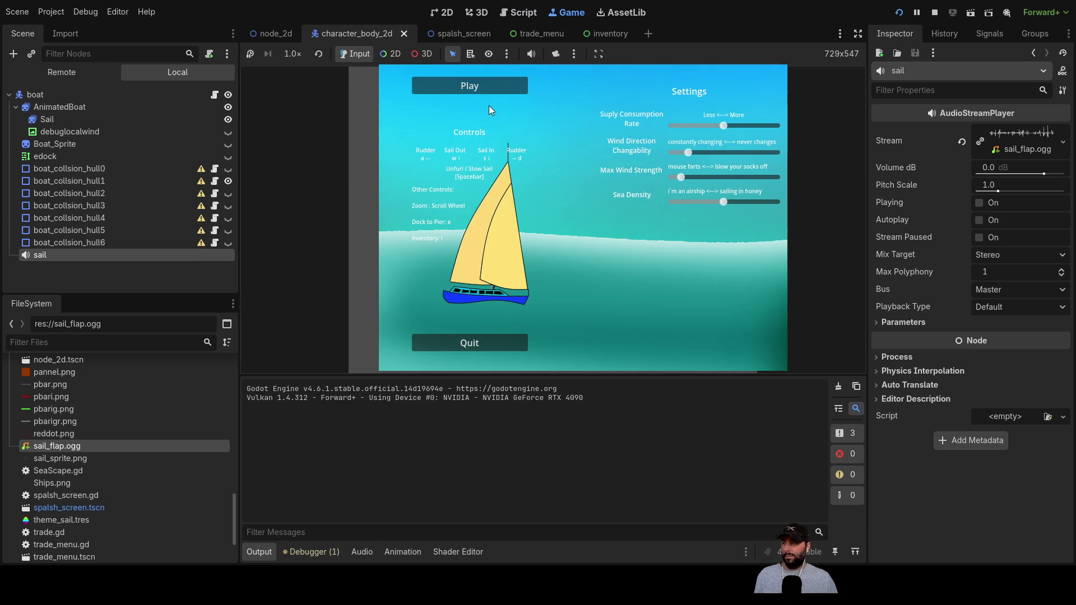
# Start gameplay from the splash screen, raise the sail with W and steer up-left with A
pyautogui.click(478, 90)
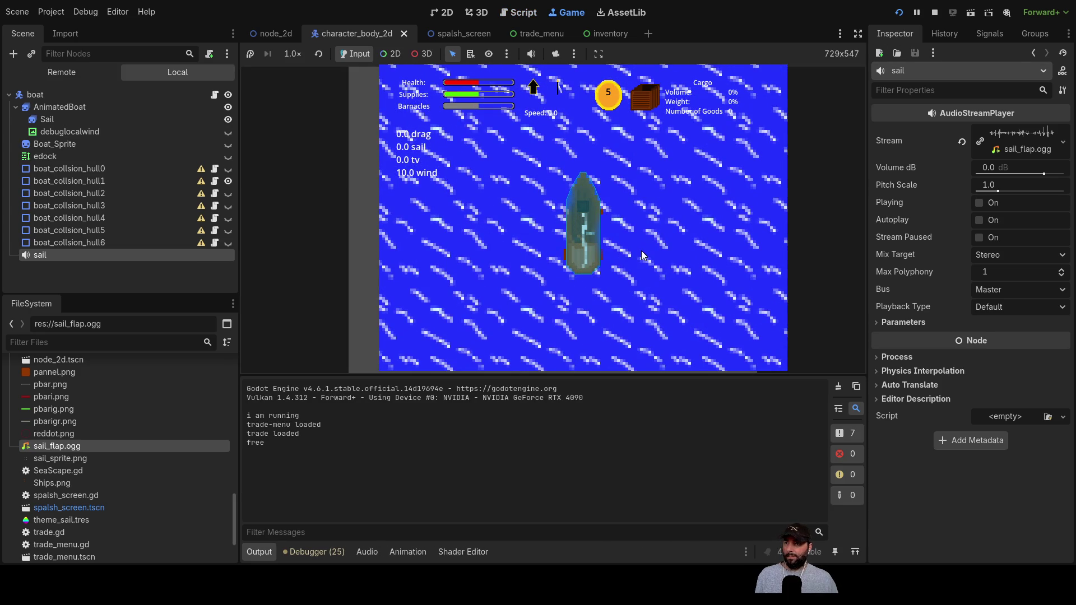
pyautogui.press('w')
pyautogui.press('a')
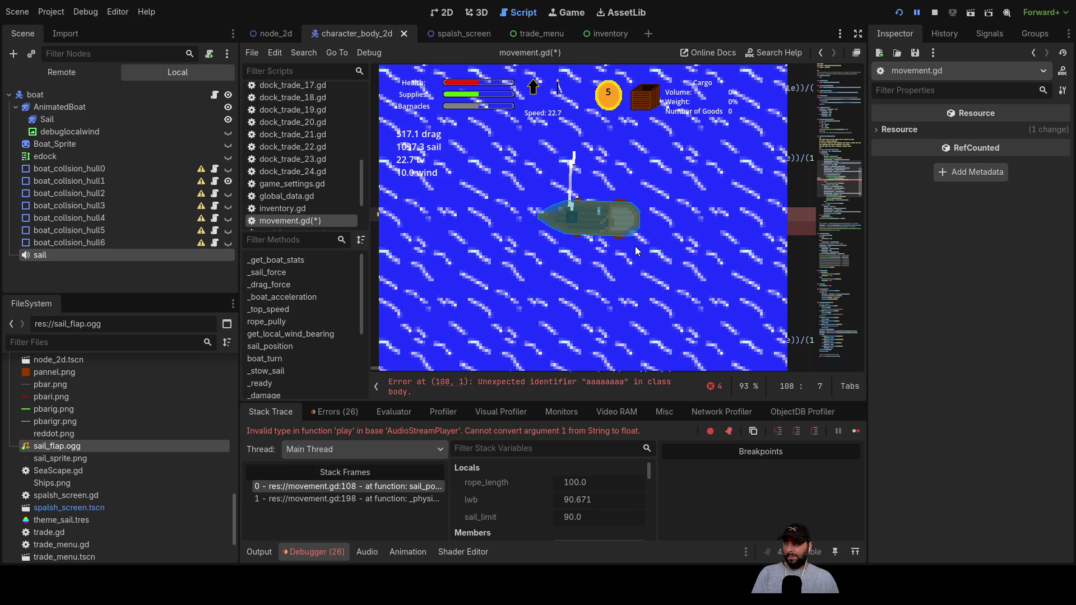
# Undo the last three edits on line 108 of movement.gd
pyautogui.hotkey('ctrl', 'z')
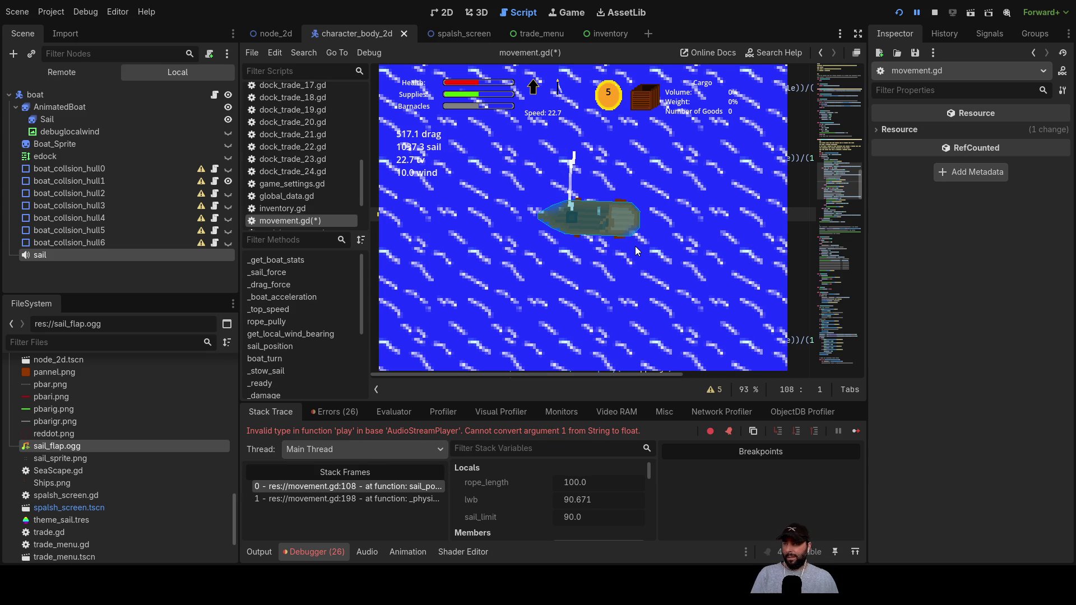
pyautogui.hotkey('ctrl', 'z')
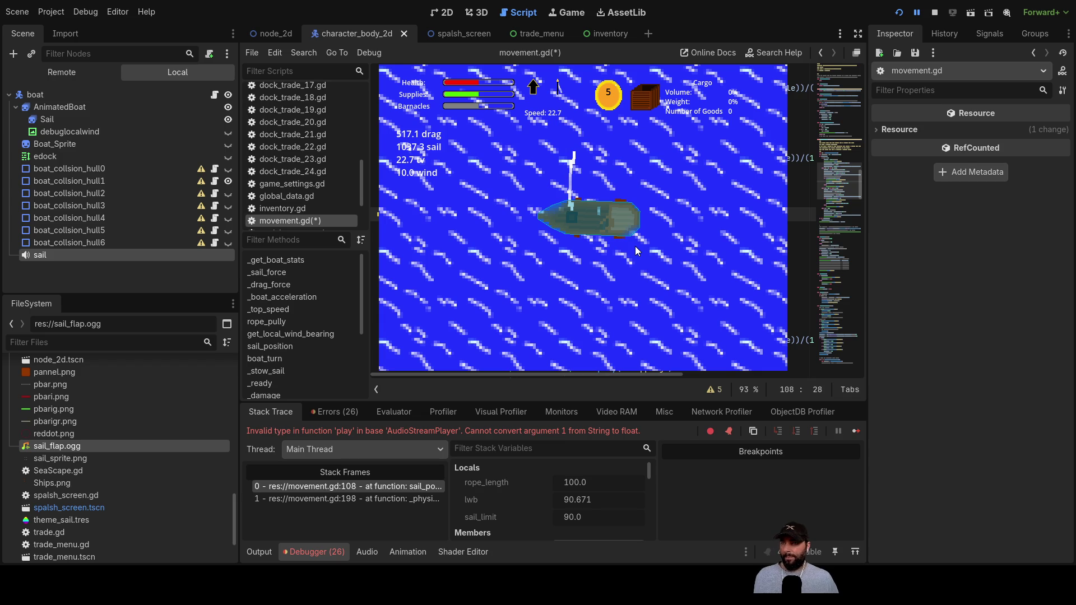
pyautogui.hotkey('ctrl', 'z')
pyautogui.hotkey('ctrl', 'z')
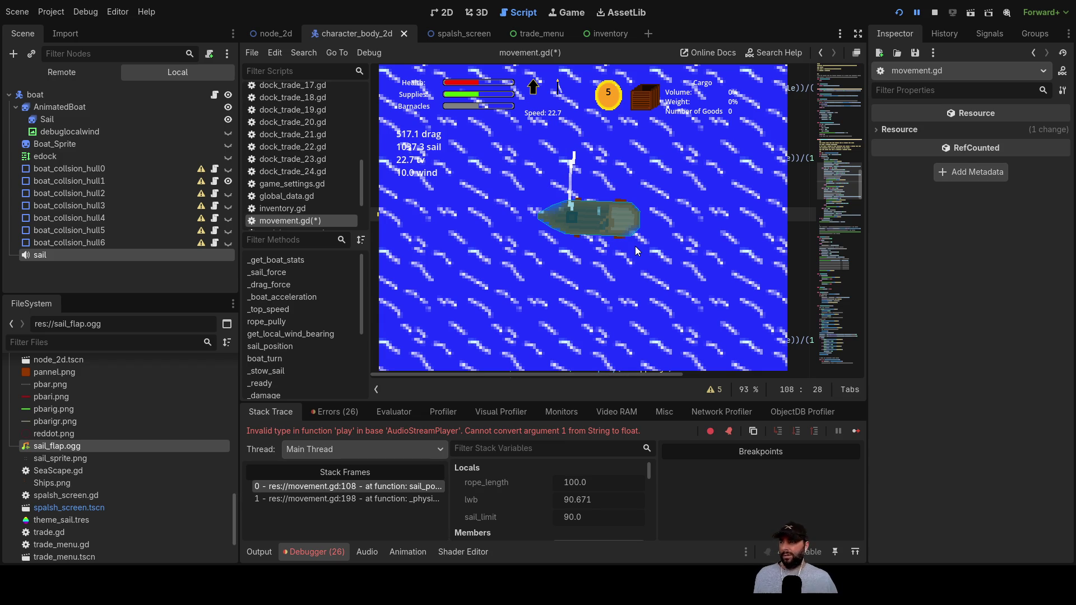
# Select the sail sound node and open the AudioStreamPlayer documentation from the Inspector
pyautogui.click(62, 245)
pyautogui.click(46, 255)
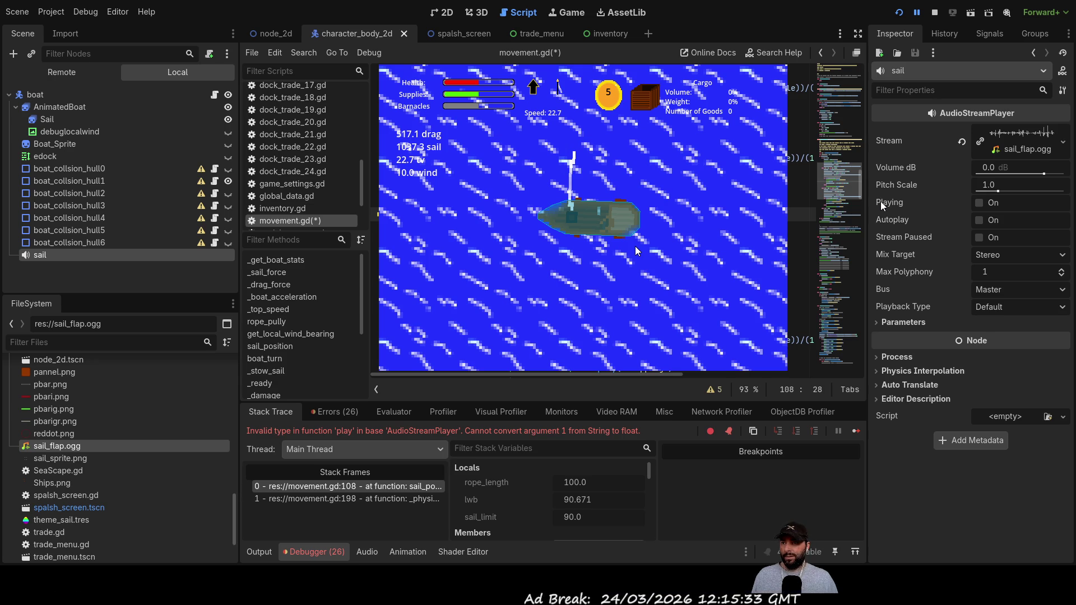
pyautogui.rightClick(879, 201)
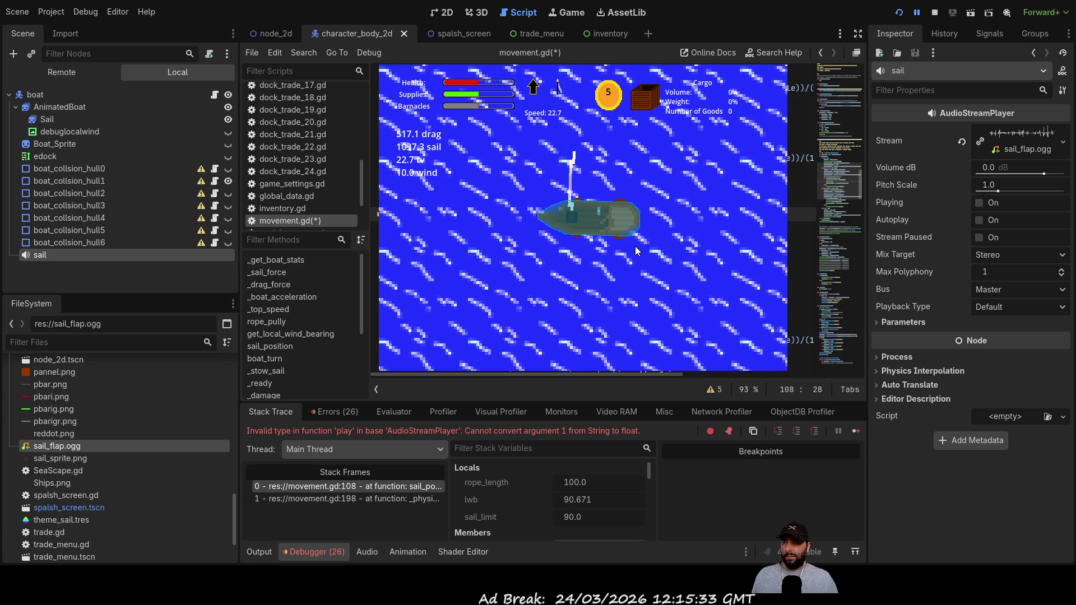
pyautogui.click(918, 297)
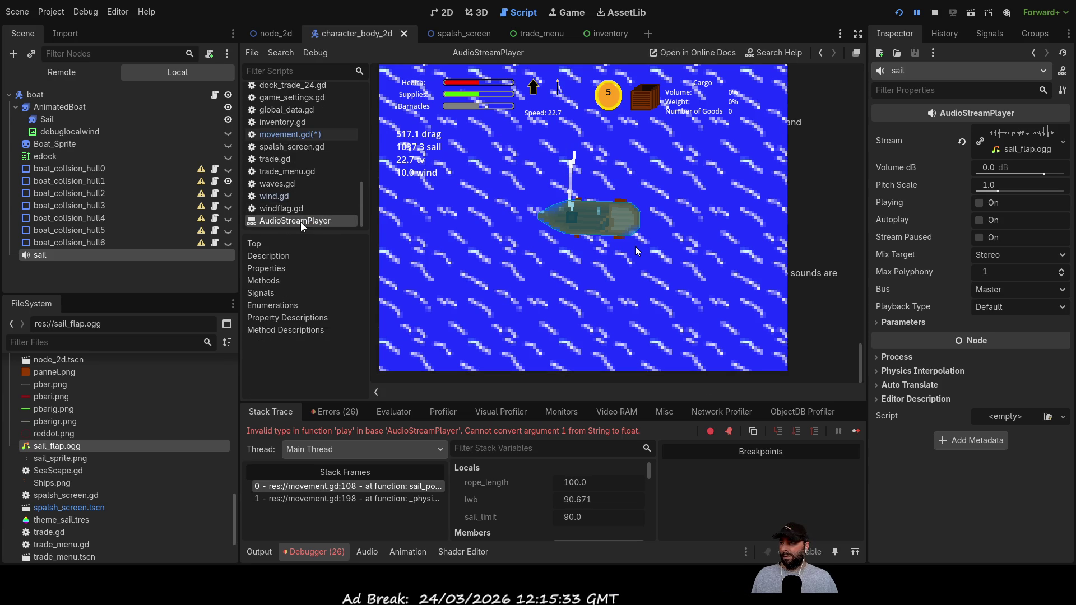
# Close the AudioStreamPlayer help page, return the caret to line 120, and stop the running game
pyautogui.middleClick(299, 219)
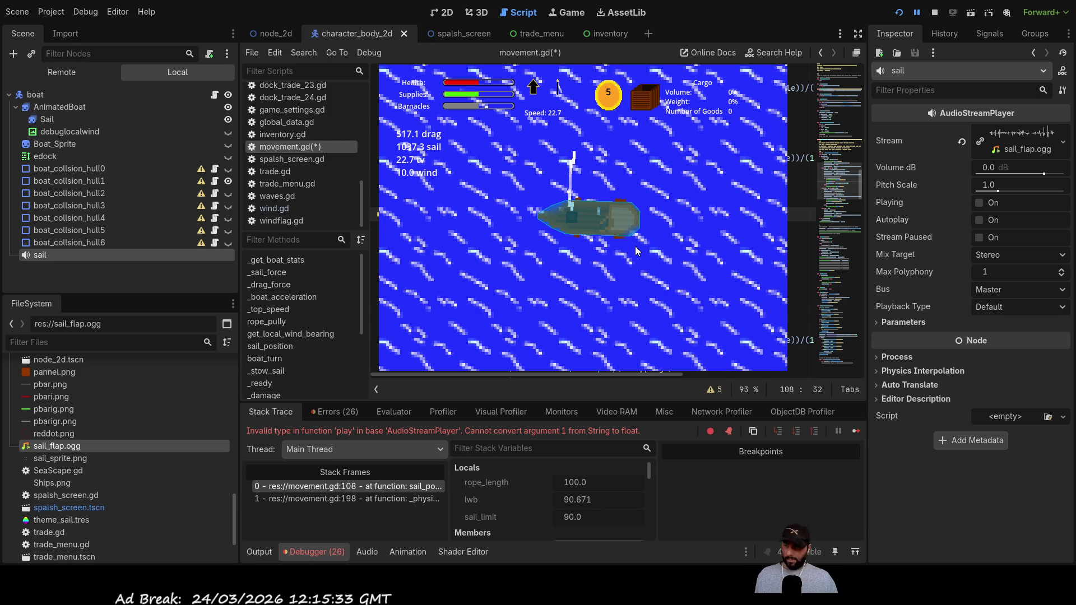
pyautogui.scroll(-2, 634, 246)
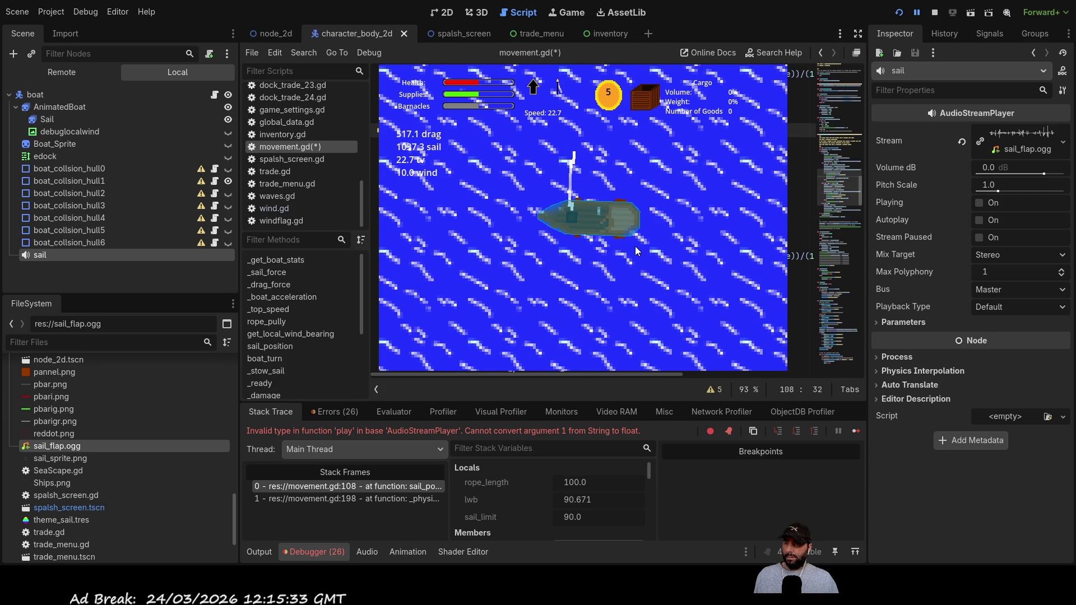
pyautogui.press('Down')
pyautogui.press('Down')
pyautogui.press('Down')
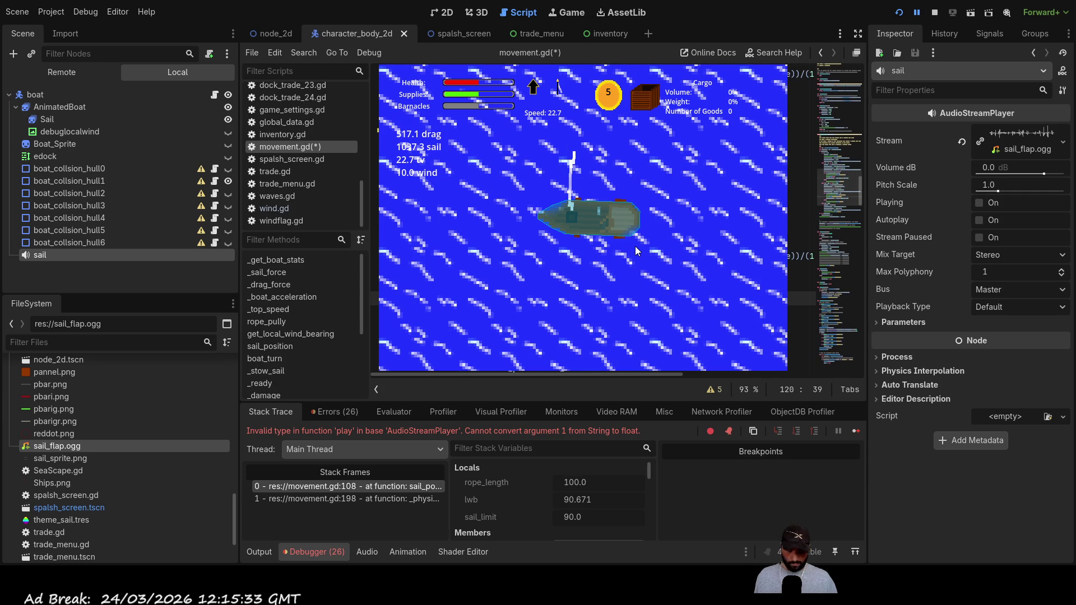
pyautogui.press('Left')
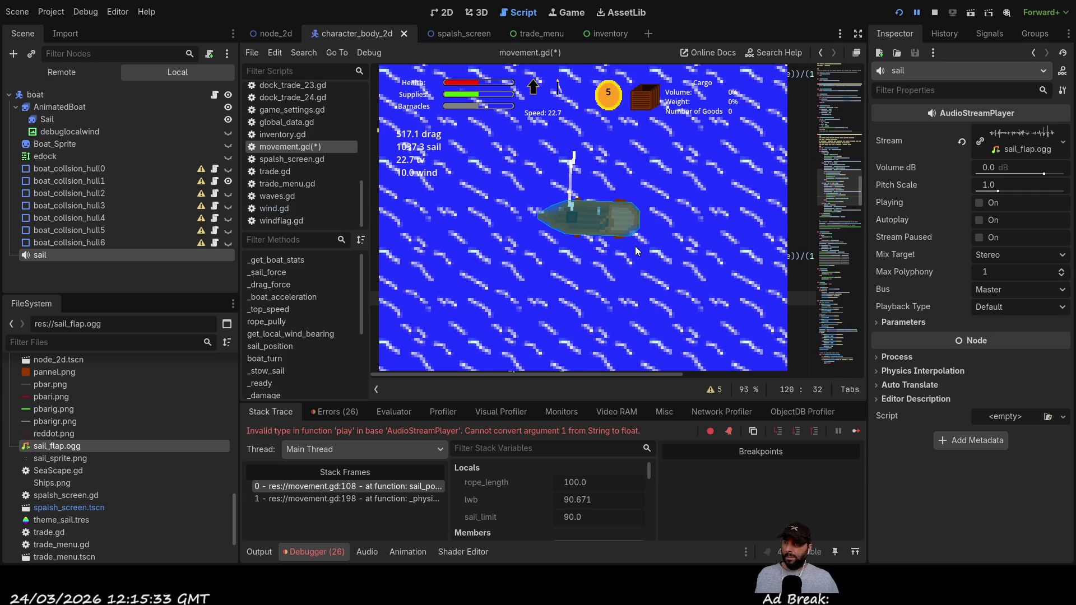
pyautogui.press('Right')
pyautogui.press('Right')
pyautogui.press('Right')
pyautogui.click(934, 13)
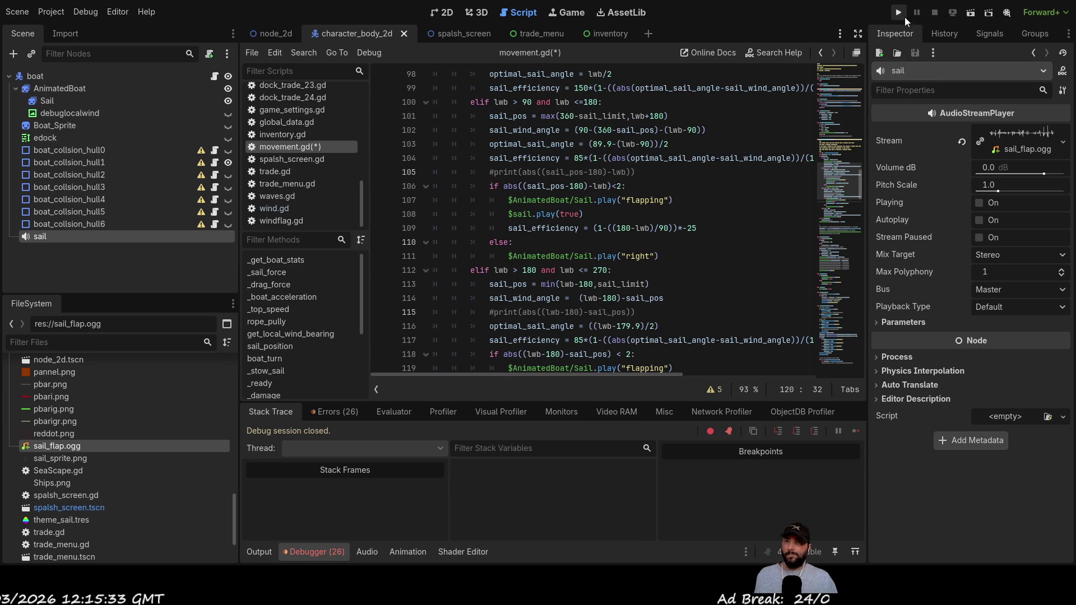
# Test-sail the boat from the main menu, steering left, then stop with F8
pyautogui.click(898, 13)
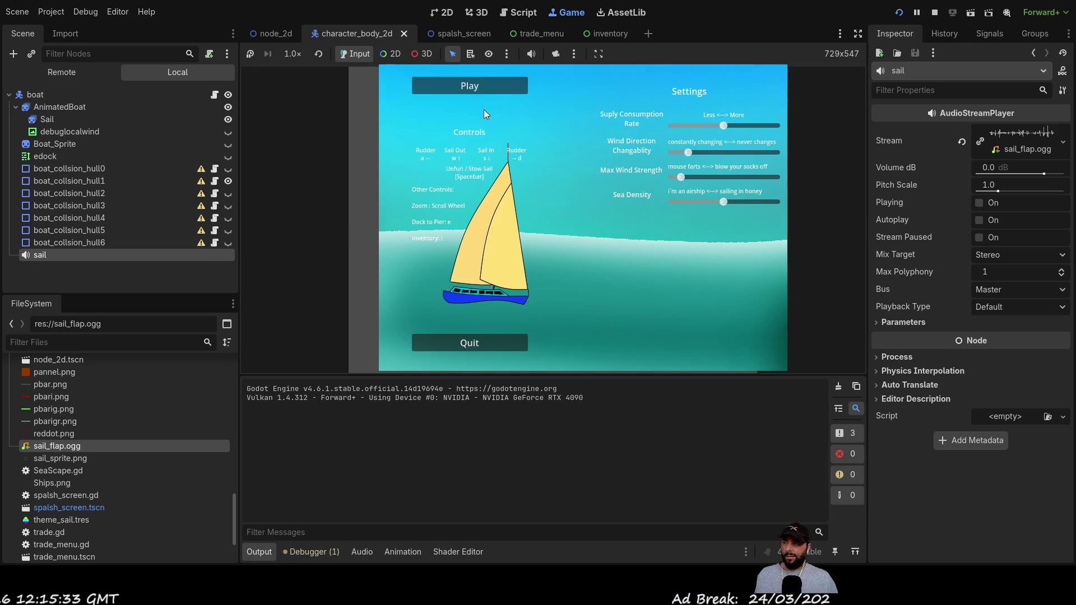
pyautogui.click(480, 90)
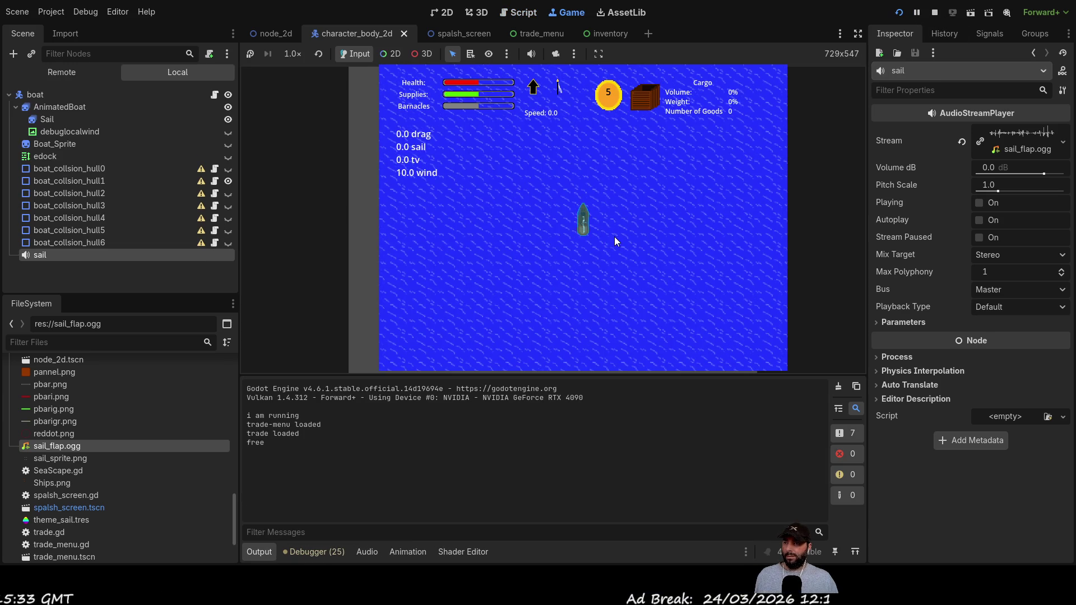
pyautogui.press('Left')
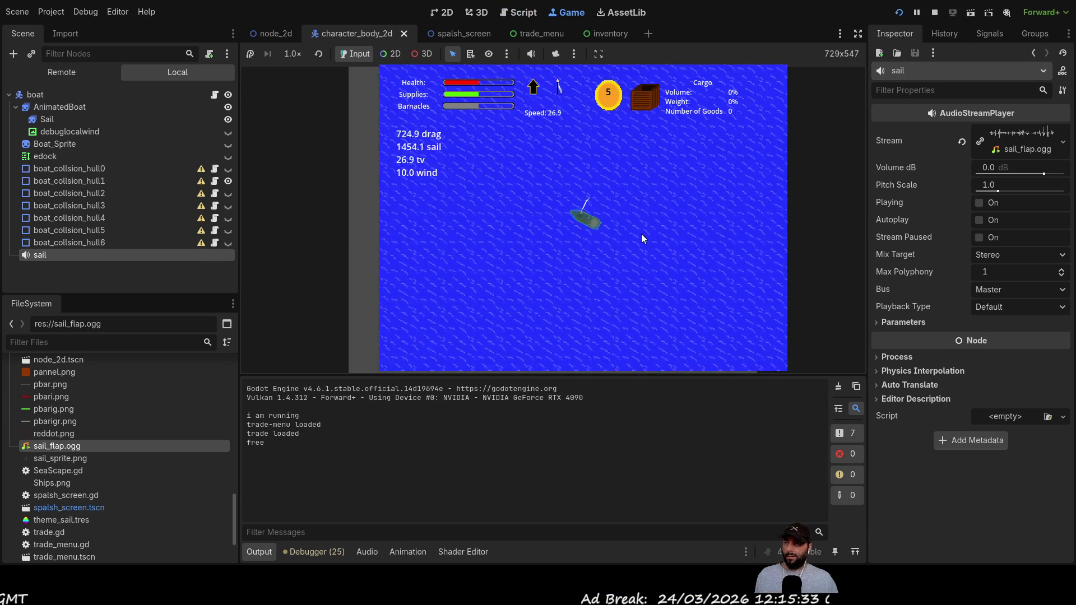
pyautogui.press('Left')
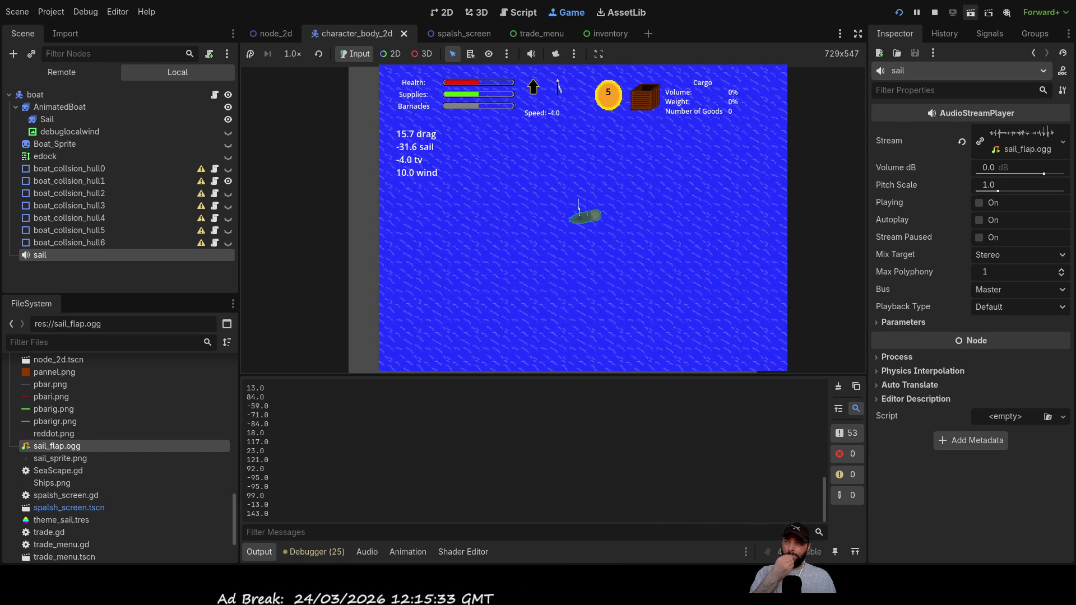
pyautogui.press('F8')
pyautogui.moveTo(509, 214); pyautogui.dragTo(570, 214)
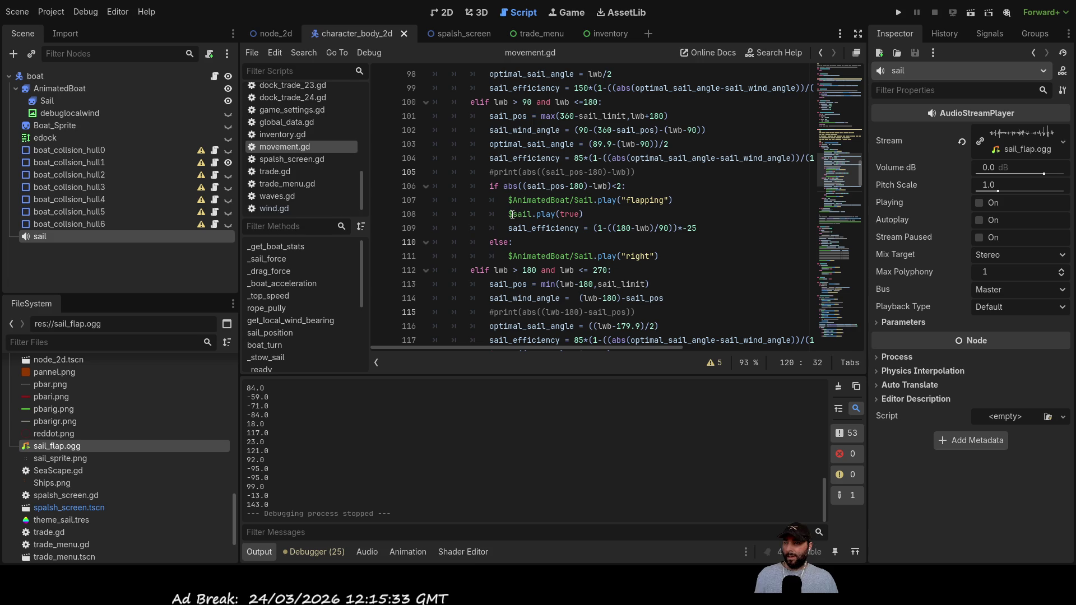
# Create an audio_sail() function above sail_position whose body calls $sail.play(true)
pyautogui.press('Left')
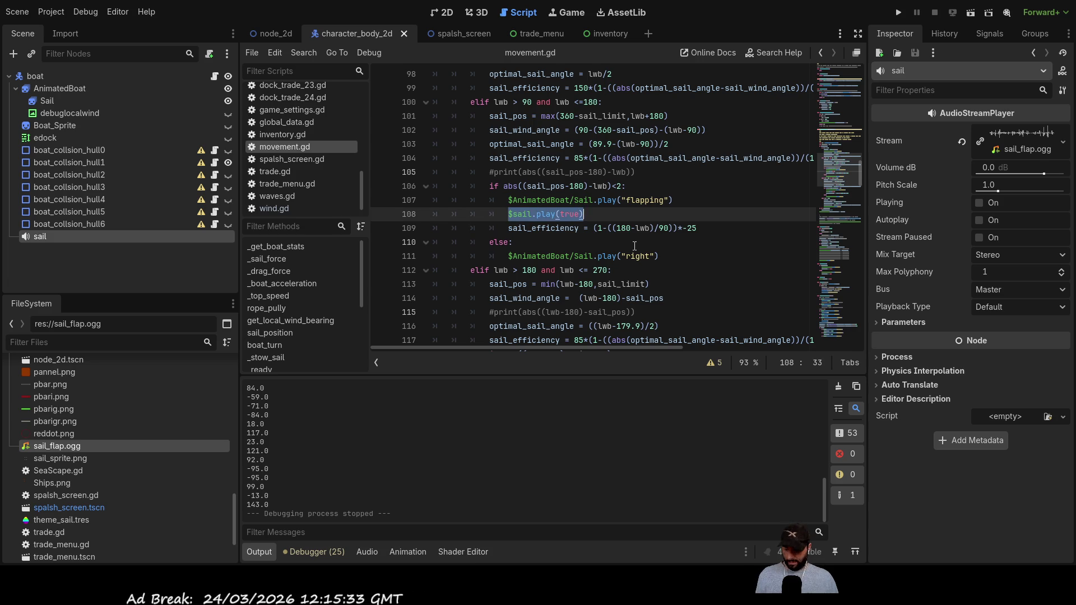
pyautogui.scroll(6, 516, 245)
pyautogui.scroll(10, 515, 246)
pyautogui.scroll(-6, 482, 257)
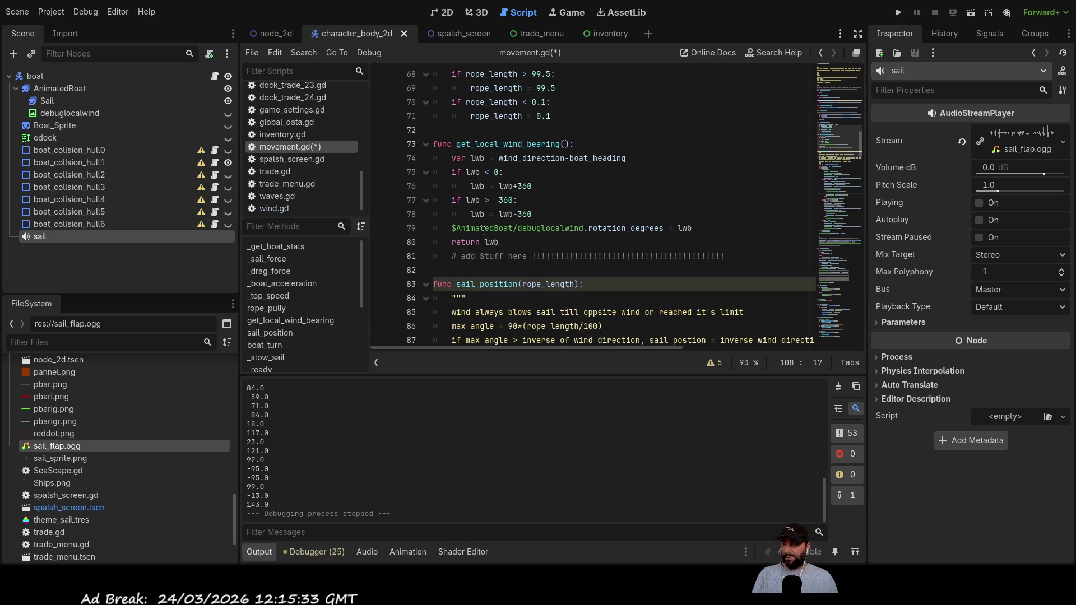
pyautogui.click(450, 270)
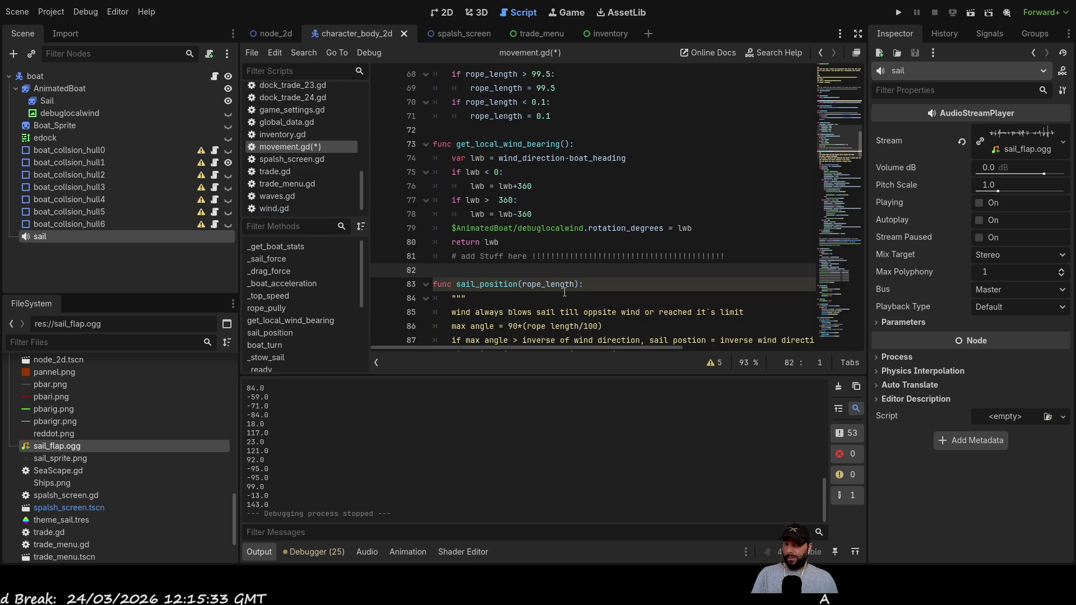
pyautogui.press('Return')
pyautogui.press('Up')
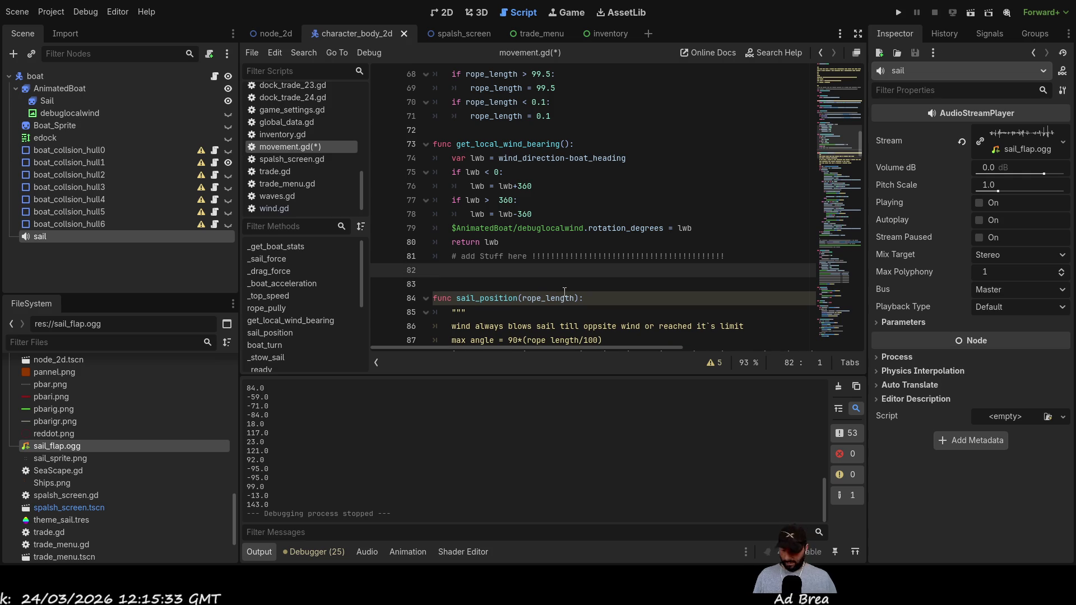
pyautogui.write('func')
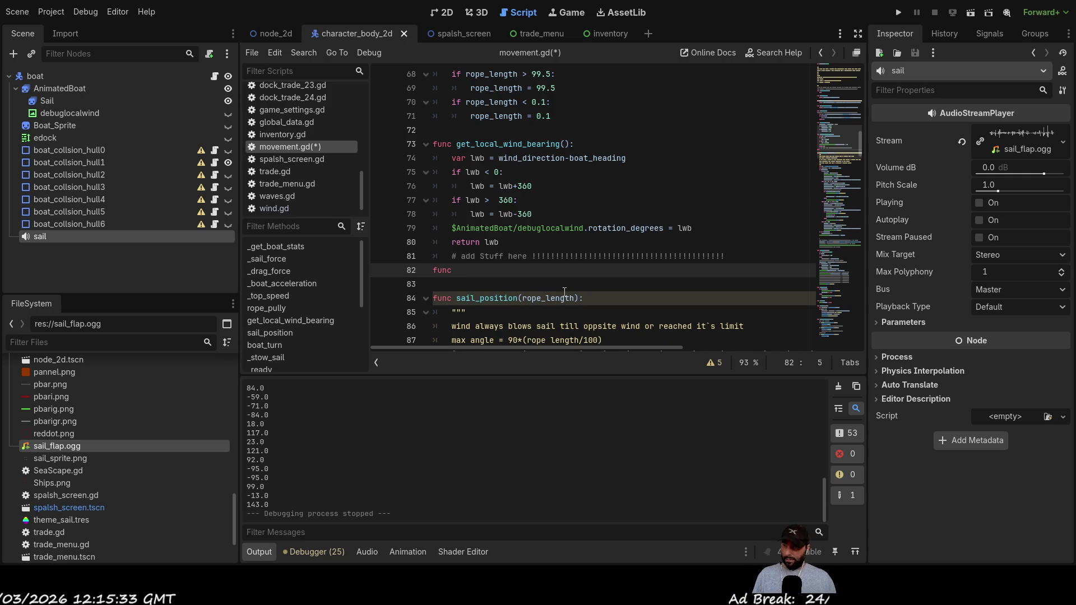
pyautogui.write('audio_sail(')
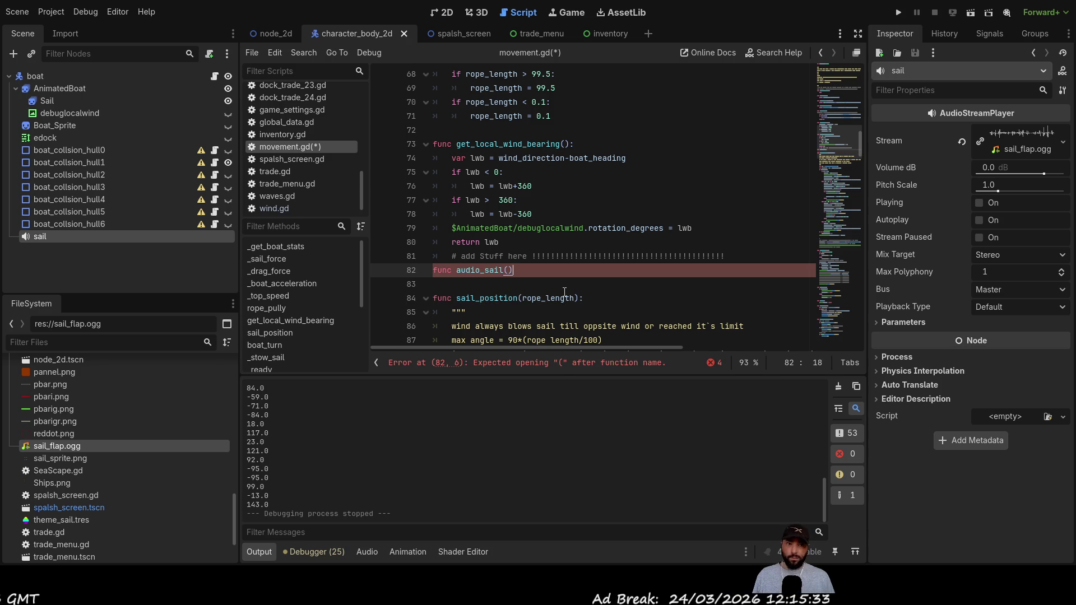
pyautogui.write(')')
pyautogui.press('Return')
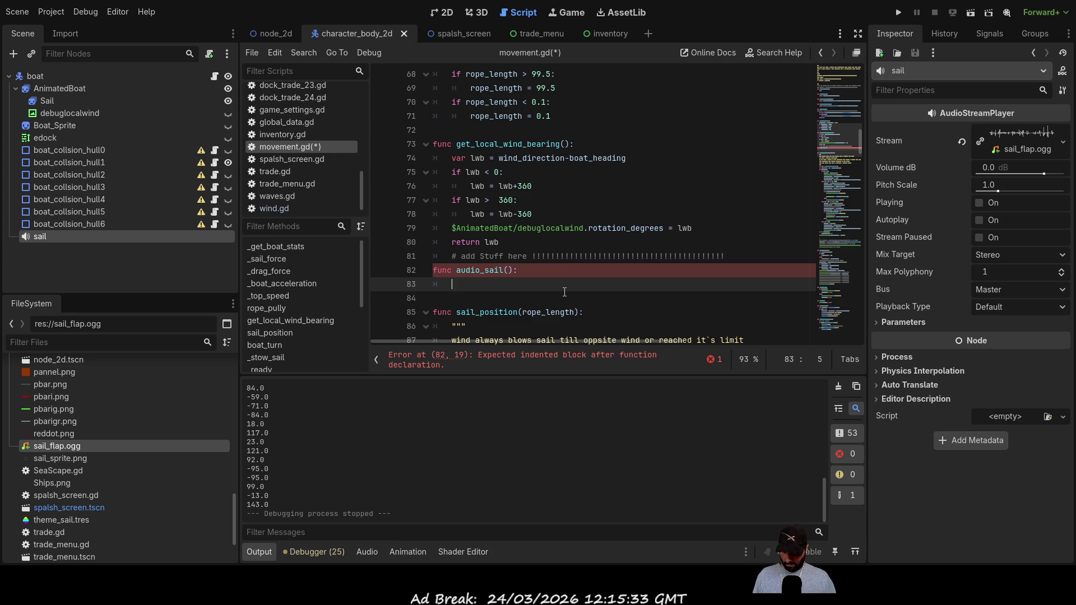
pyautogui.write('$sail.play(true)')
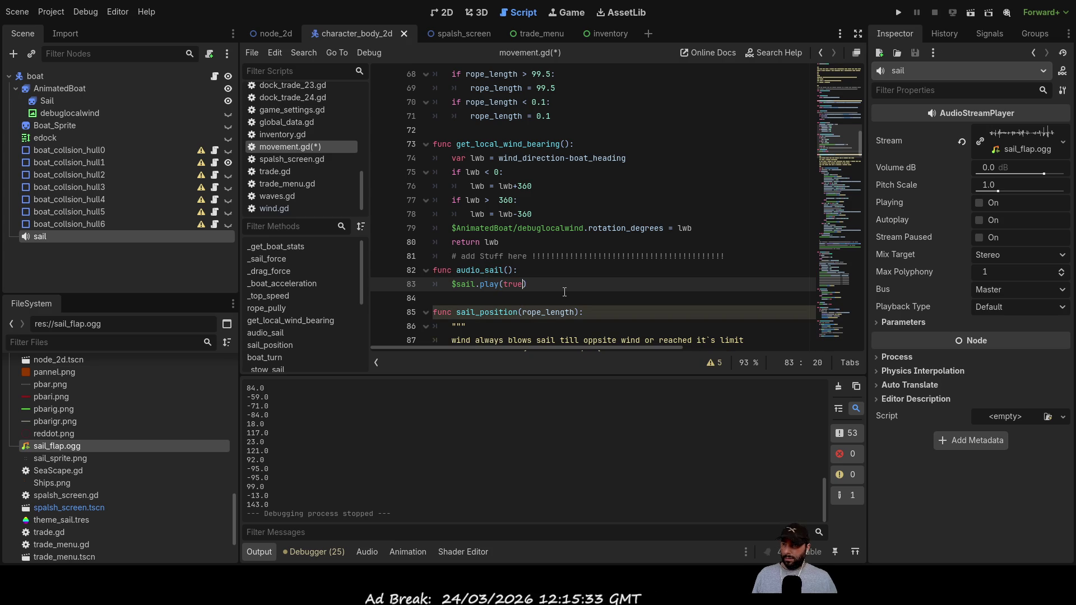
# Start an if above the play call using the $AnimatedBoat/Sail path copied from line 110
pyautogui.hotkey('ctrl', 'shift', 'Return')
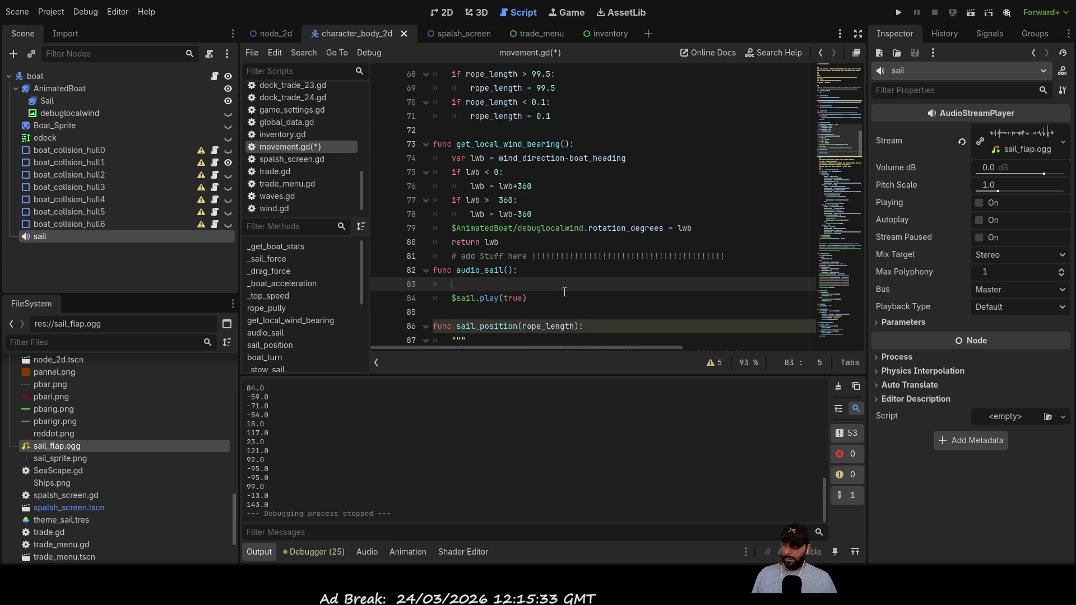
pyautogui.write('if')
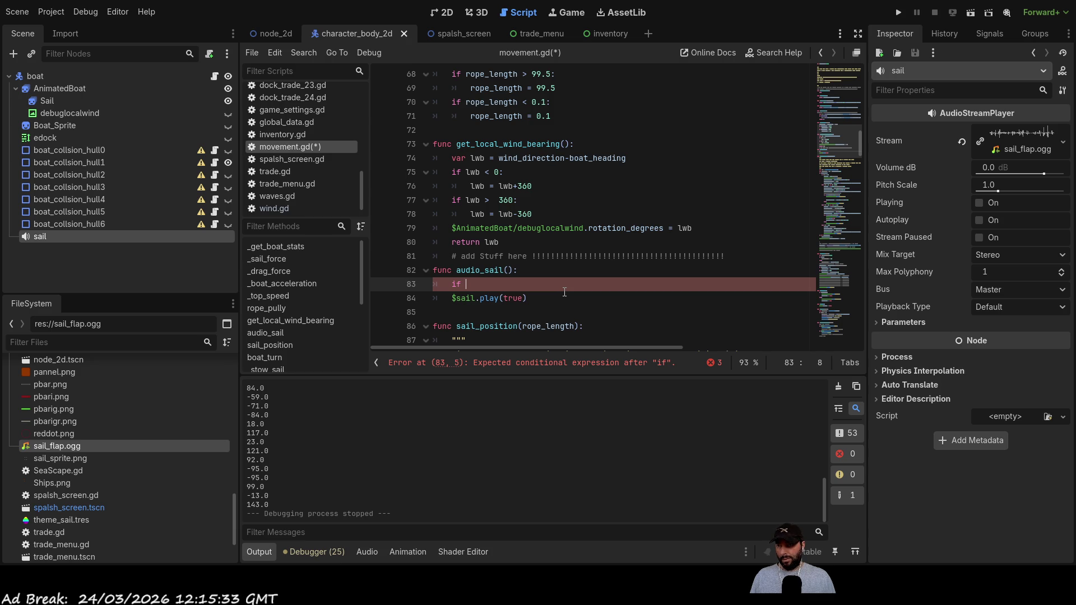
pyautogui.scroll(-10, 564, 292)
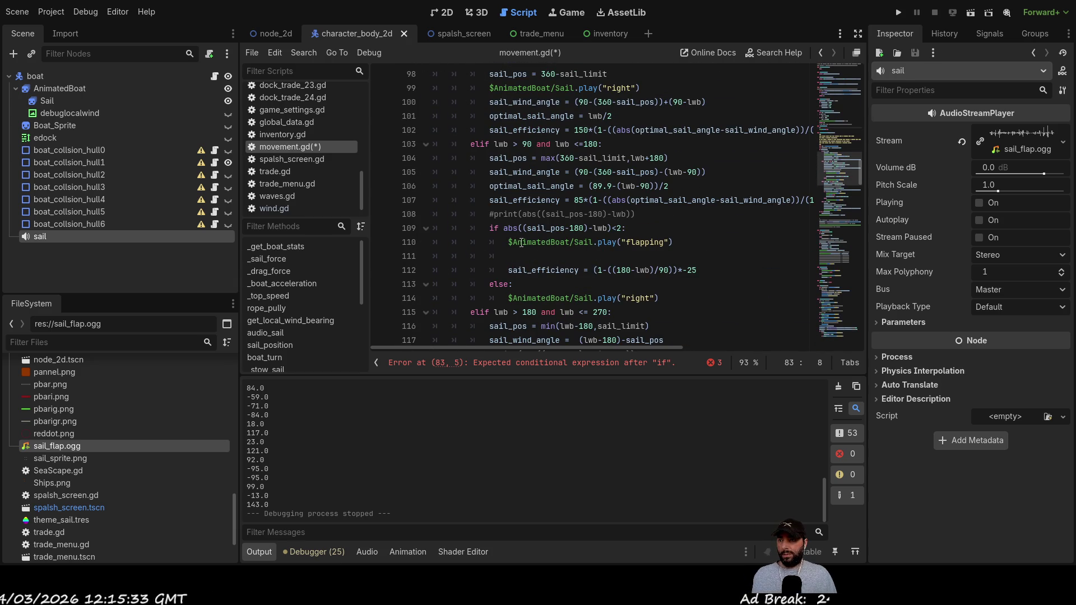
pyautogui.moveTo(508, 242)
pyautogui.mouseDown()
pyautogui.moveTo(594, 242)
pyautogui.moveTo(568, 256)
pyautogui.mouseUp()
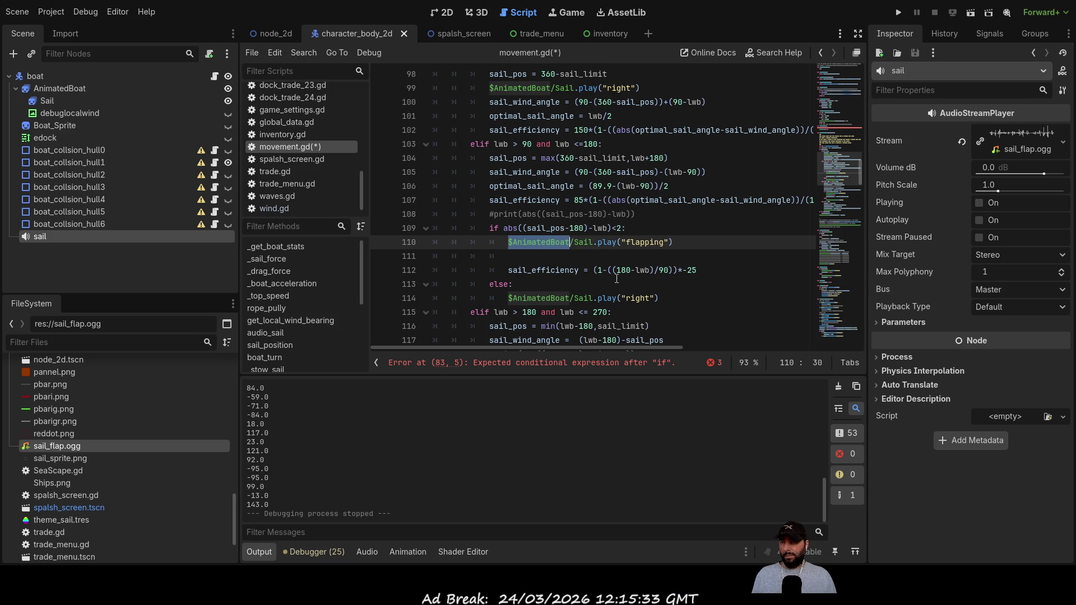
pyautogui.click(507, 242)
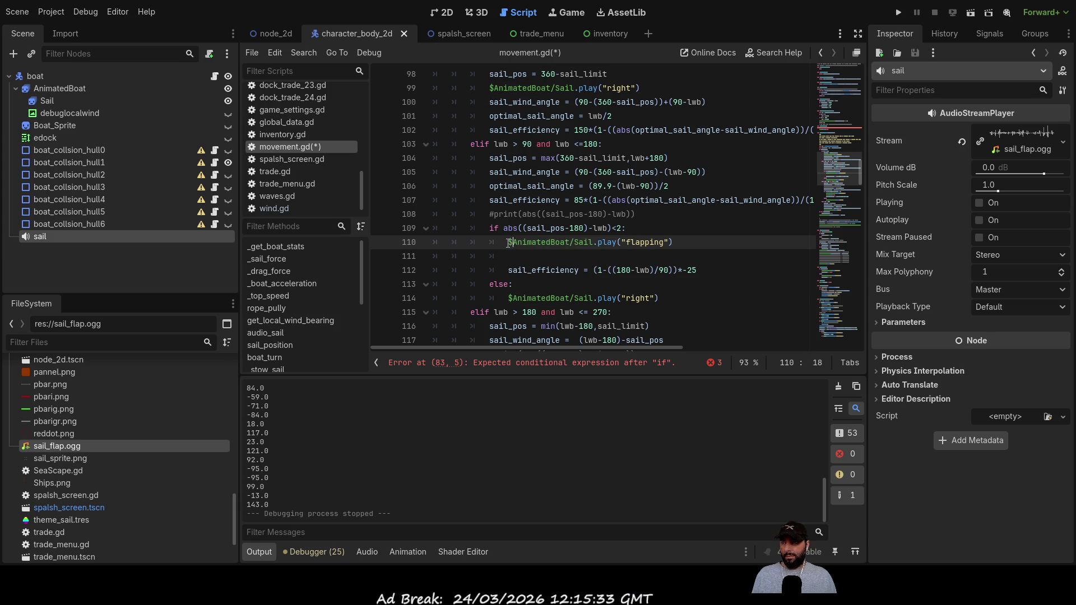
pyautogui.moveTo(507, 242); pyautogui.dragTo(593, 242)
pyautogui.hotkey('ctrl', 'c')
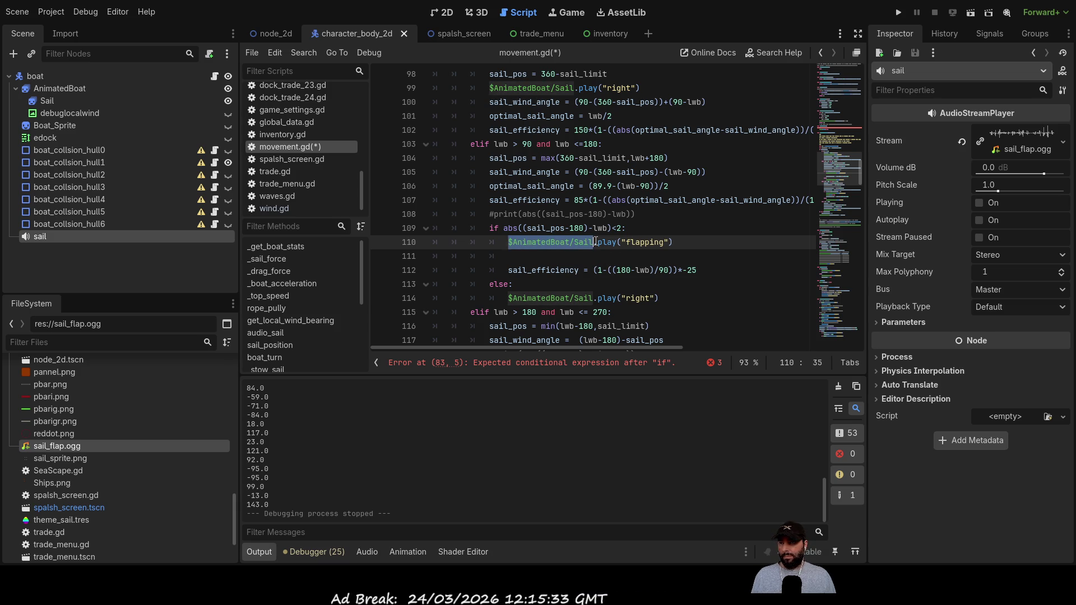
pyautogui.scroll(7, 481, 190)
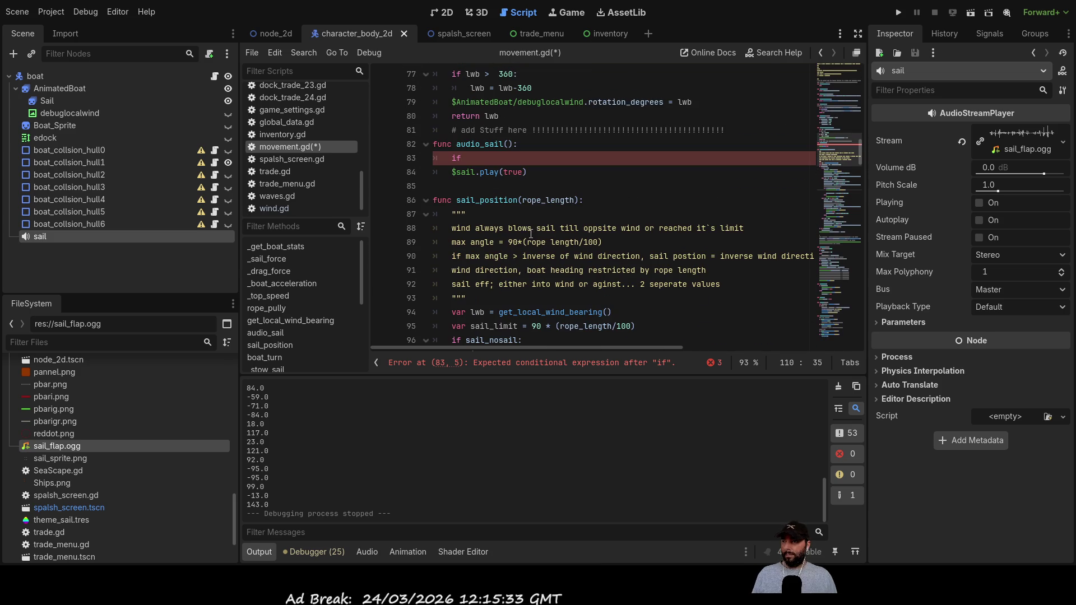
pyautogui.click(482, 158)
pyautogui.hotkey('ctrl', 'v')
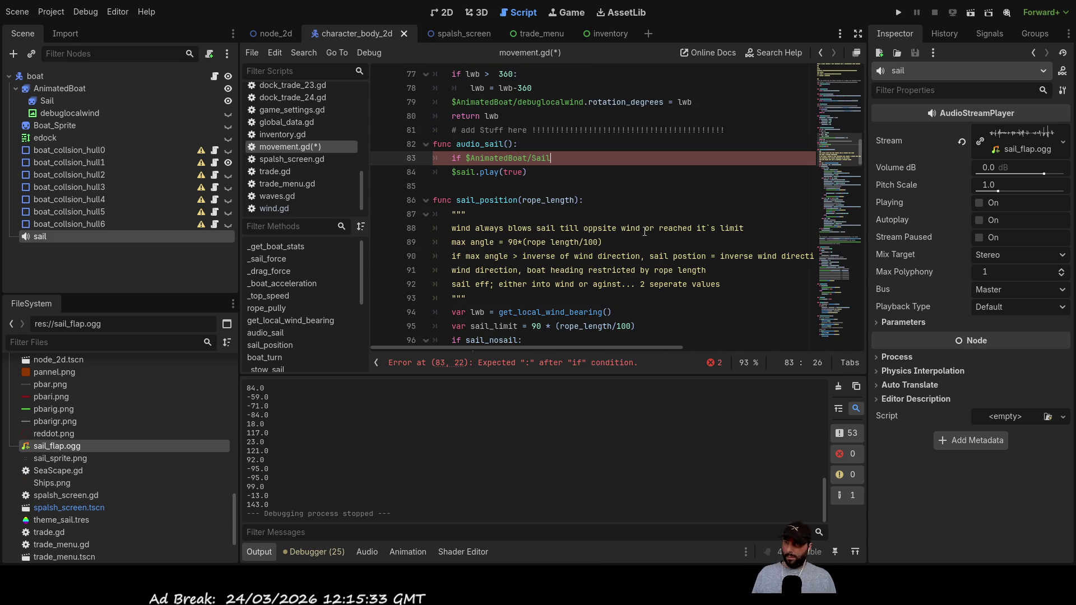
# Extend the condition to $AnimatedBoat/Sail.animation == "flapping"
pyautogui.write('.')
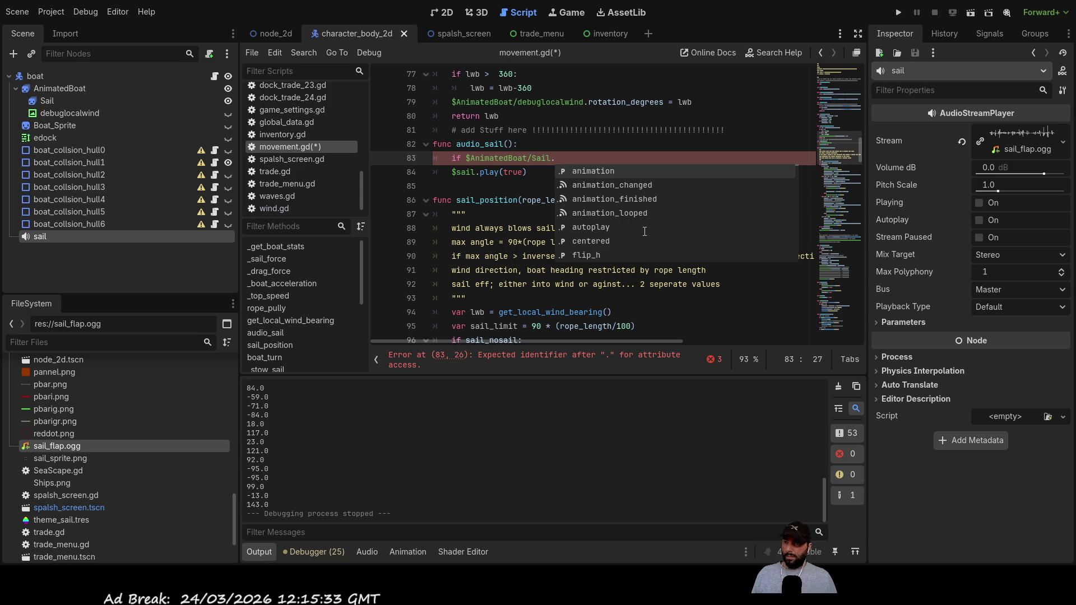
pyautogui.press('Return')
pyautogui.write('=')
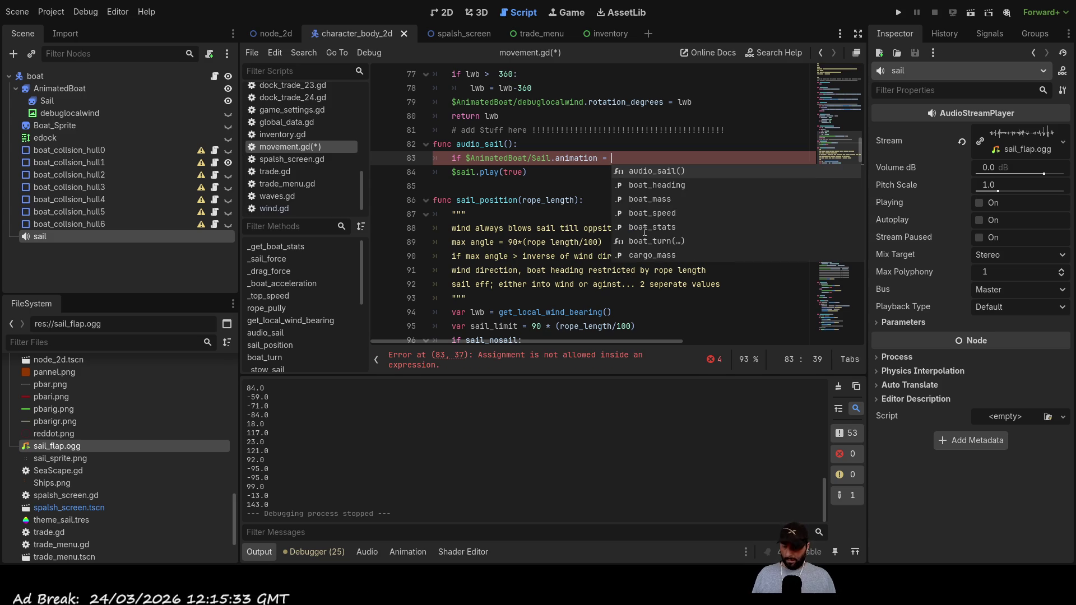
pyautogui.write(' "flap')
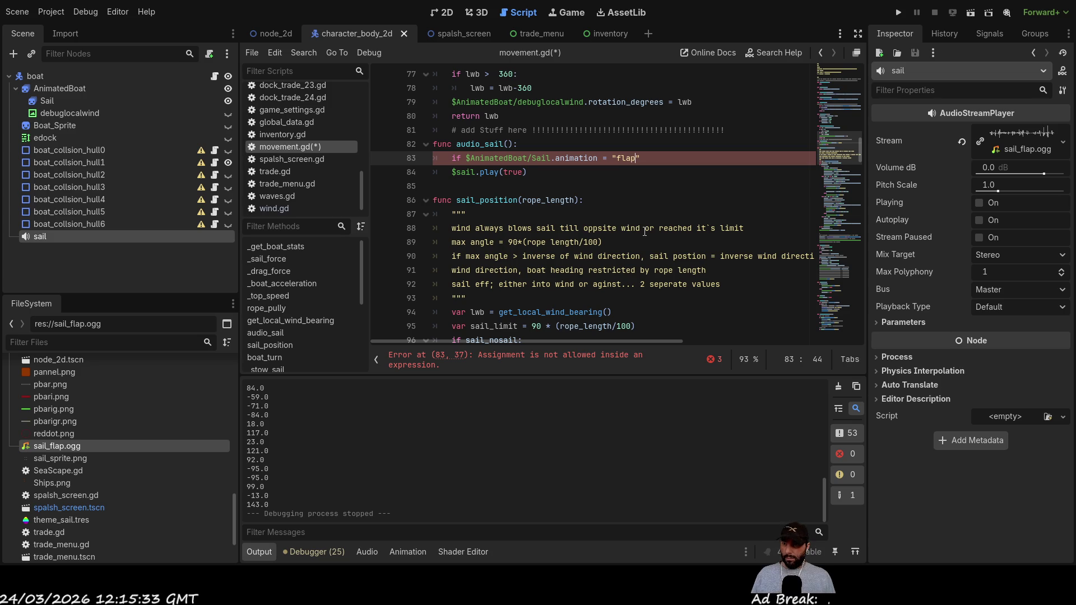
pyautogui.scroll(-6, 644, 231)
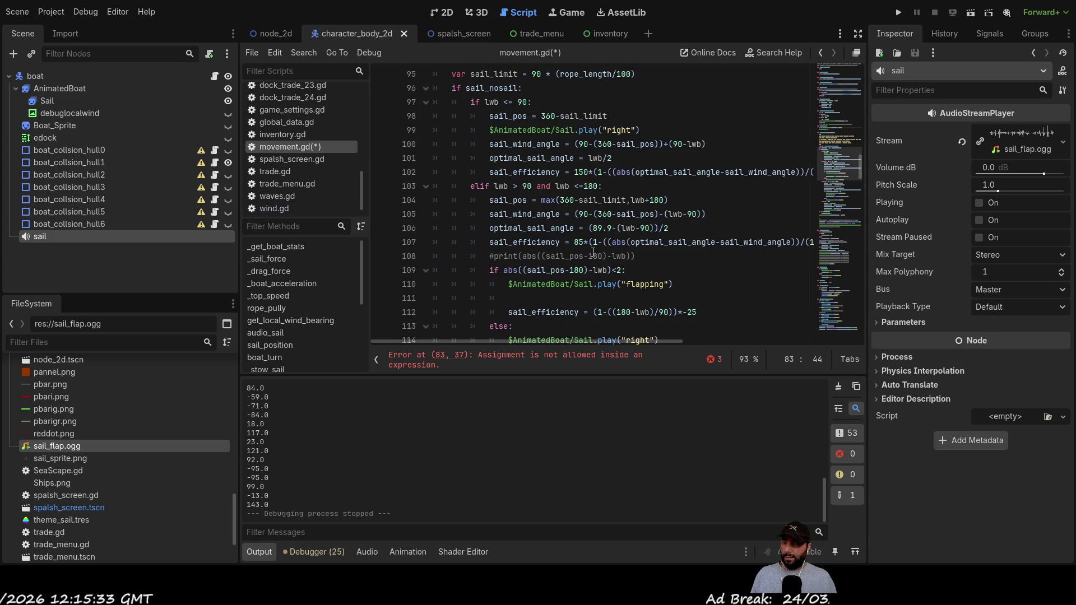
pyautogui.write('pin')
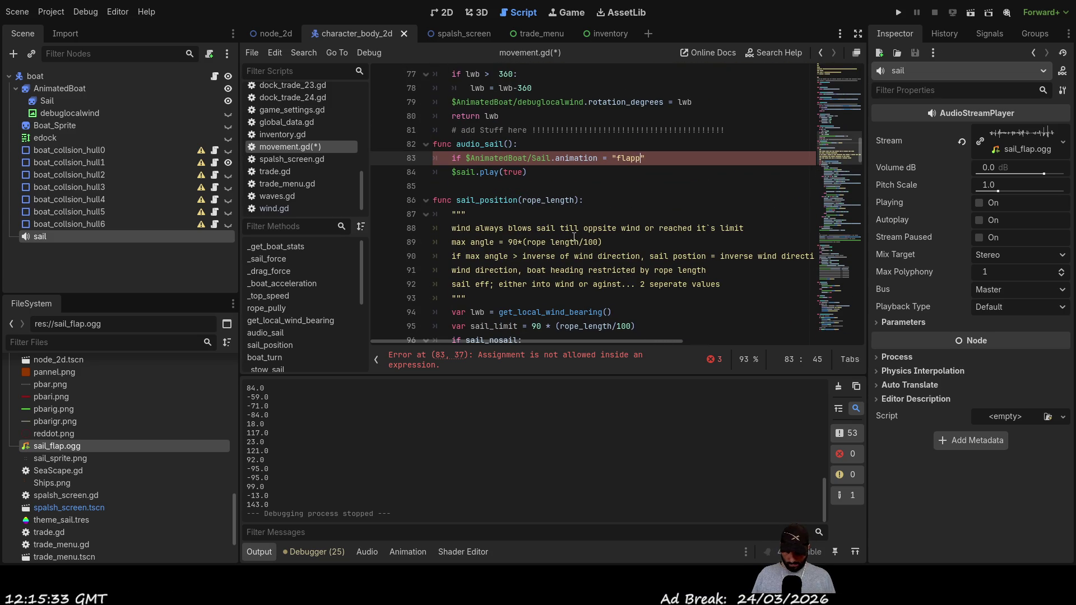
pyautogui.write('g')
pyautogui.press('Left')
pyautogui.press('Left')
pyautogui.press('Left')
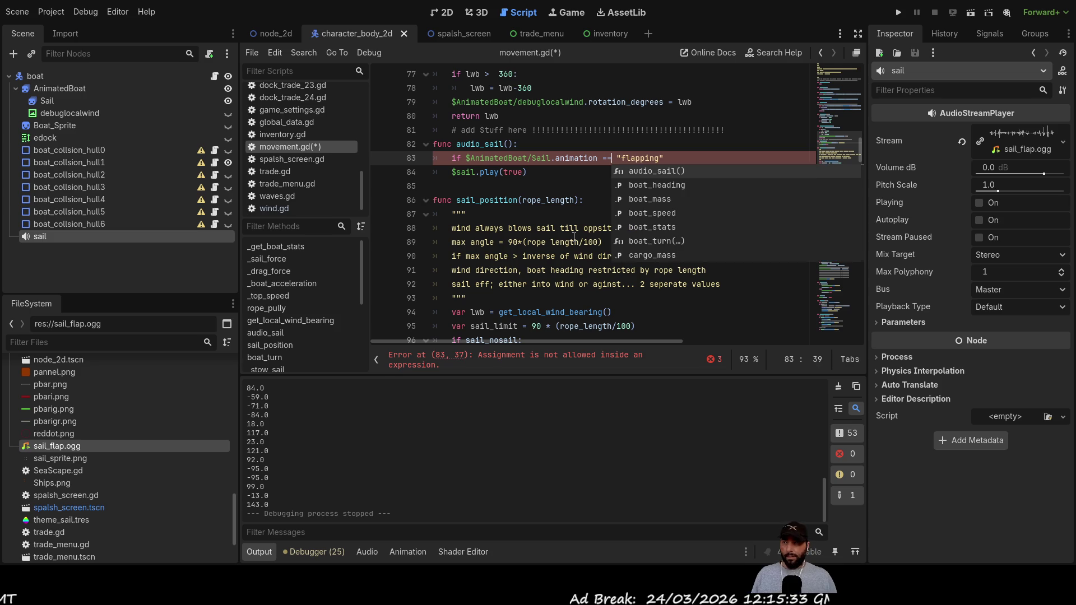
pyautogui.press('Left')
pyautogui.press('Left')
pyautogui.press('Left')
pyautogui.write('=')
pyautogui.press('Escape')
pyautogui.press('Down')
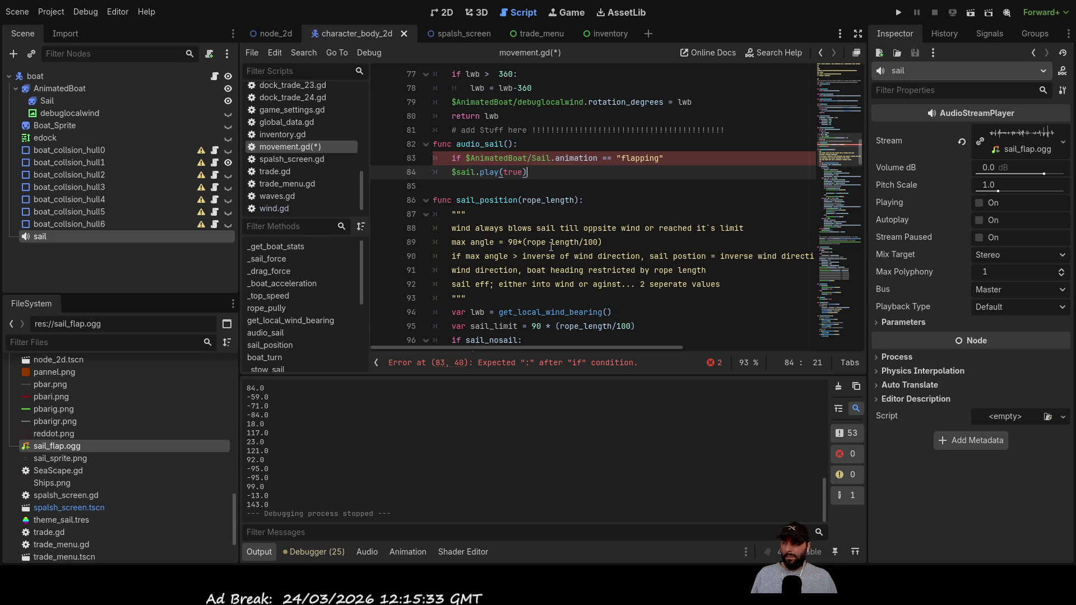
# End the if line with a colon and indent $sail.play(true) beneath it
pyautogui.click(669, 163)
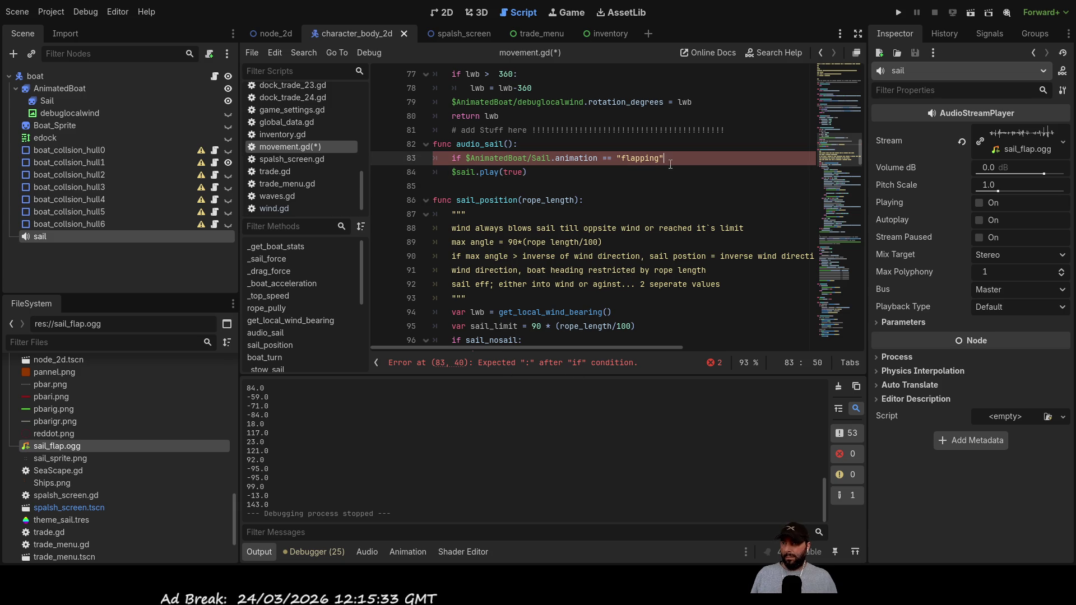
pyautogui.write(':')
pyautogui.press('Down')
pyautogui.press('Left')
pyautogui.press('Home')
pyautogui.press('Tab')
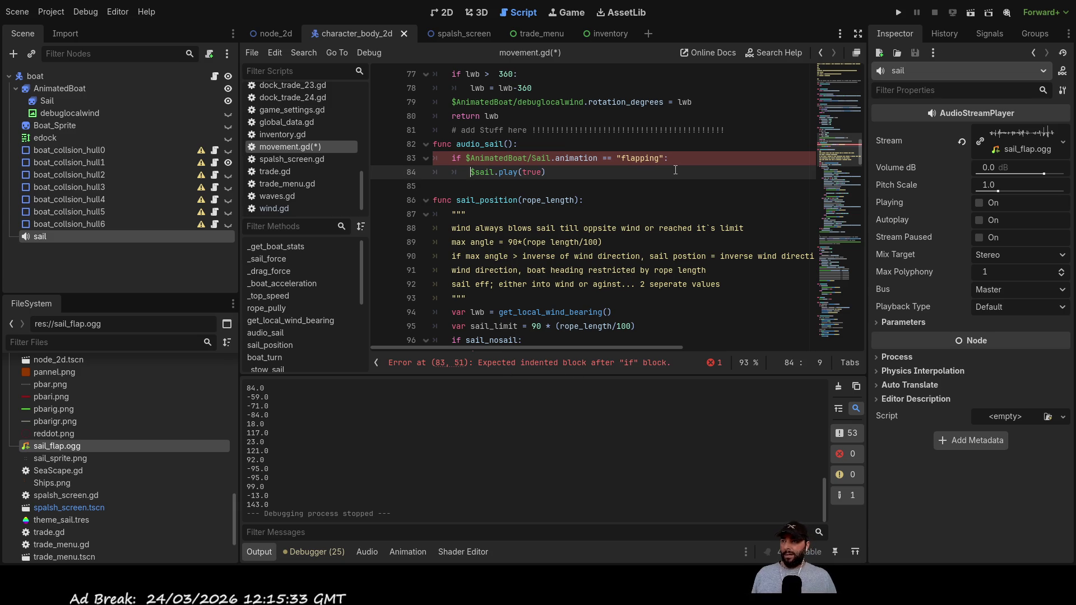
# Add a nested line if $sail.stream <> "" above the play call, using the stream property
pyautogui.press('Return')
pyautogui.press('Up')
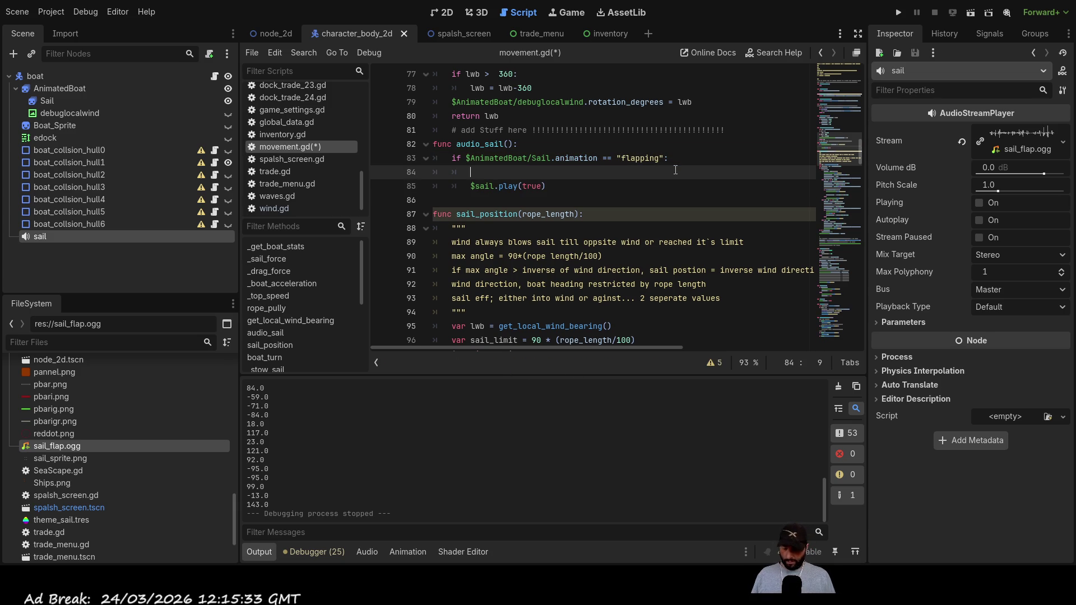
pyautogui.write('if')
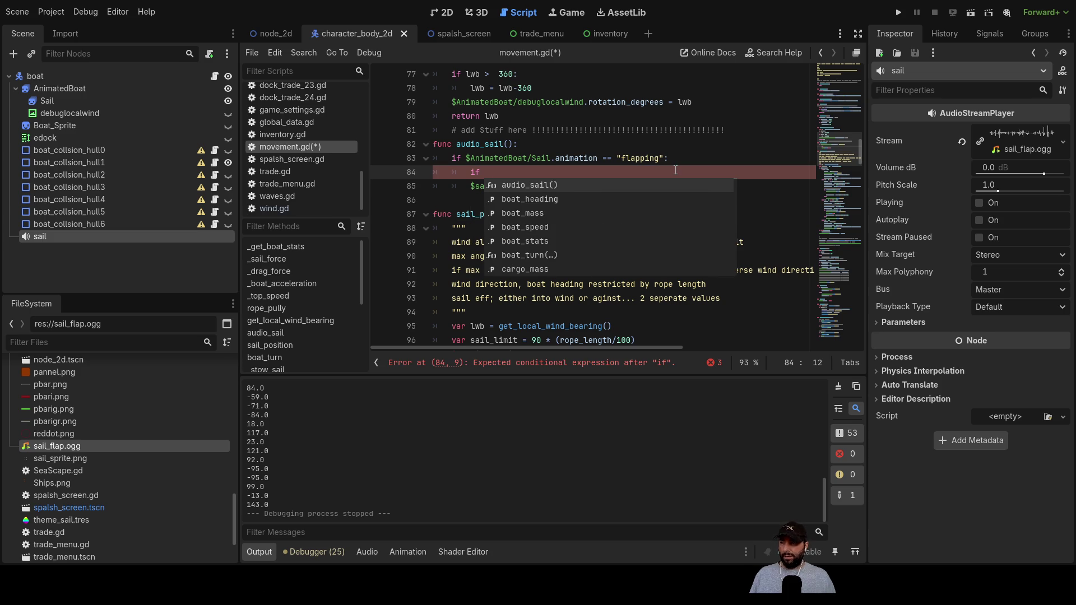
pyautogui.write(' $sail.')
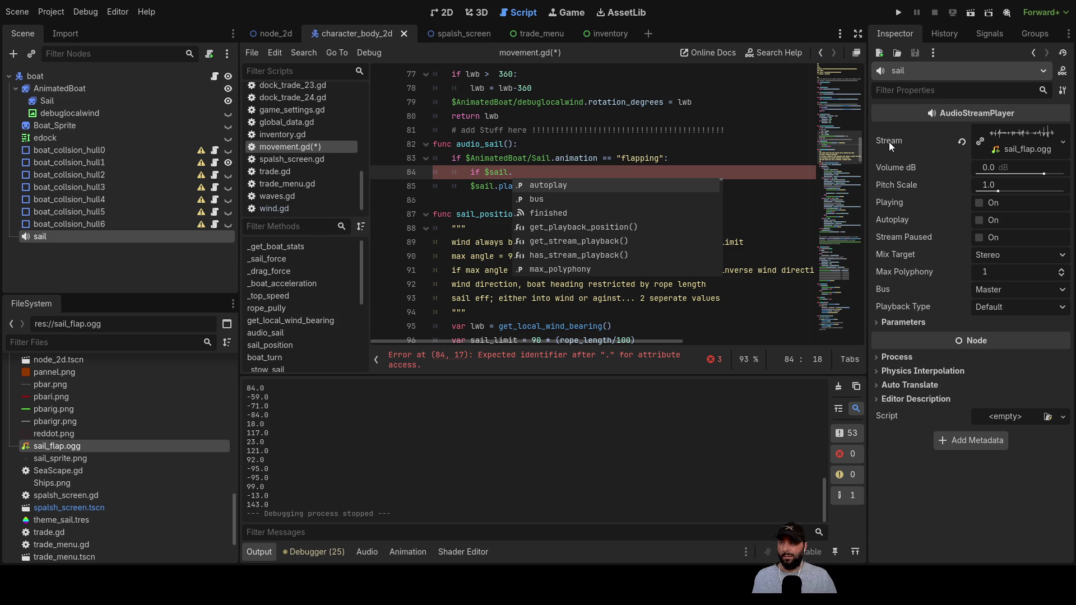
pyautogui.write('au')
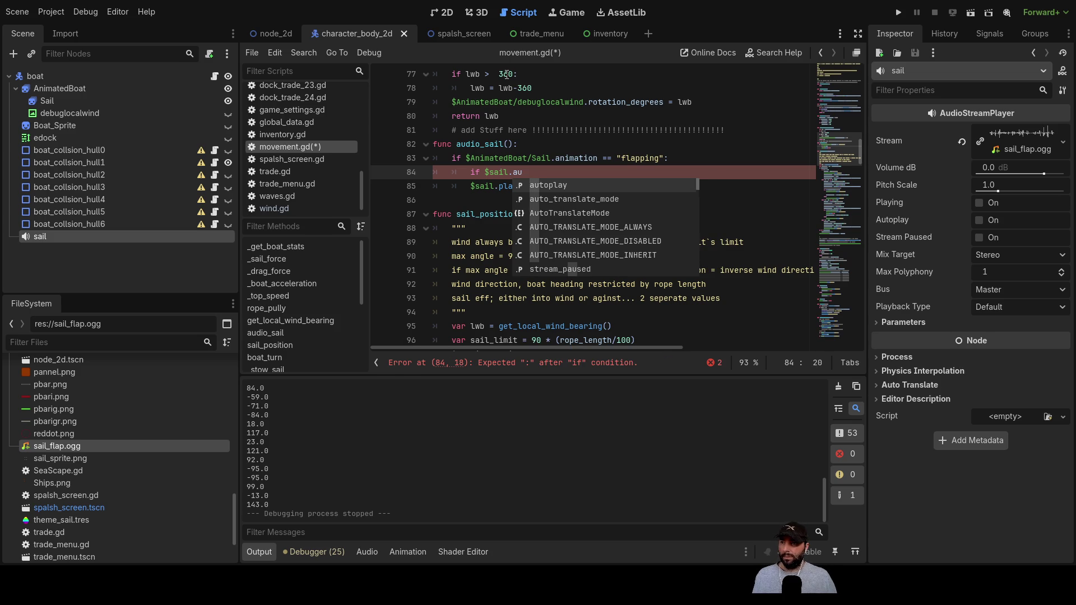
pyautogui.write('dio')
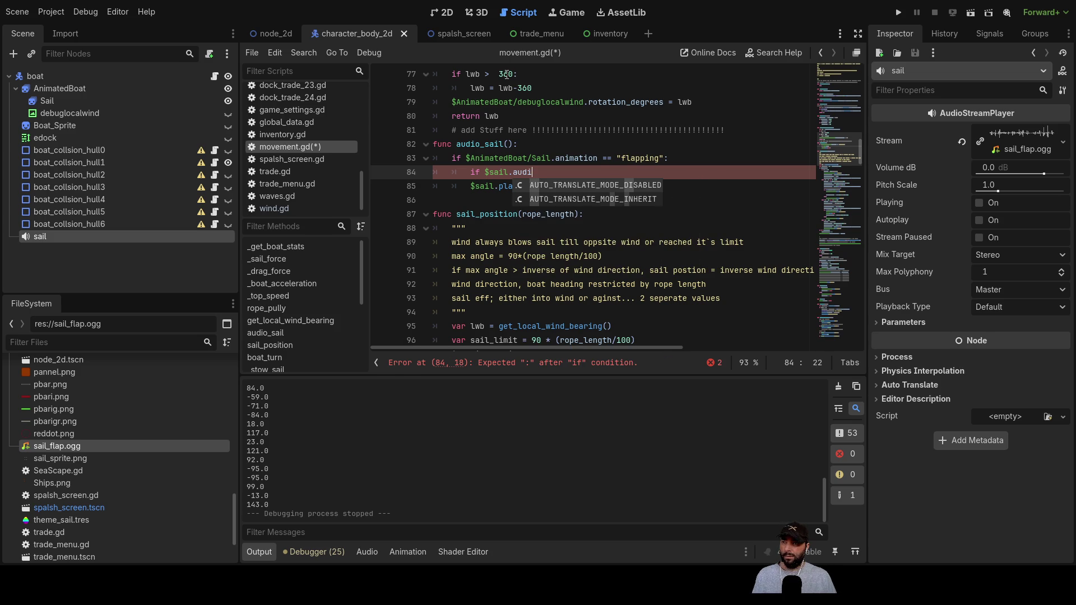
pyautogui.press('BackSpace')
pyautogui.press('BackSpace')
pyautogui.press('BackSpace')
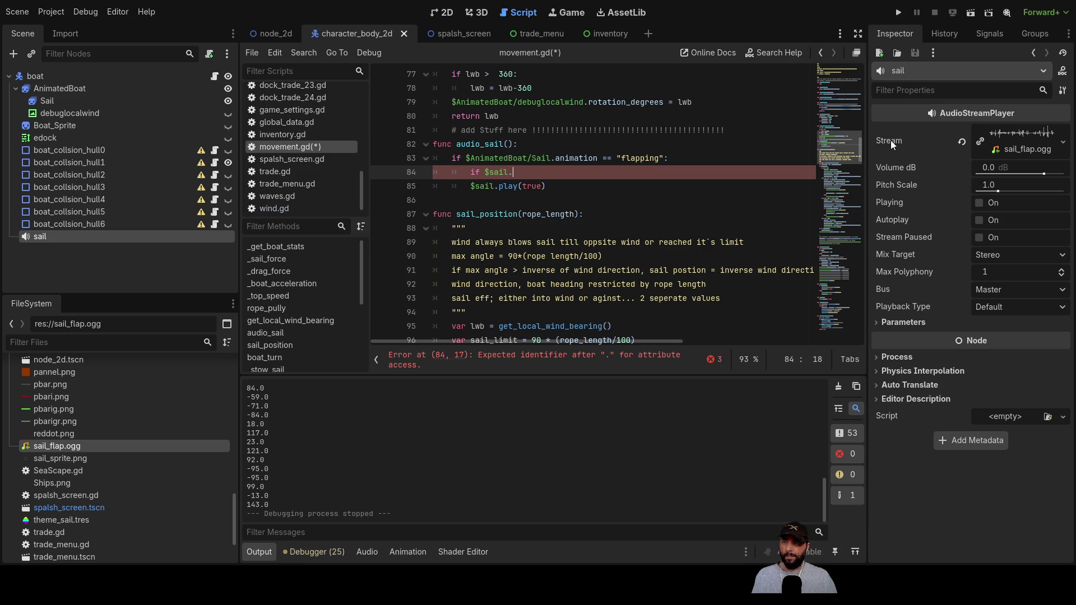
pyautogui.write('stream')
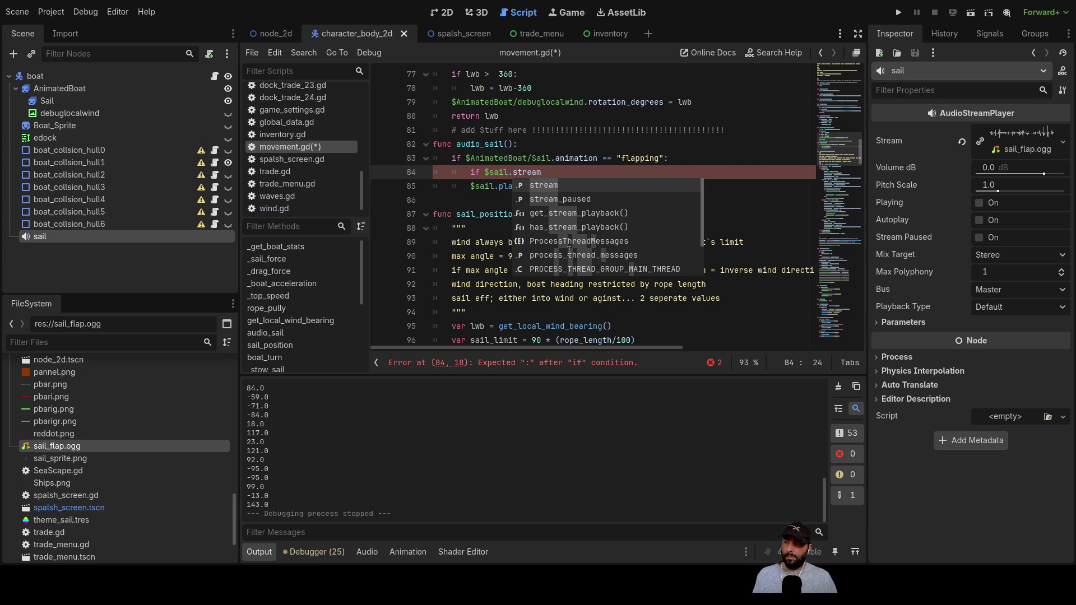
pyautogui.press('Left')
pyautogui.press('Left')
pyautogui.press('Left')
pyautogui.press('Right')
pyautogui.press('Right')
pyautogui.press('Right')
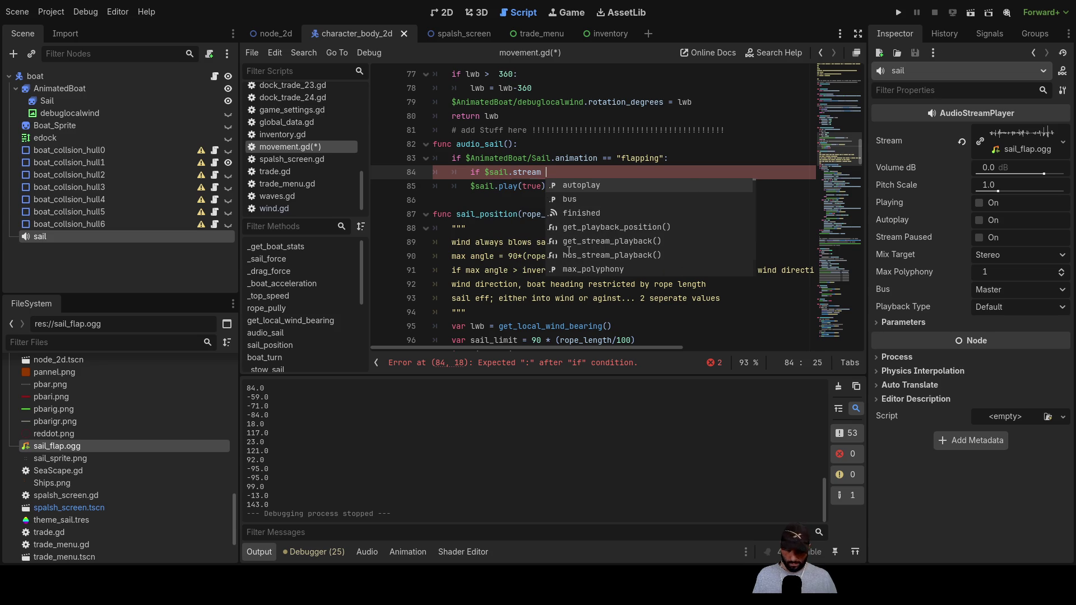
pyautogui.write('<> ')
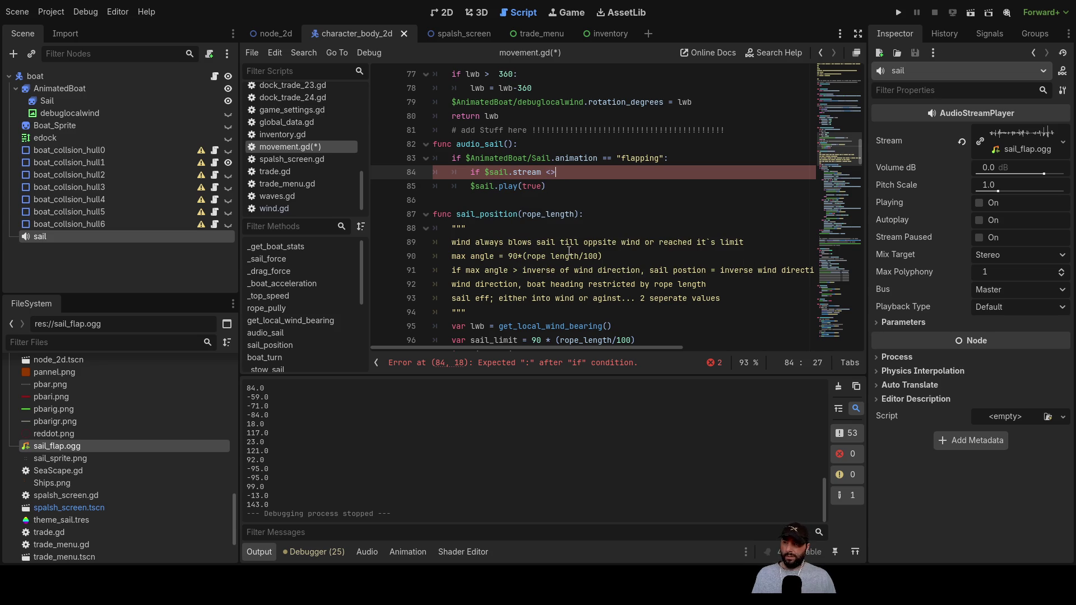
pyautogui.write('""')
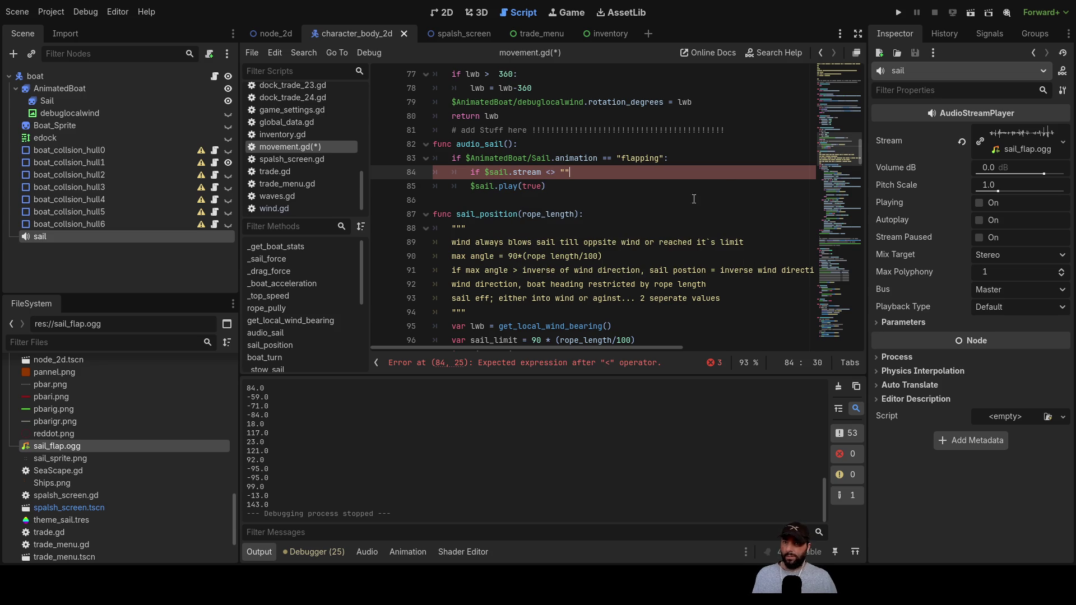
# Complete the check as if $sail.stream != "sail_flap.ogg" and indent the play call under it
pyautogui.click(565, 172)
pyautogui.write('sail')
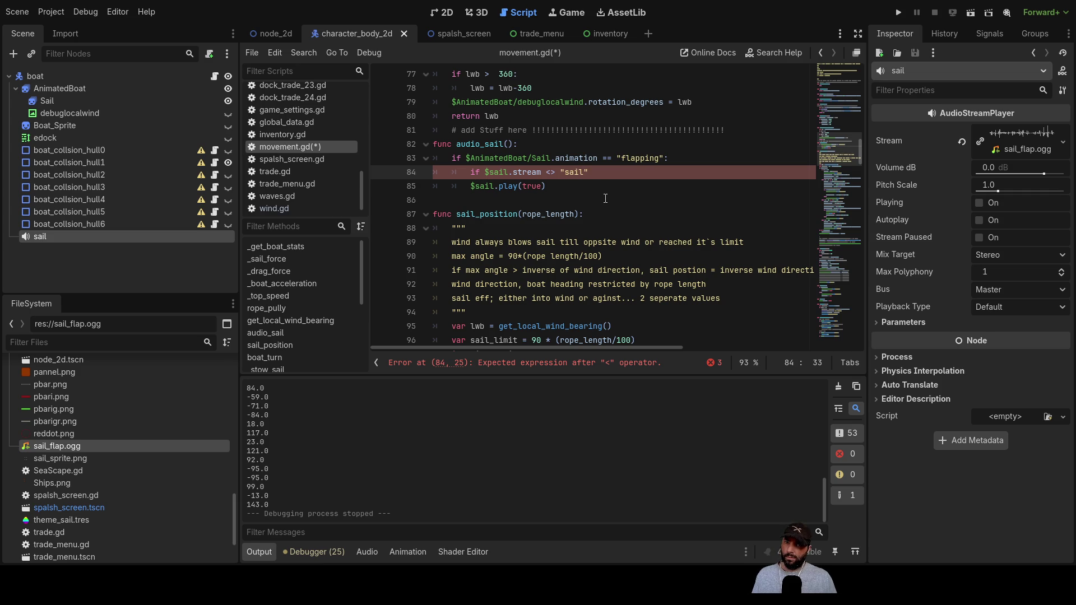
pyautogui.write('_flap')
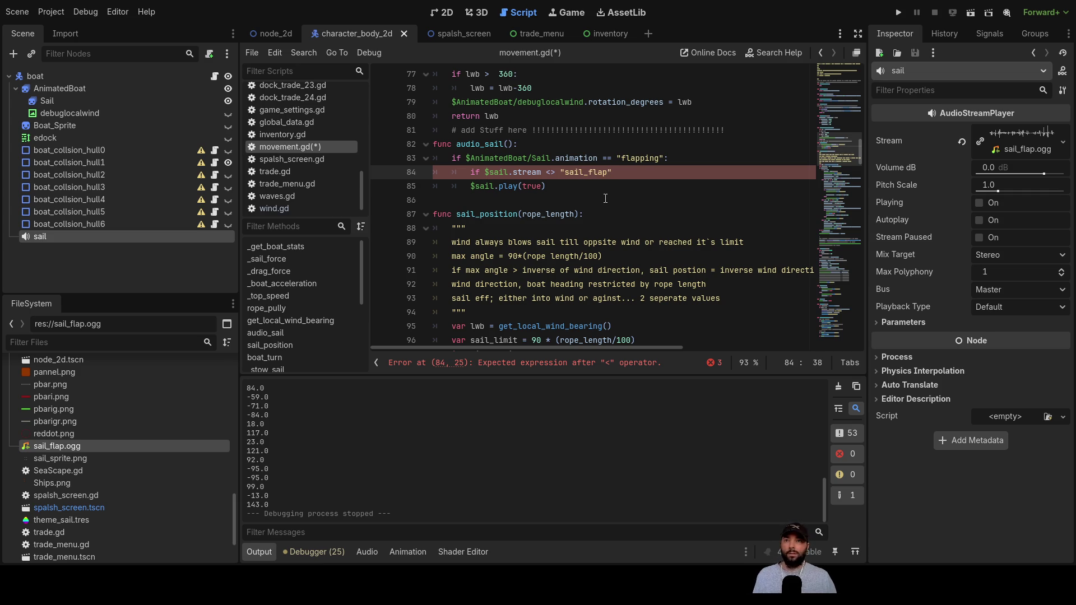
pyautogui.write('.ogg')
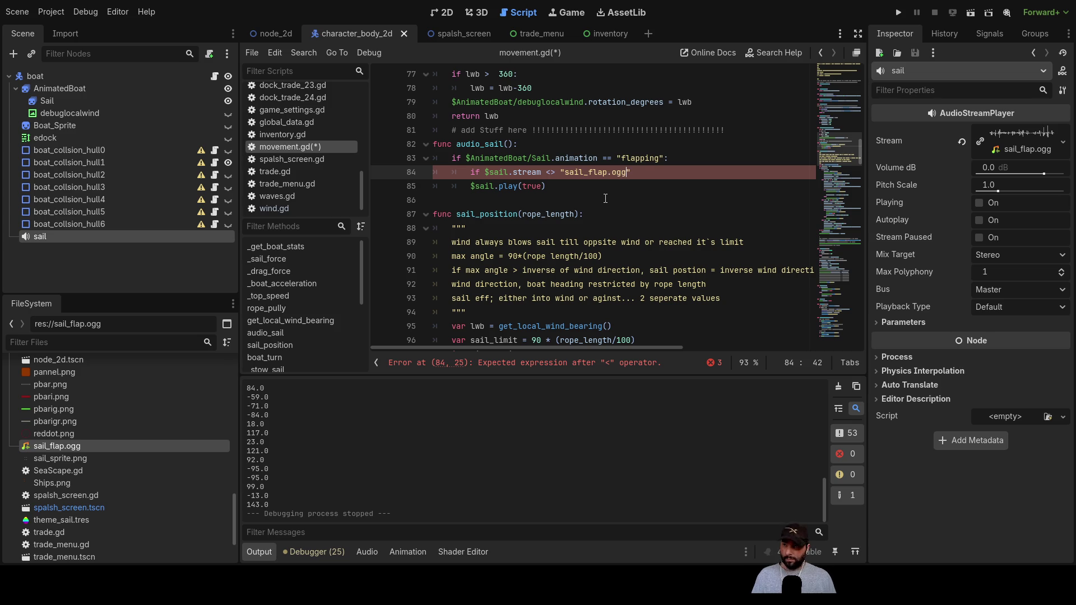
pyautogui.press('Down')
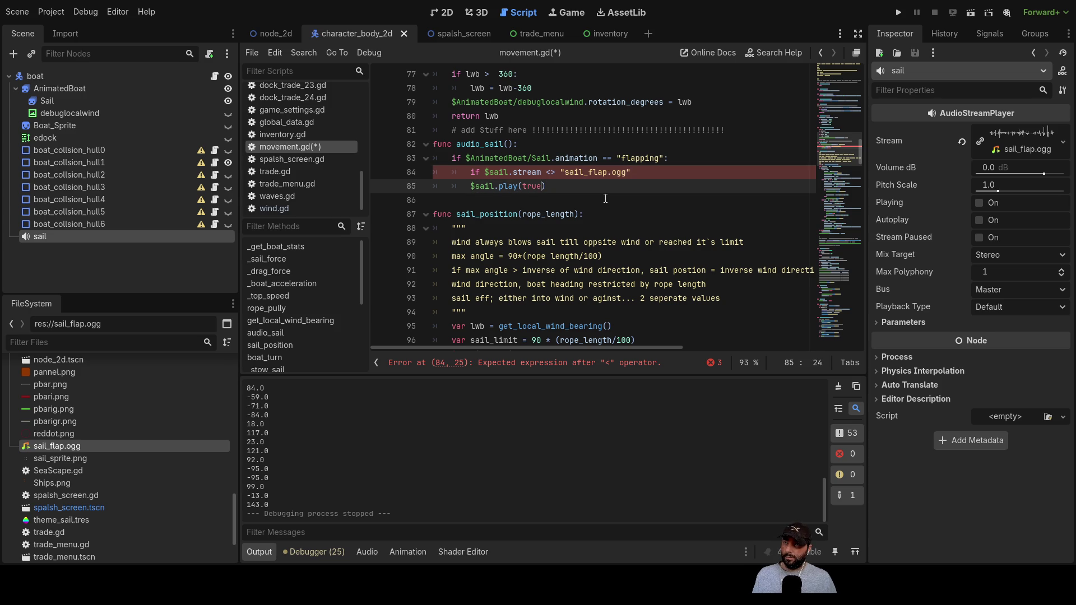
pyautogui.press('Tab')
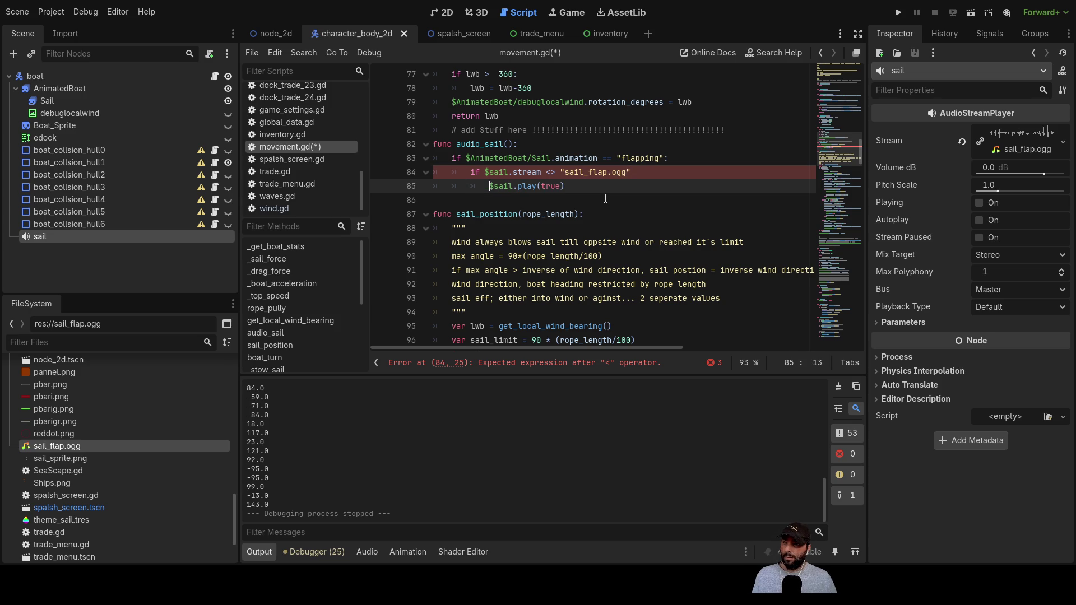
pyautogui.press('Up')
pyautogui.press('Right')
pyautogui.press('Right')
pyautogui.press('Right')
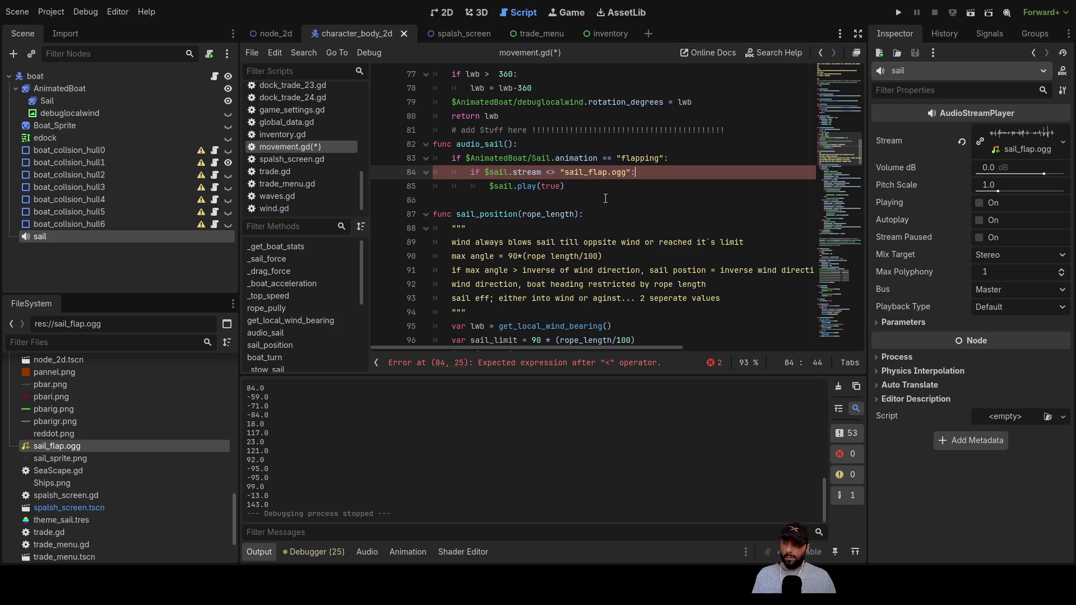
pyautogui.press('Down')
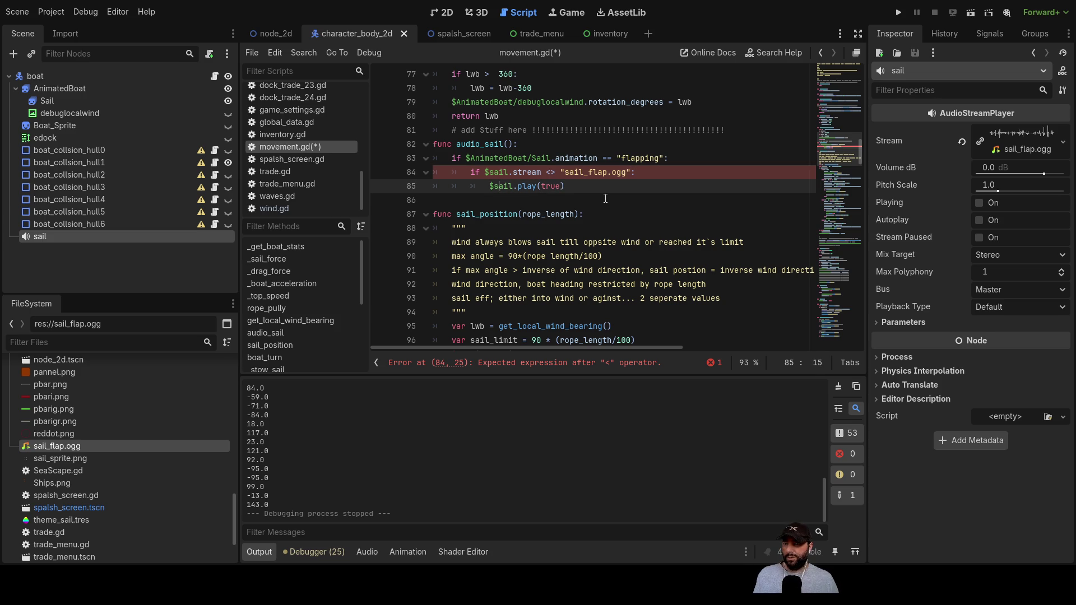
pyautogui.press('Up')
pyautogui.press('Up')
pyautogui.press('Down')
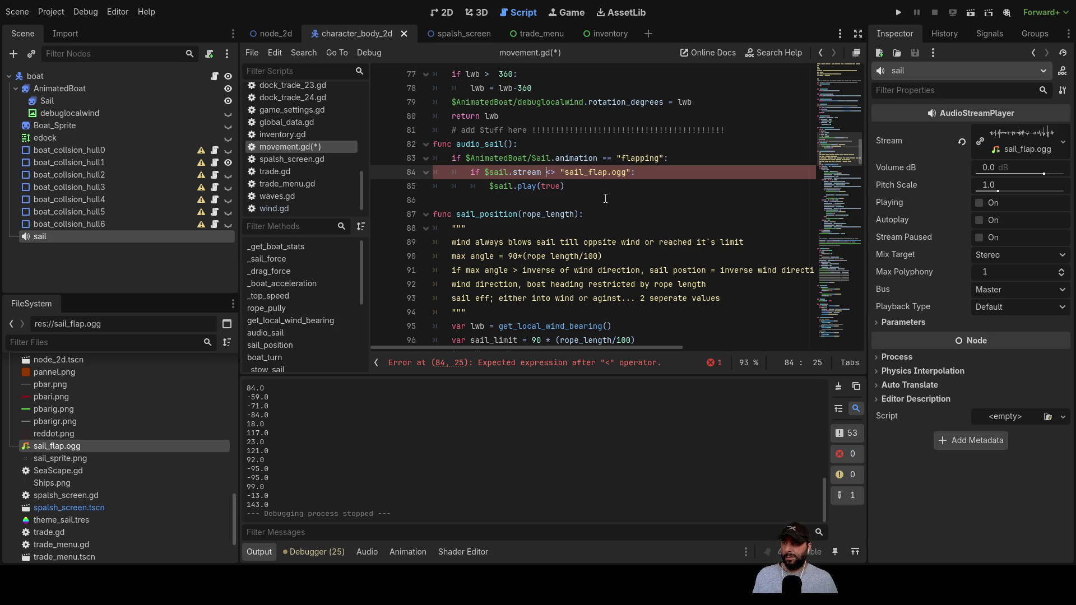
pyautogui.press('BackSpace')
pyautogui.press('BackSpace')
pyautogui.write('!=')
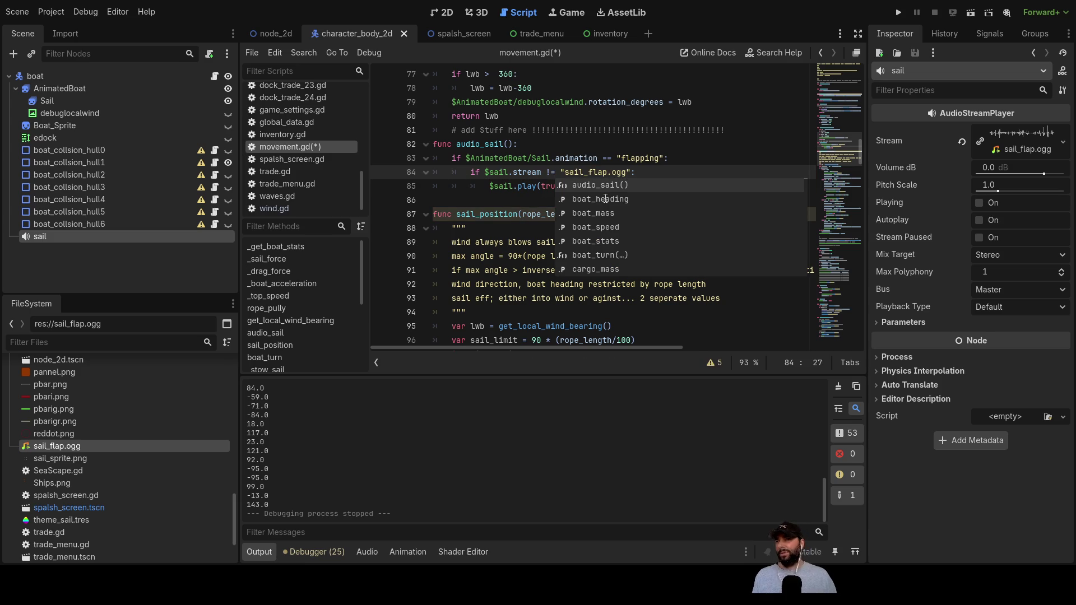
pyautogui.click(498, 186)
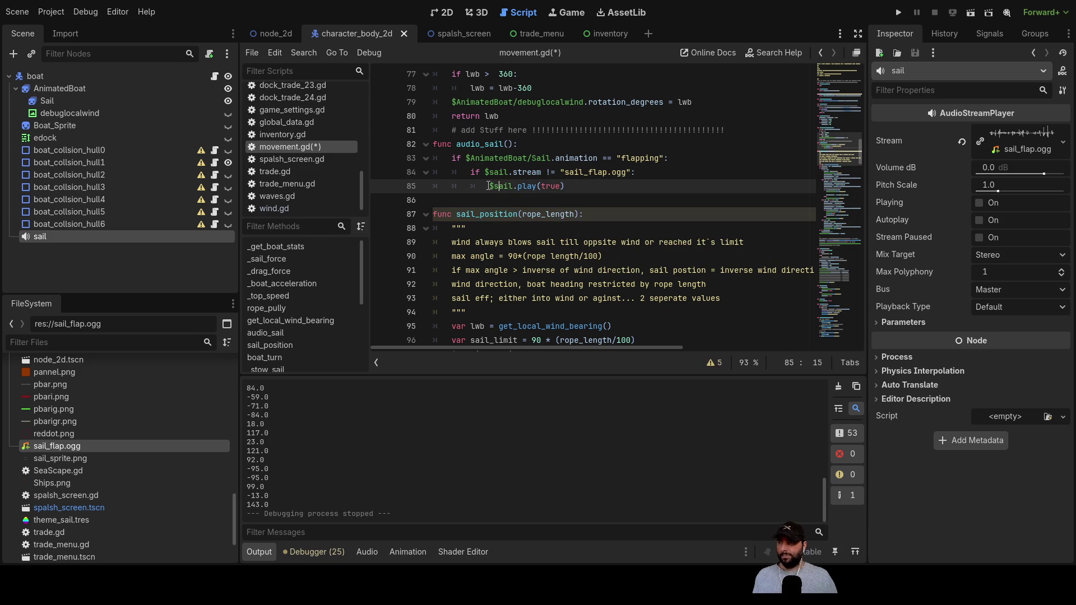
# Duplicate the comparison above the play call and turn it into $sail.stream = "sail_flap.ogg"
pyautogui.moveTo(485, 172); pyautogui.dragTo(630, 172)
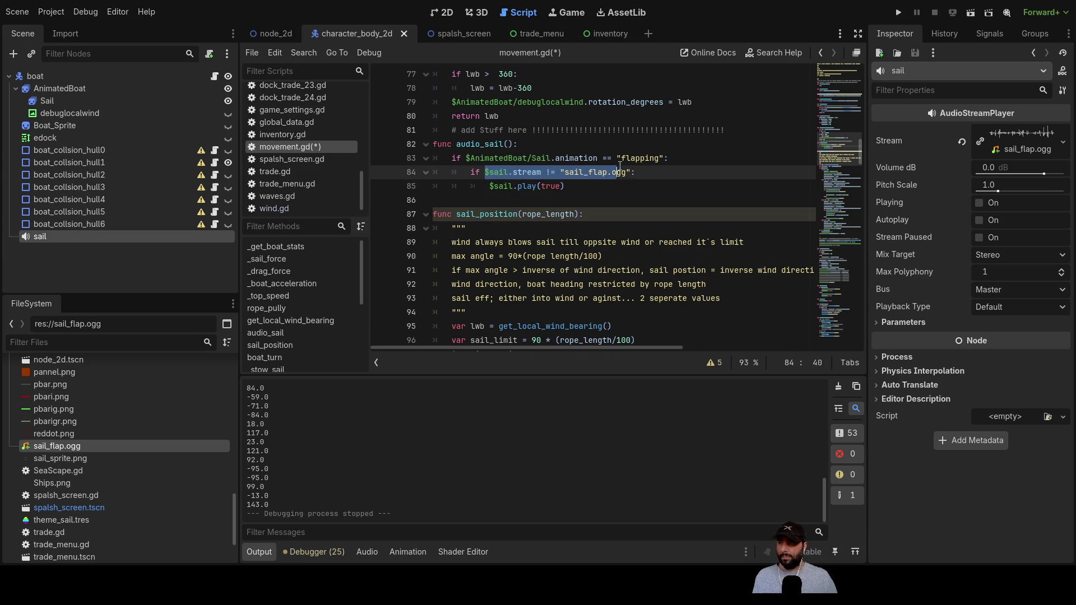
pyautogui.hotkey('shift', 'Left')
pyautogui.hotkey('shift', 'Right')
pyautogui.hotkey('ctrl', 'c')
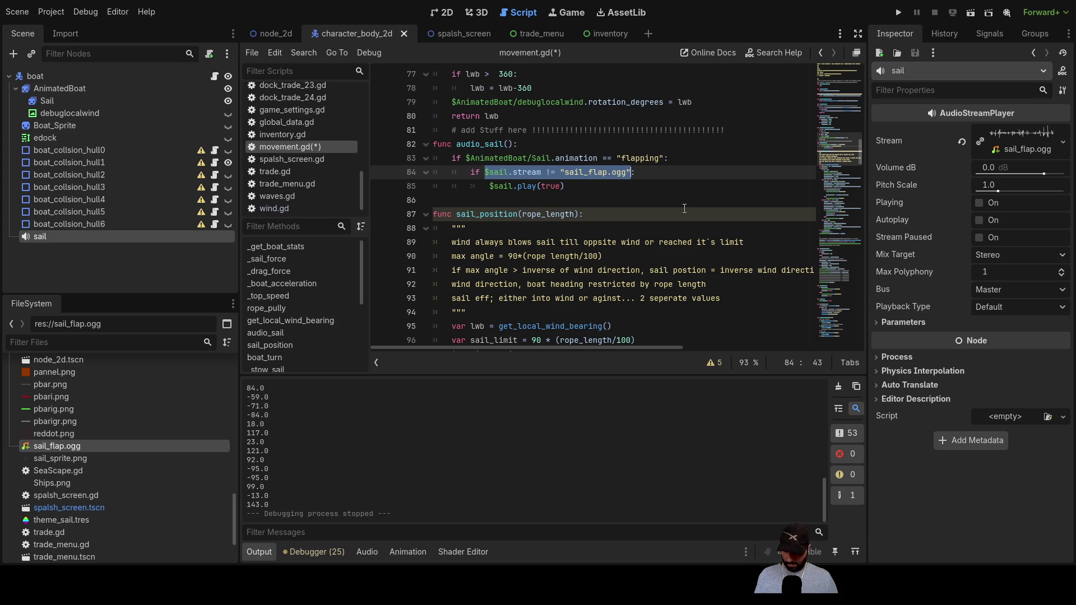
pyautogui.press('Down')
pyautogui.hotkey('ctrl', 'Left')
pyautogui.hotkey('ctrl', 'Left')
pyautogui.hotkey('ctrl', 'Left')
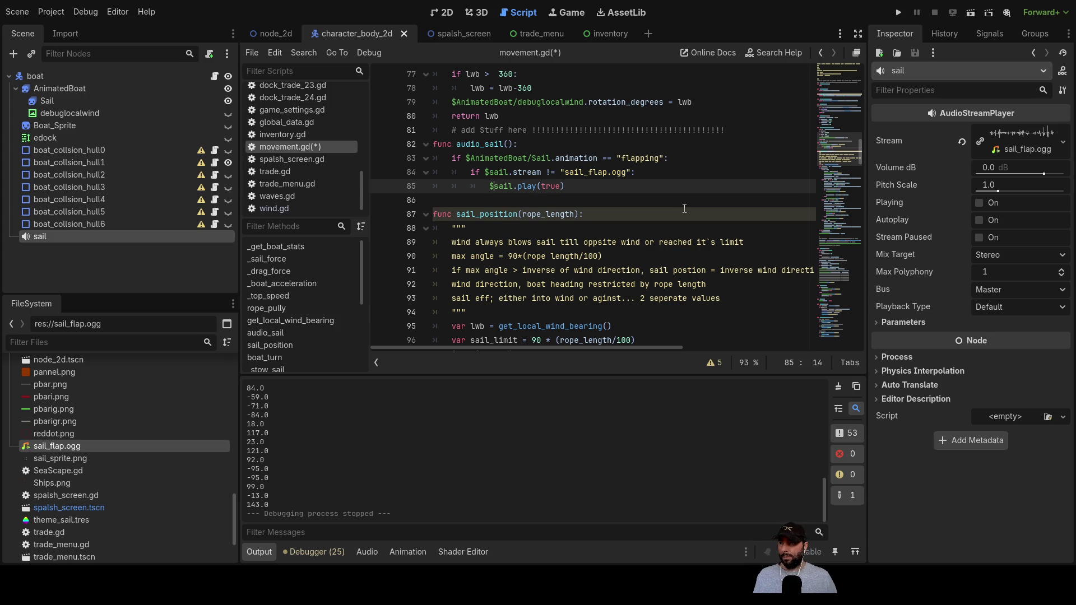
pyautogui.hotkey('ctrl', 'shift', 'Return')
pyautogui.hotkey('ctrl', 'v')
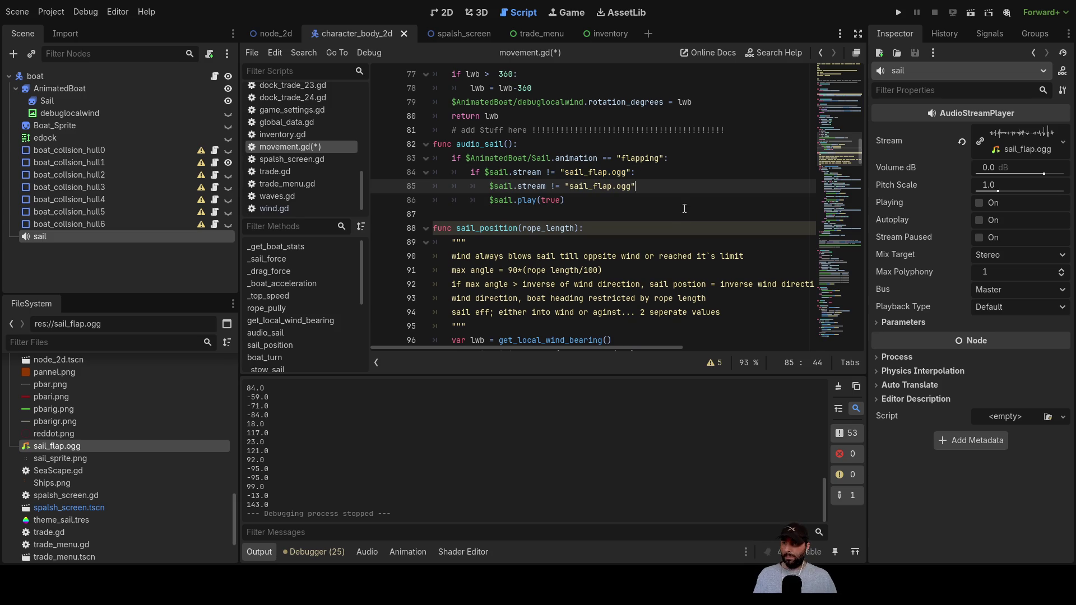
pyautogui.press('Left')
pyautogui.press('Left')
pyautogui.press('Left')
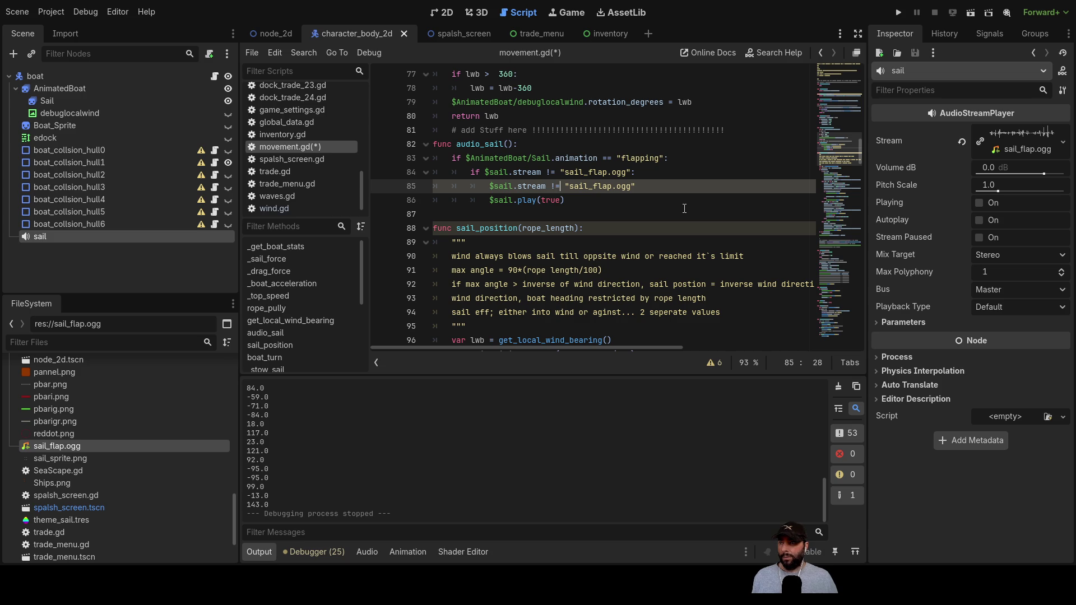
pyautogui.press('BackSpace')
pyautogui.press('Down')
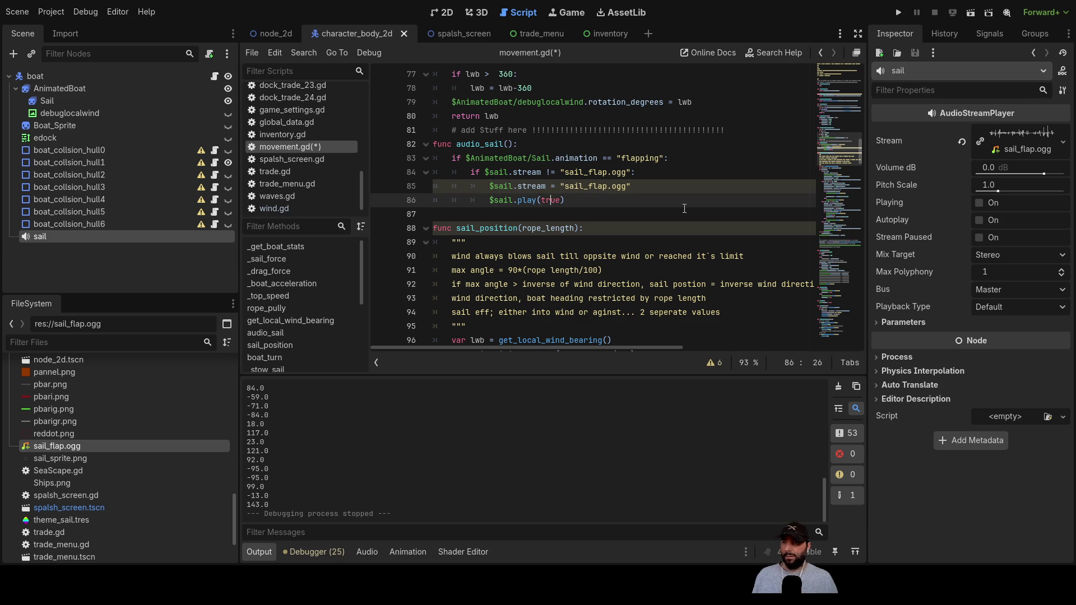
# Add an if $sail.stream.play() == false check and indent $sail.play(true) beneath it
pyautogui.press('Left')
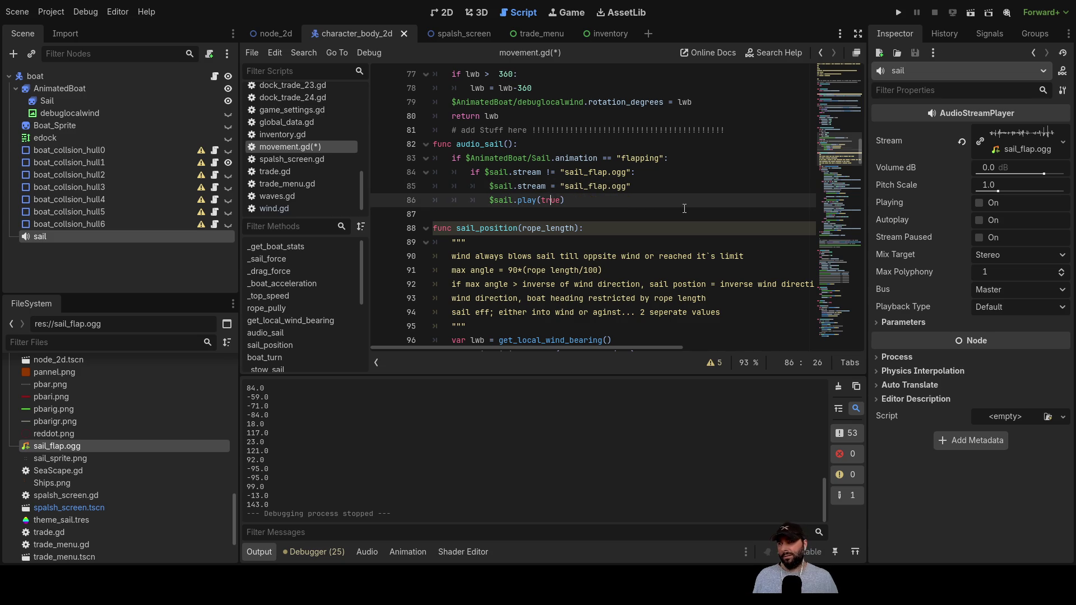
pyautogui.press('Home')
pyautogui.press('Return')
pyautogui.press('Up')
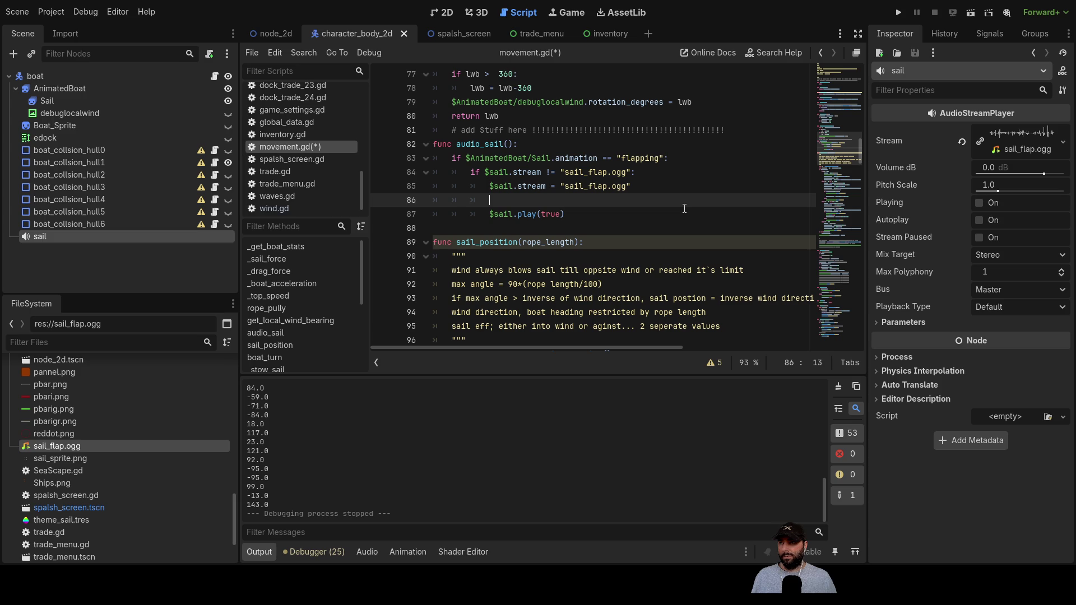
pyautogui.write('if')
pyautogui.press('Up')
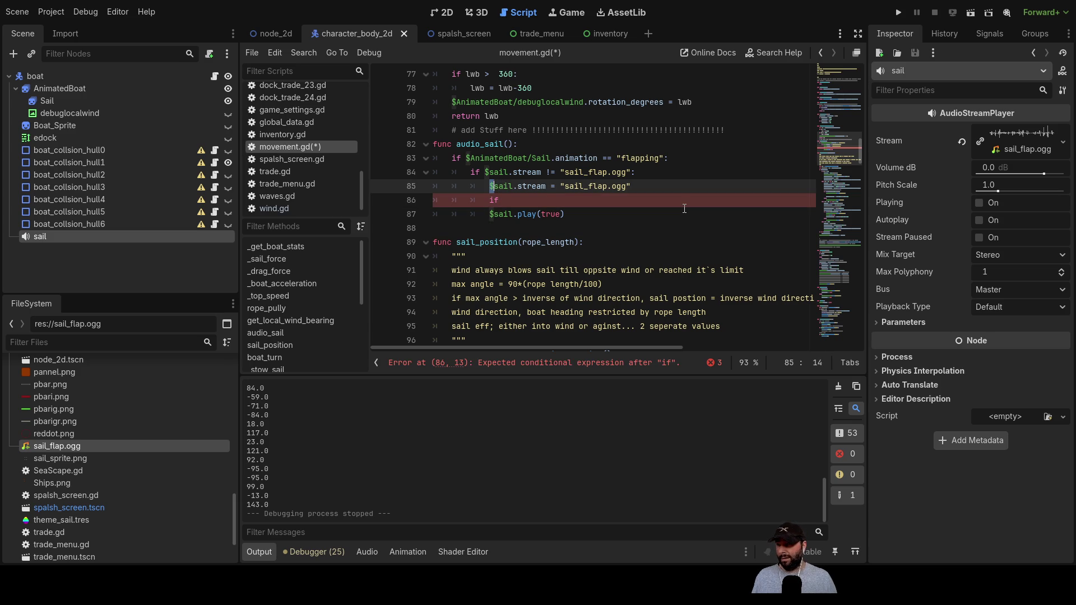
pyautogui.hotkey('shift', 'ctrl', 'Right')
pyautogui.hotkey('shift', 'ctrl', 'Right')
pyautogui.hotkey('shift', 'ctrl', 'Right')
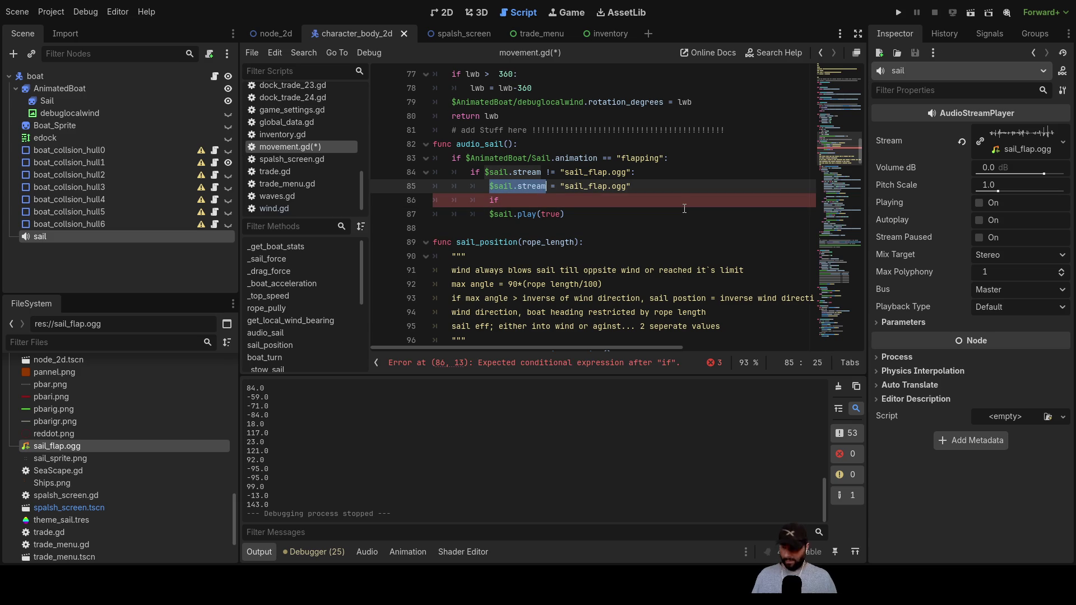
pyautogui.hotkey('ctrl', 'c')
pyautogui.press('Down')
pyautogui.hotkey('ctrl', 'v')
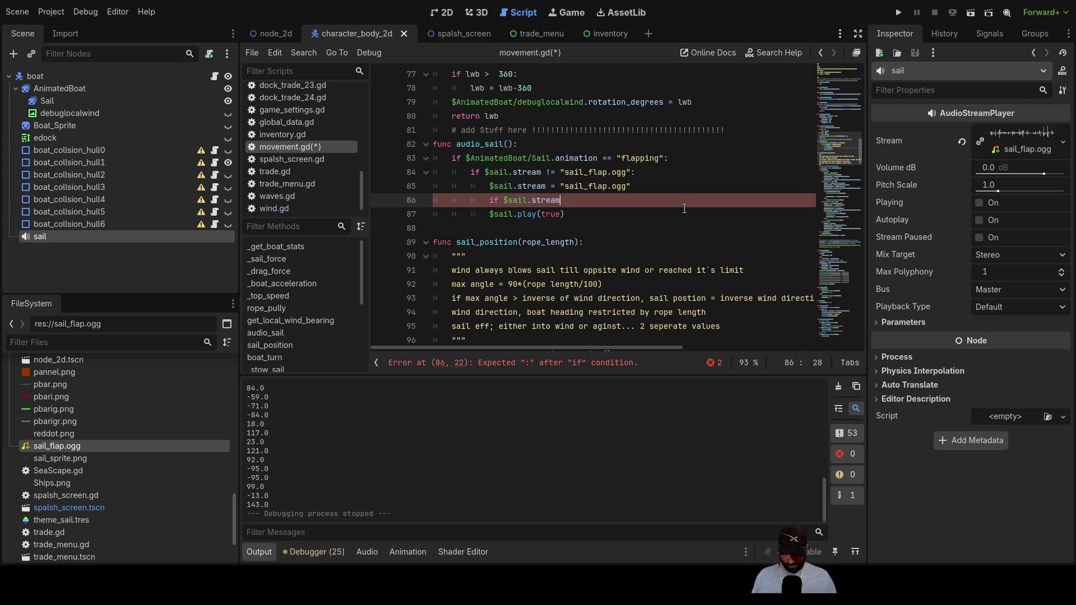
pyautogui.write('.play')
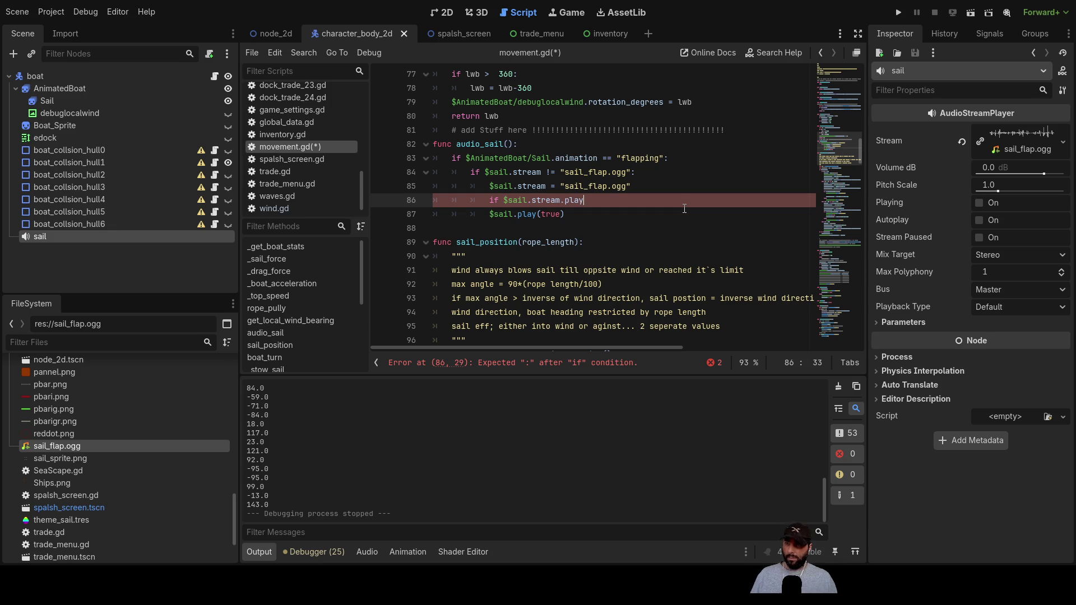
pyautogui.write('() ')
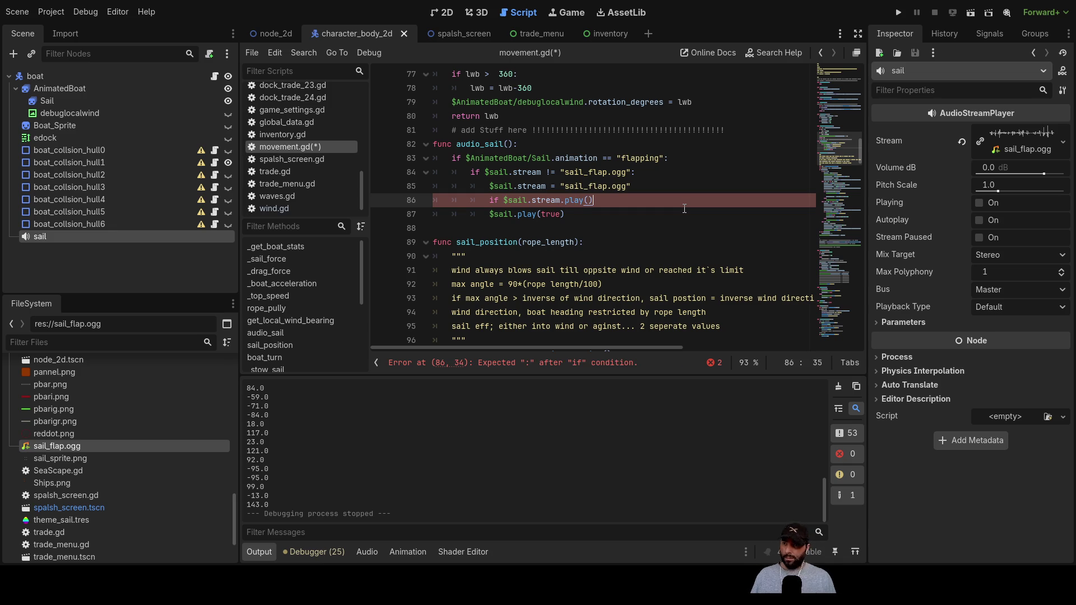
pyautogui.write('== ')
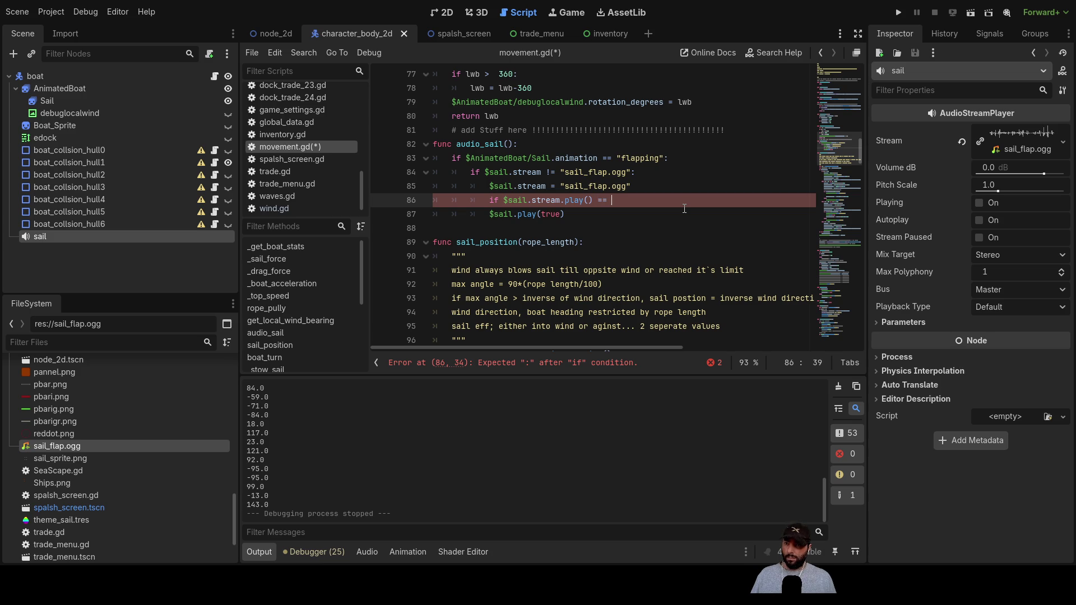
pyautogui.write('false:')
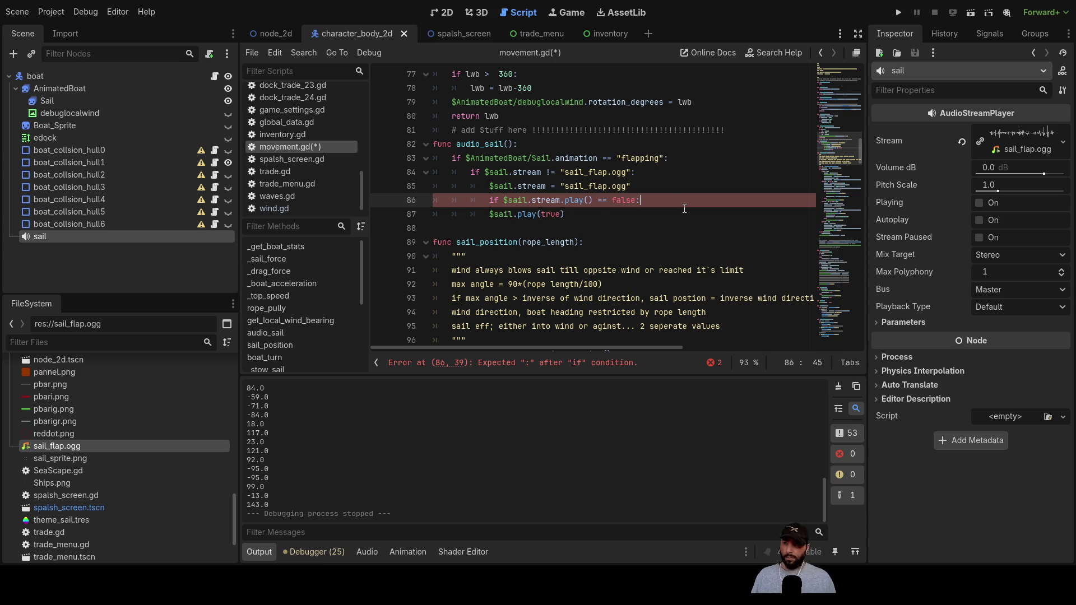
pyautogui.press('Down')
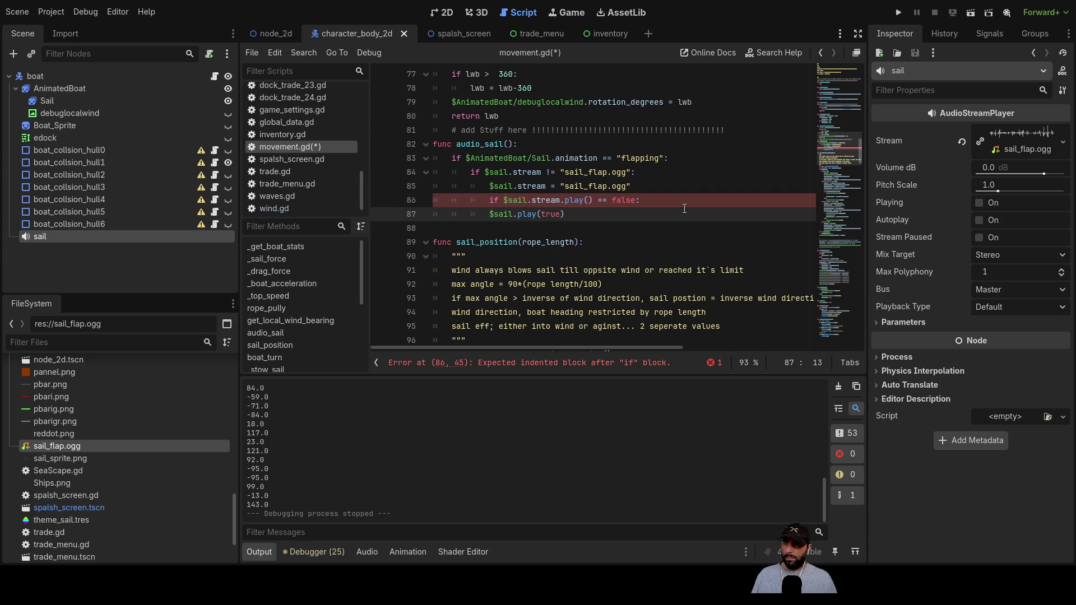
pyautogui.press('Tab')
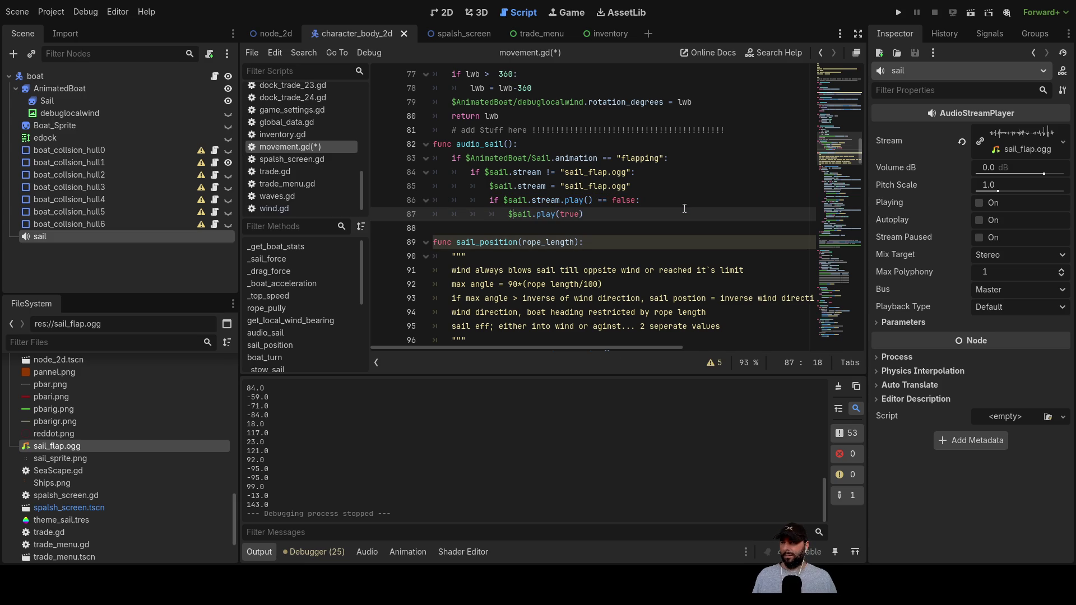
pyautogui.press('Up')
pyautogui.press('Up')
pyautogui.press('Down')
pyautogui.press('Down')
pyautogui.press('Down')
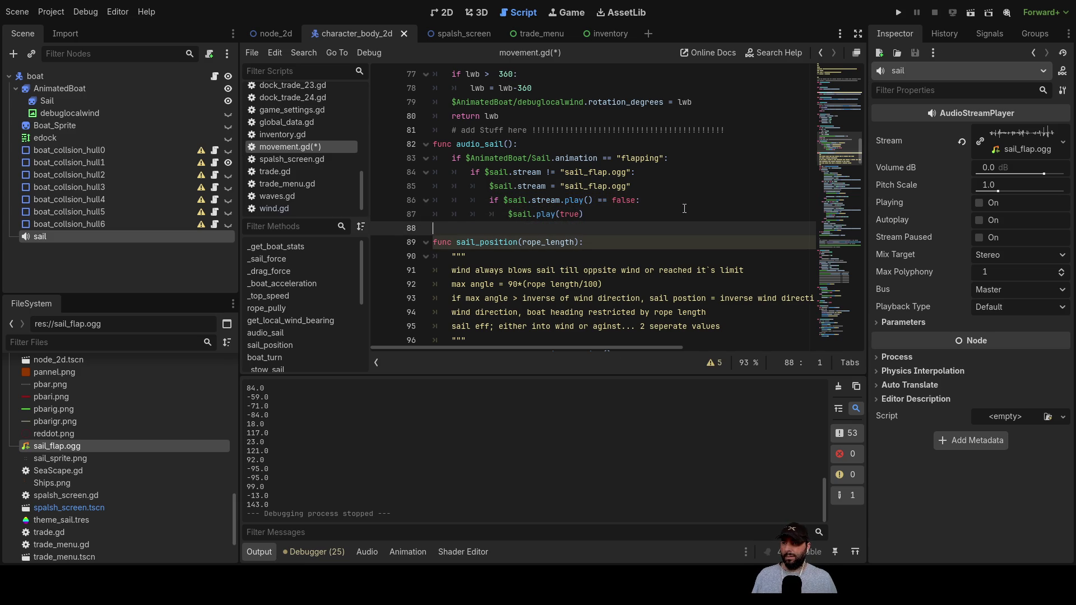
# Clear the sail player's audio stream and select the audio_sail() name in its function
pyautogui.click(1063, 148)
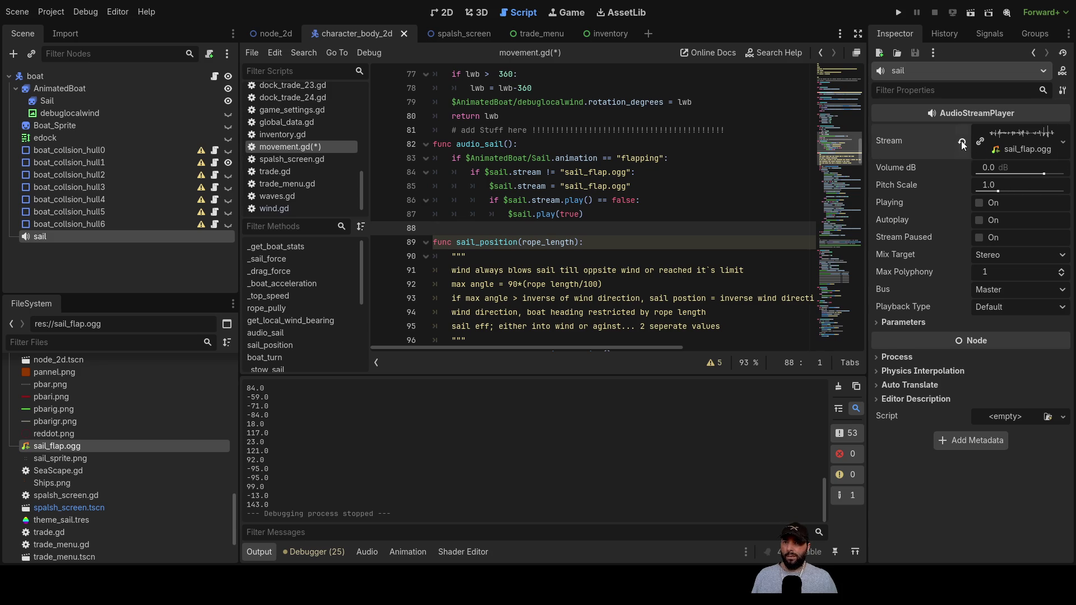
pyautogui.click(963, 200)
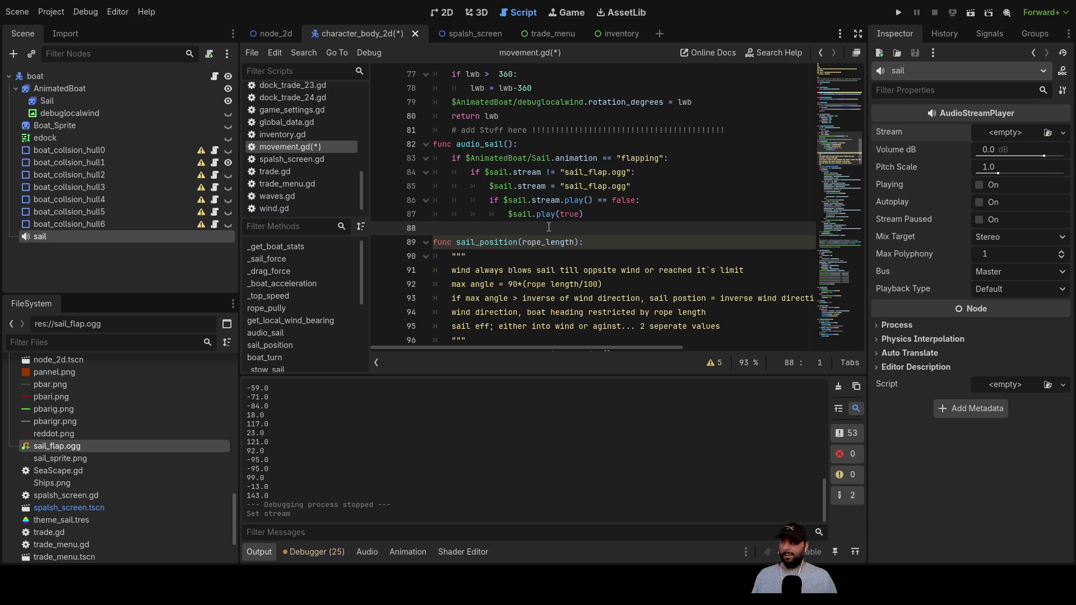
pyautogui.press('Return')
pyautogui.press('Up')
pyautogui.press('Tab')
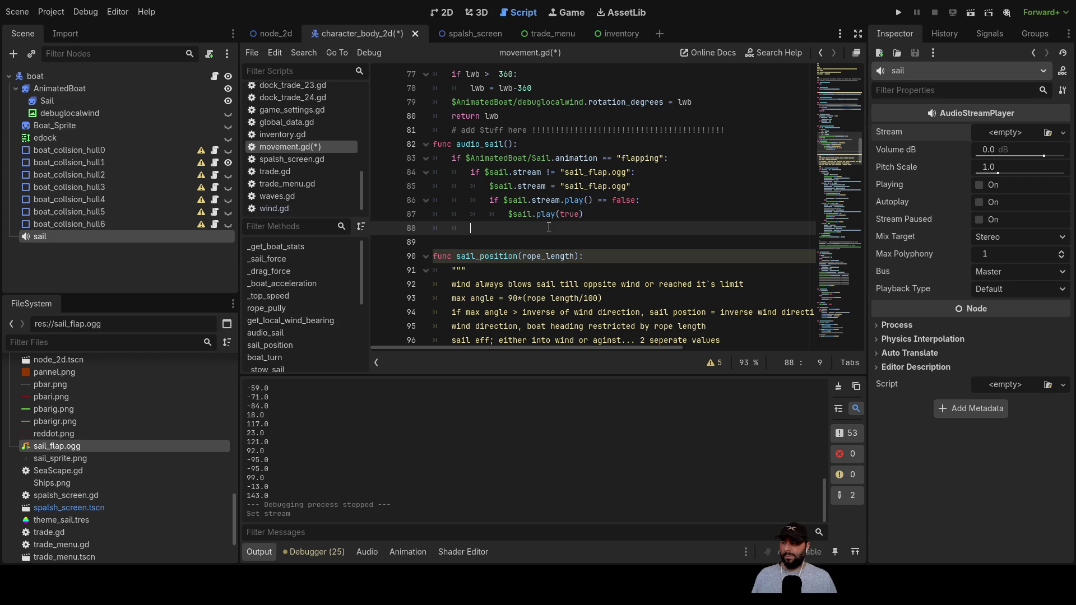
pyautogui.doubleClick(481, 146)
pyautogui.moveTo(455, 145); pyautogui.dragTo(511, 140)
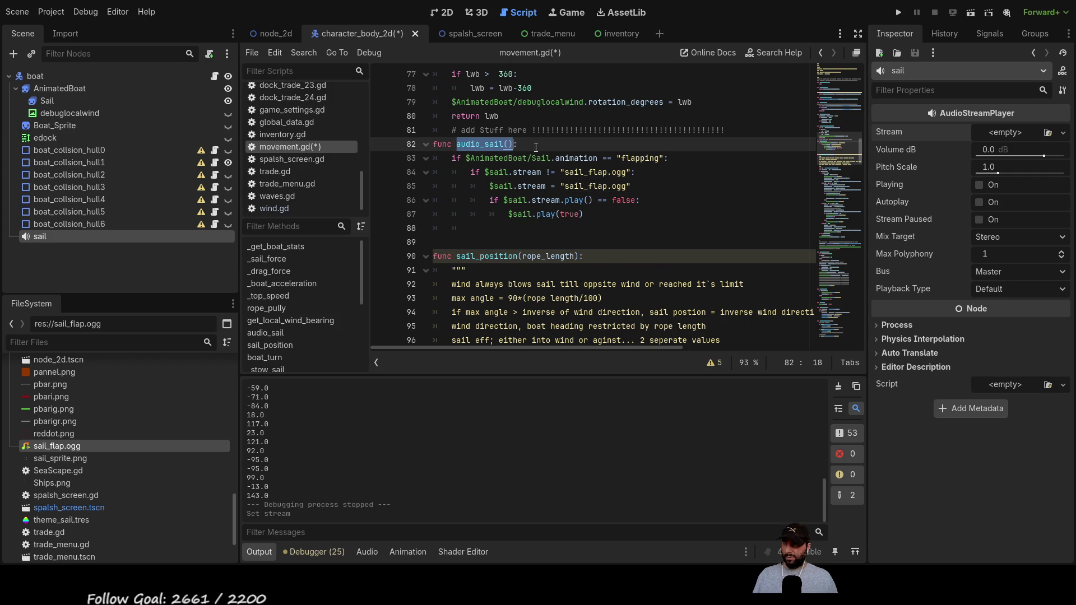
# Call audio_sail() on line 258 at the end of the physics process
pyautogui.scroll(-7, 550, 157)
pyautogui.scroll(-20, 550, 157)
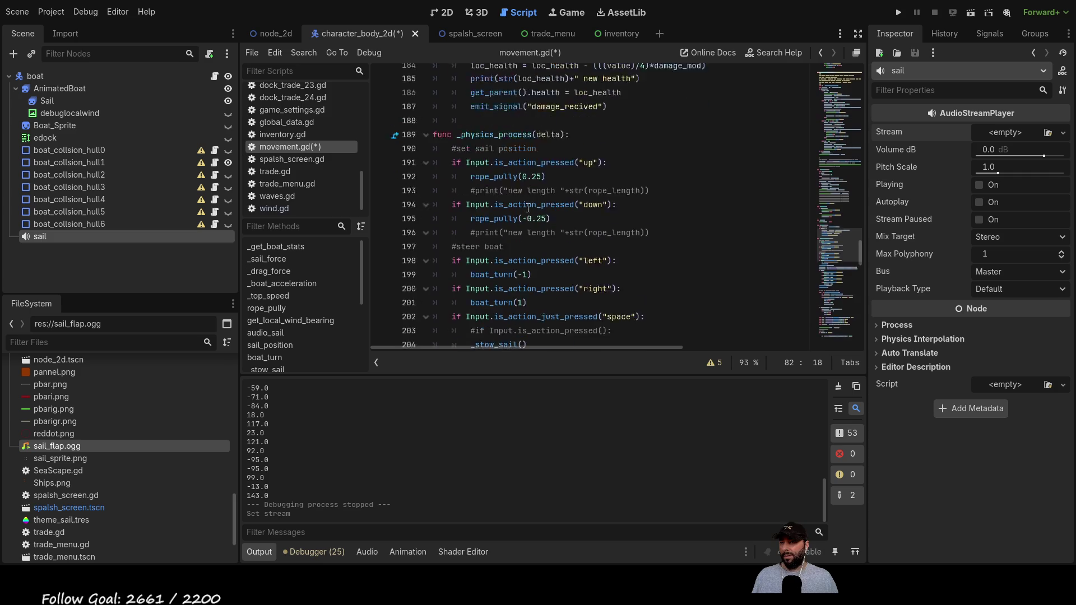
pyautogui.scroll(-20, 518, 212)
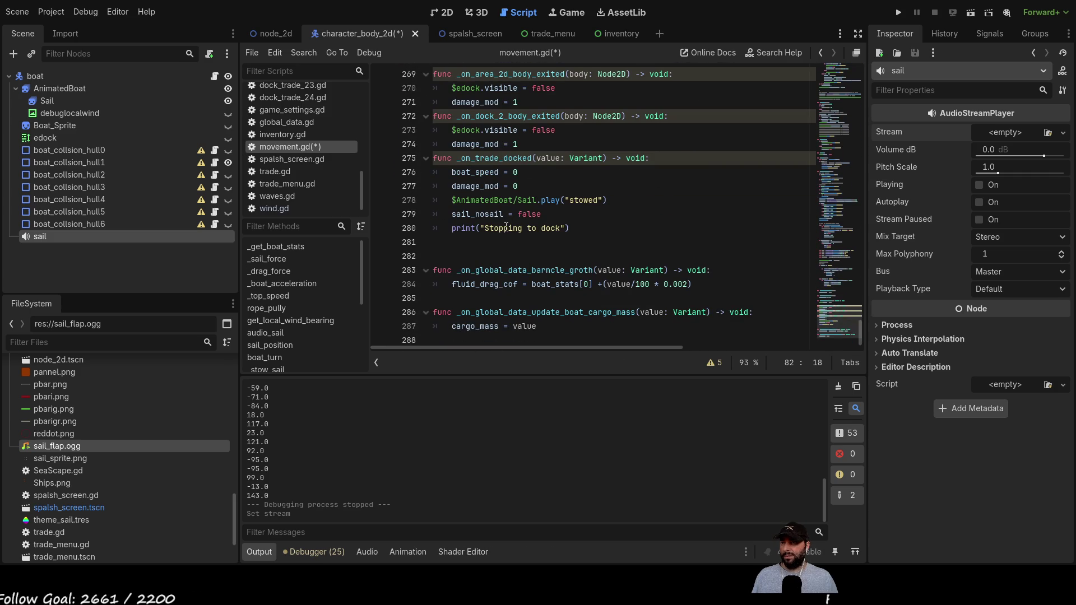
pyautogui.scroll(7, 502, 233)
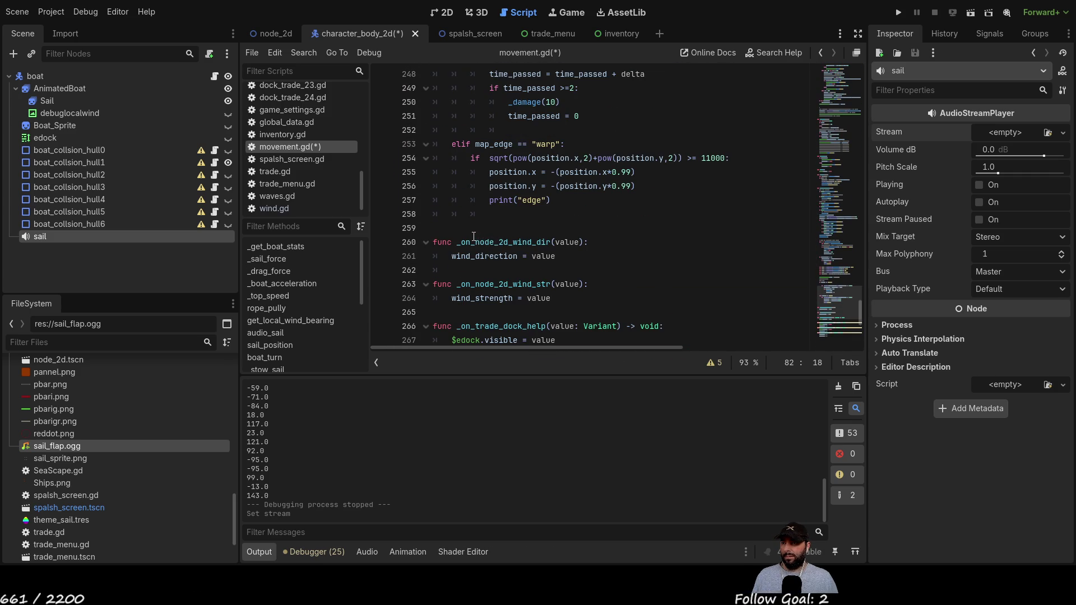
pyautogui.scroll(6, 487, 269)
pyautogui.scroll(16, 487, 269)
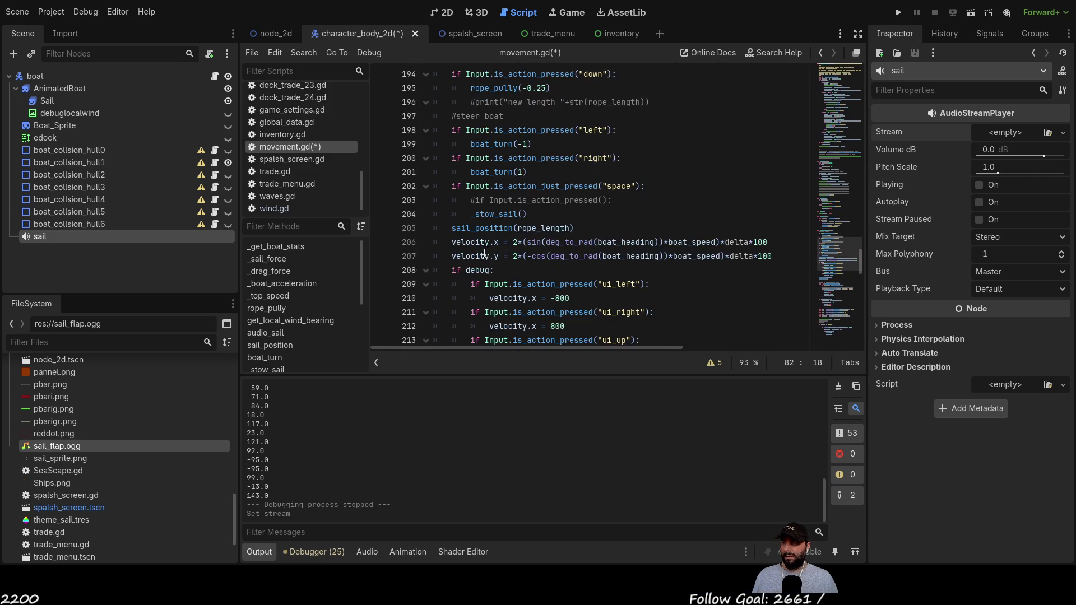
pyautogui.scroll(2, 485, 252)
pyautogui.scroll(-20, 483, 247)
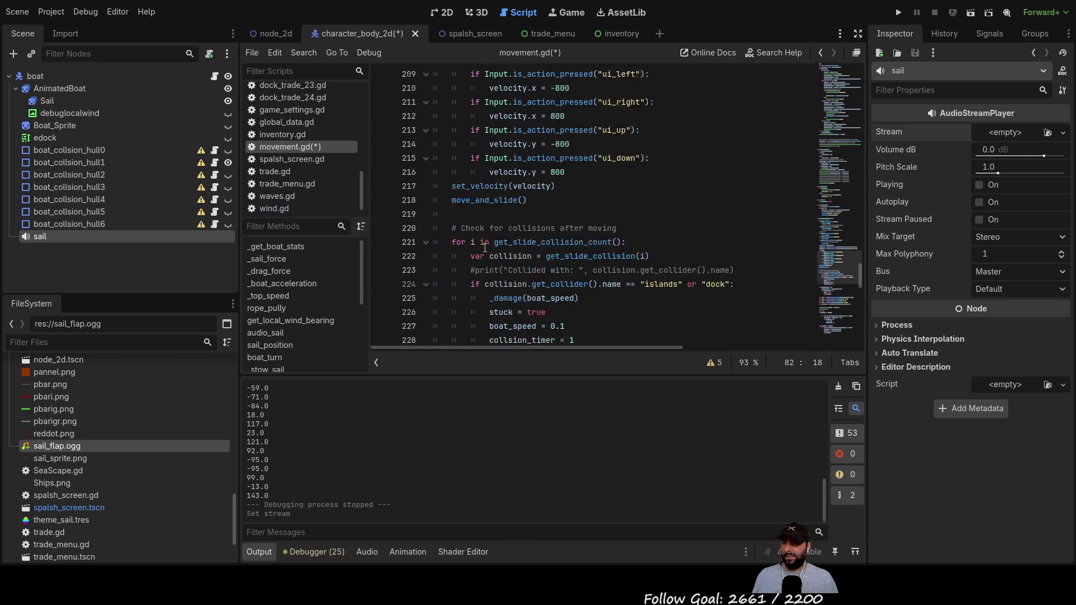
pyautogui.scroll(-9, 482, 244)
pyautogui.scroll(4, 483, 244)
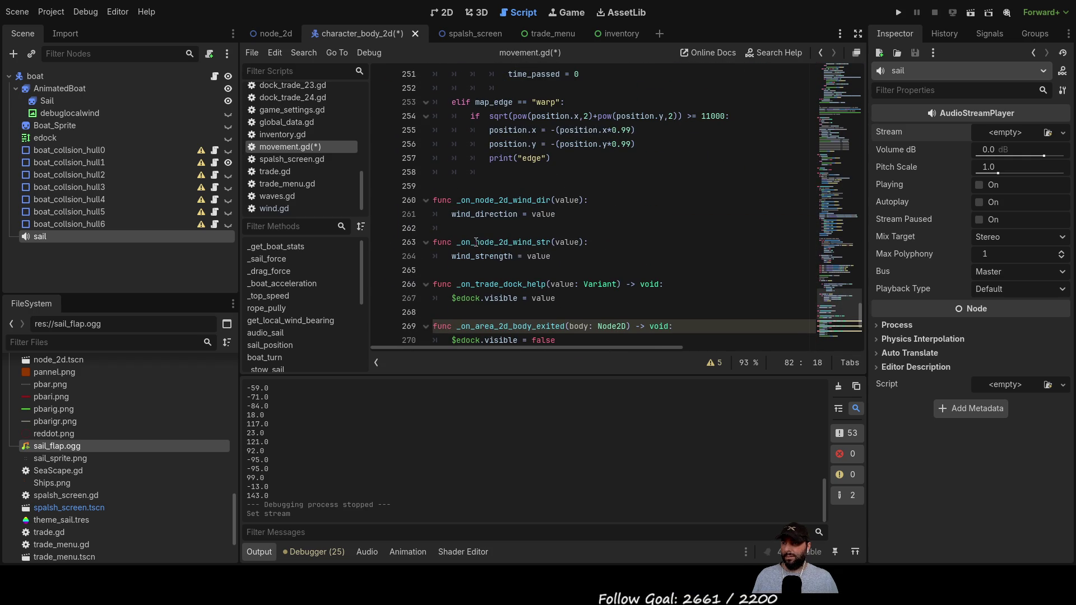
pyautogui.click(463, 176)
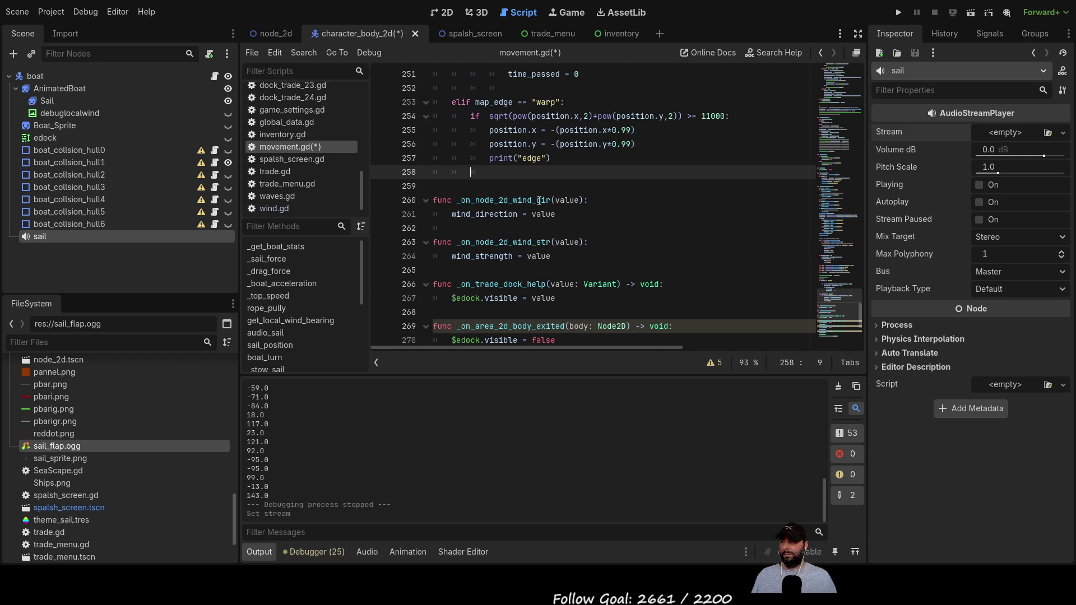
pyautogui.press('BackSpace')
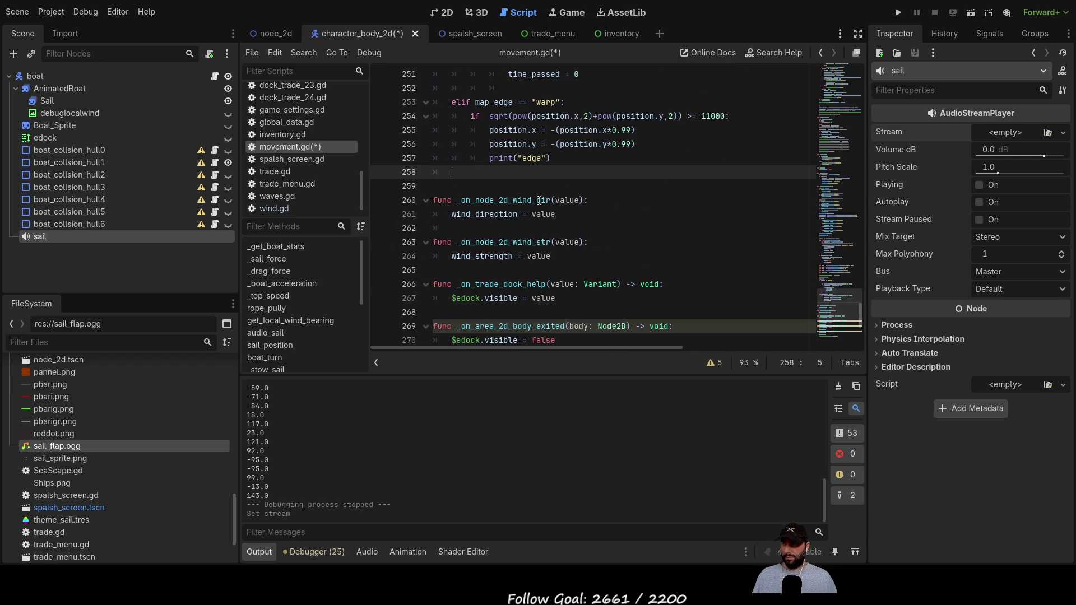
pyautogui.write('audio_sail()')
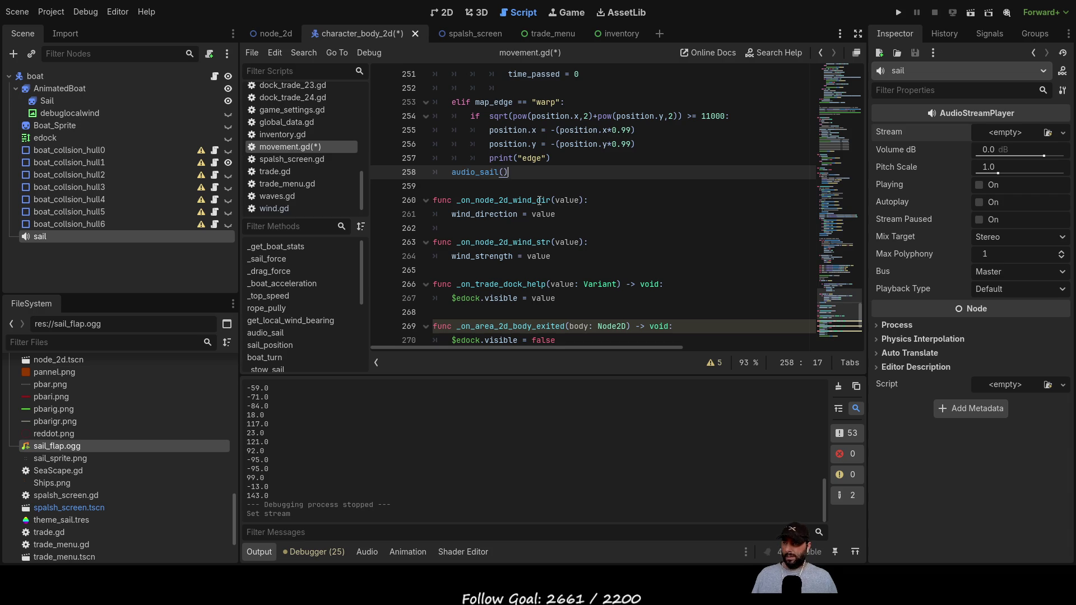
pyautogui.press('Down')
# Add an '#end physics process' comment on line 259 and run the game
pyautogui.press('Return')
pyautogui.press('Return')
pyautogui.press('Up')
pyautogui.press('Up')
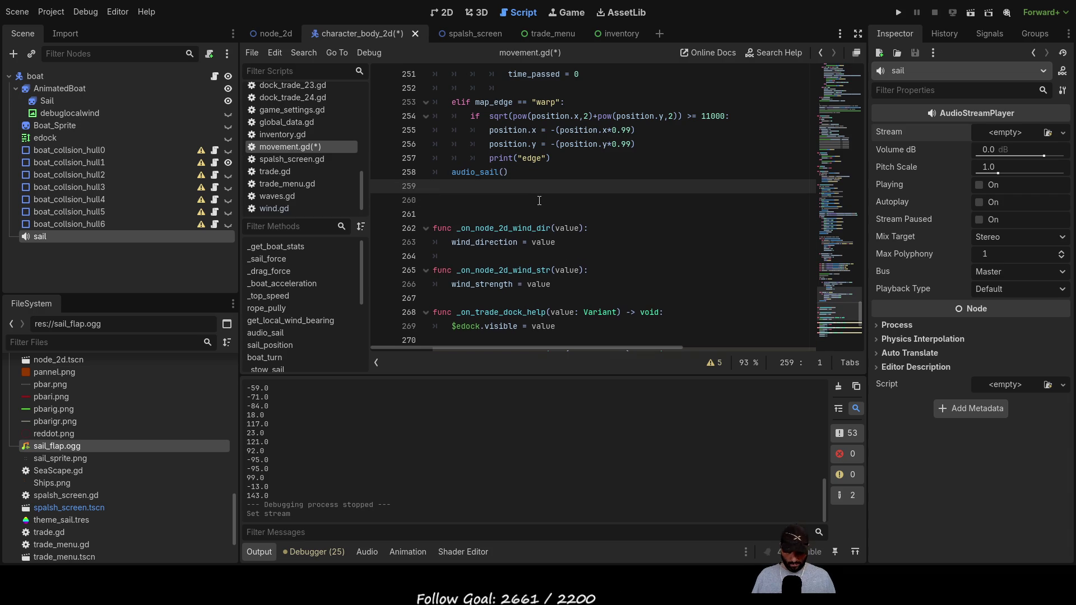
pyautogui.write('#e')
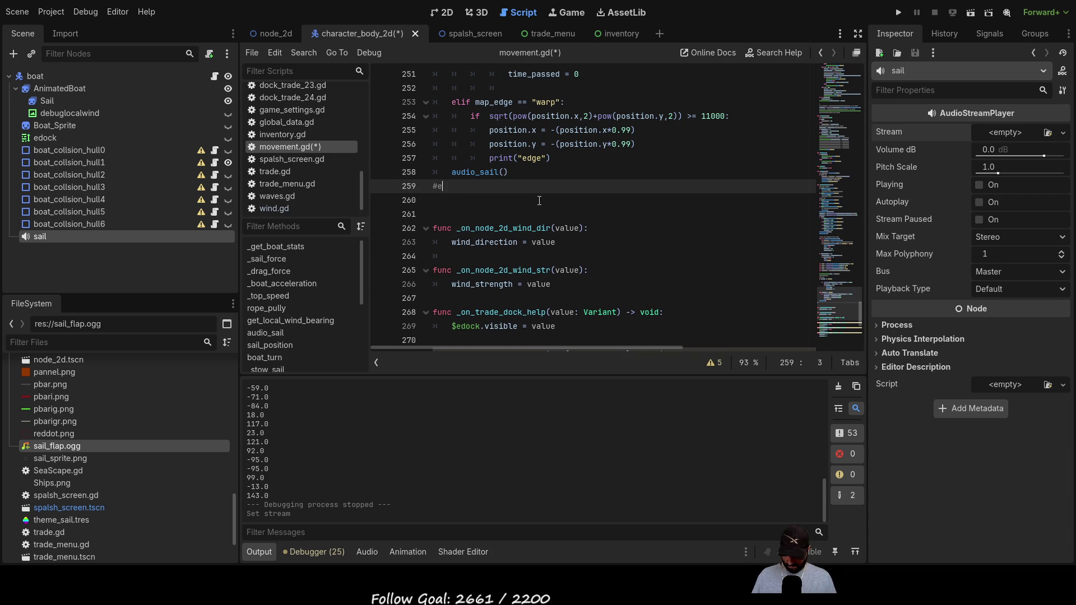
pyautogui.write('nd physic')
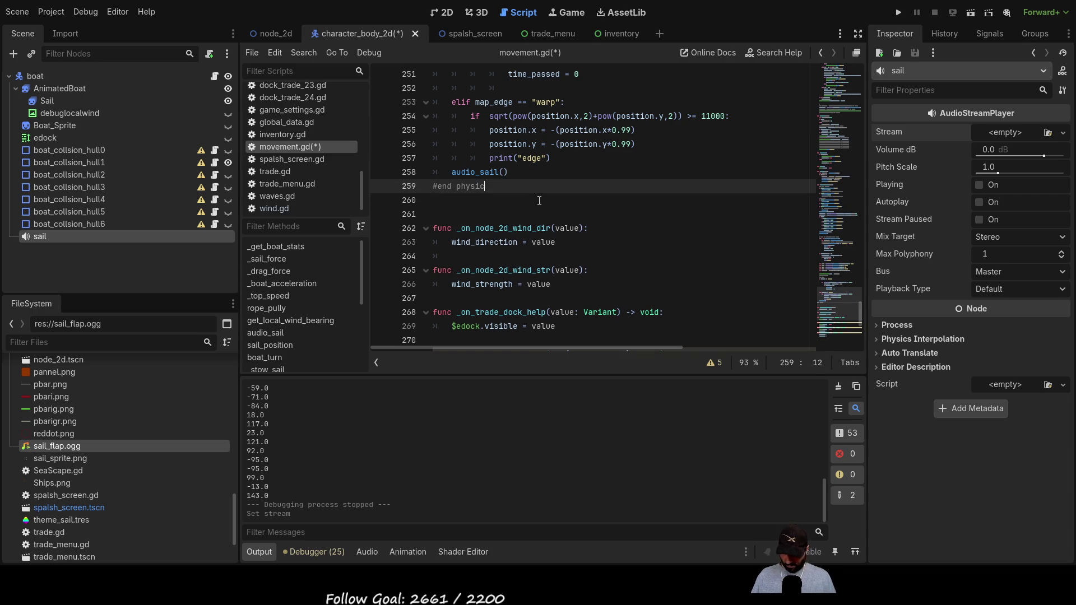
pyautogui.write('s process')
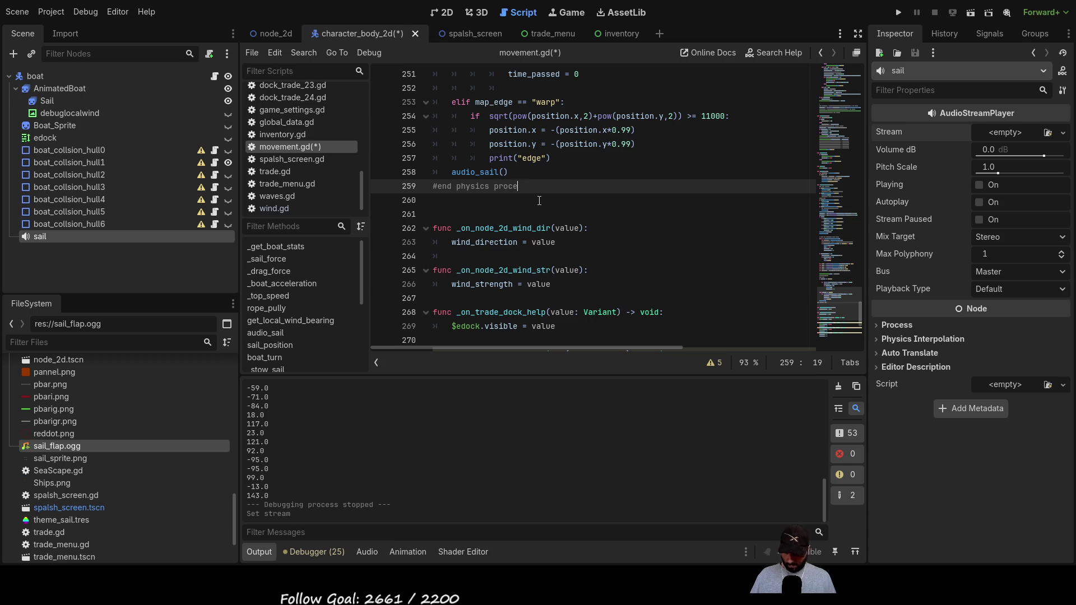
pyautogui.press('Up')
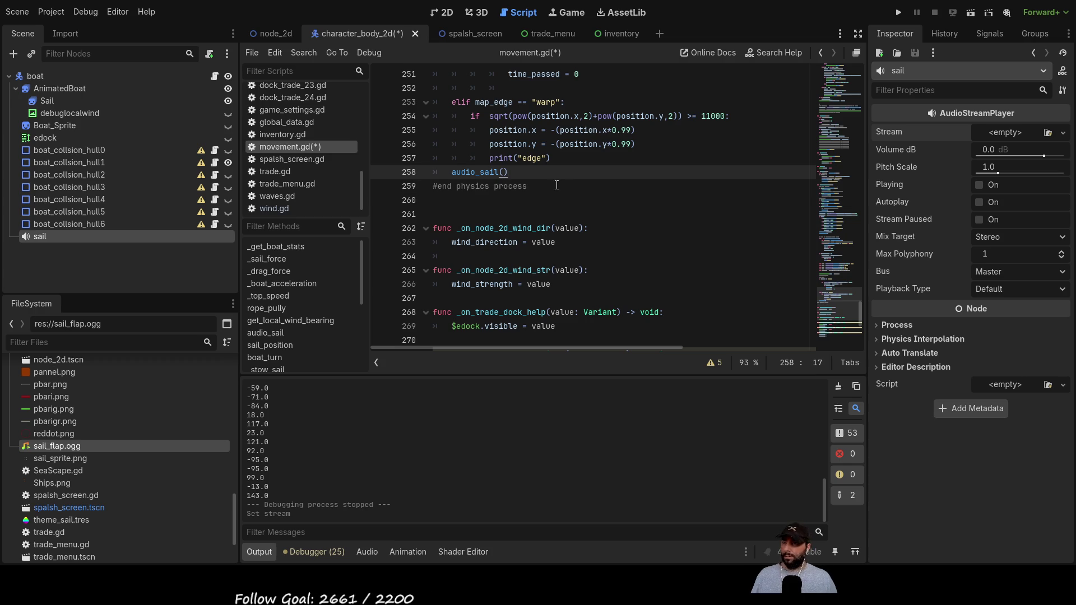
pyautogui.scroll(5, 593, 226)
pyautogui.scroll(15, 593, 227)
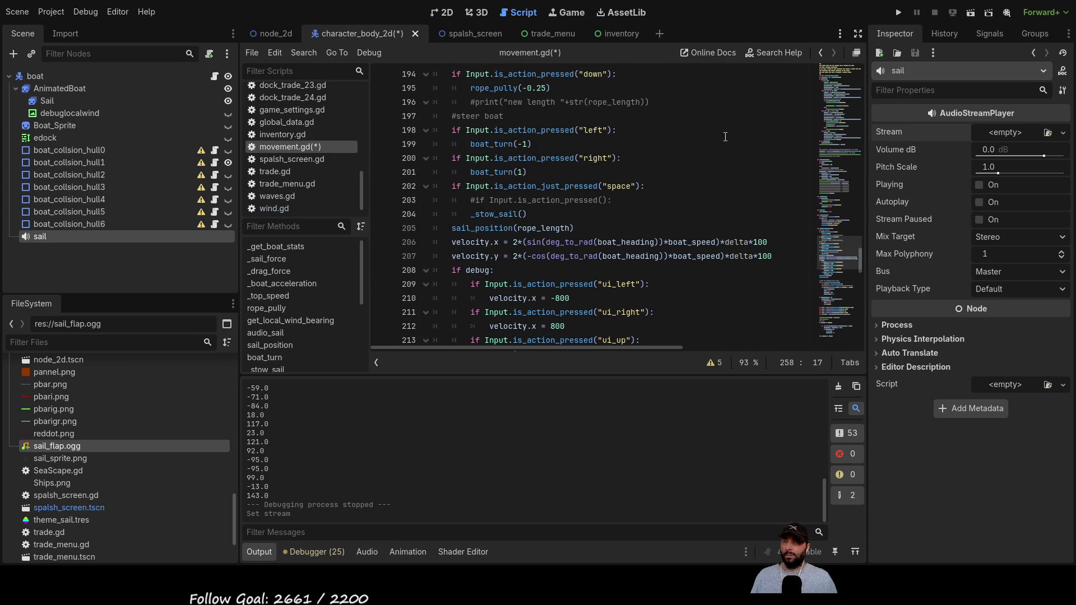
pyautogui.click(897, 13)
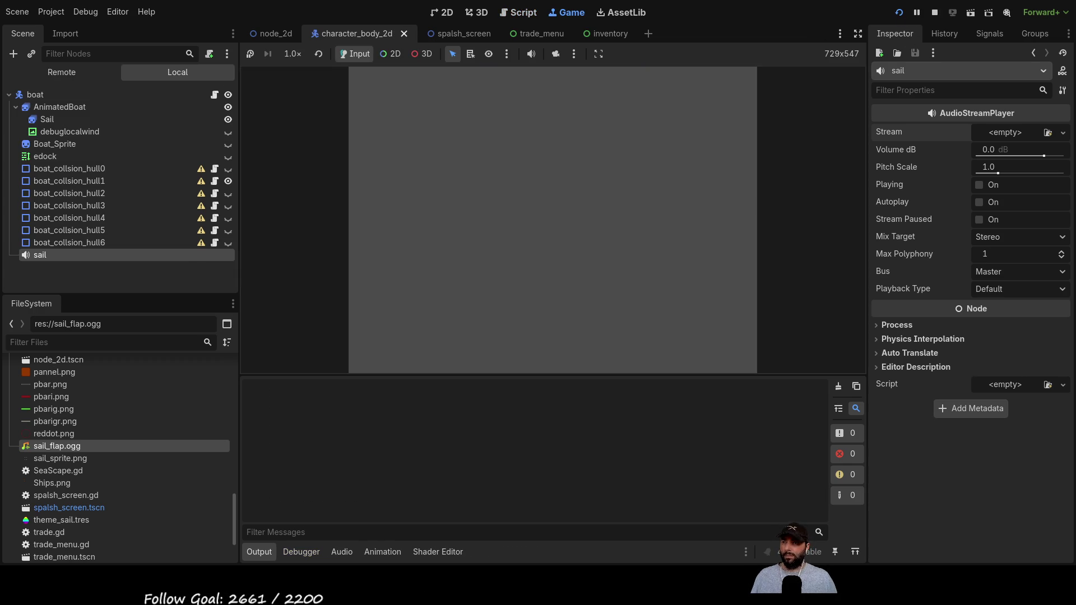
# Start play, hit the Invalid operands error at movement.gd:84, and stop the game
pyautogui.click(502, 86)
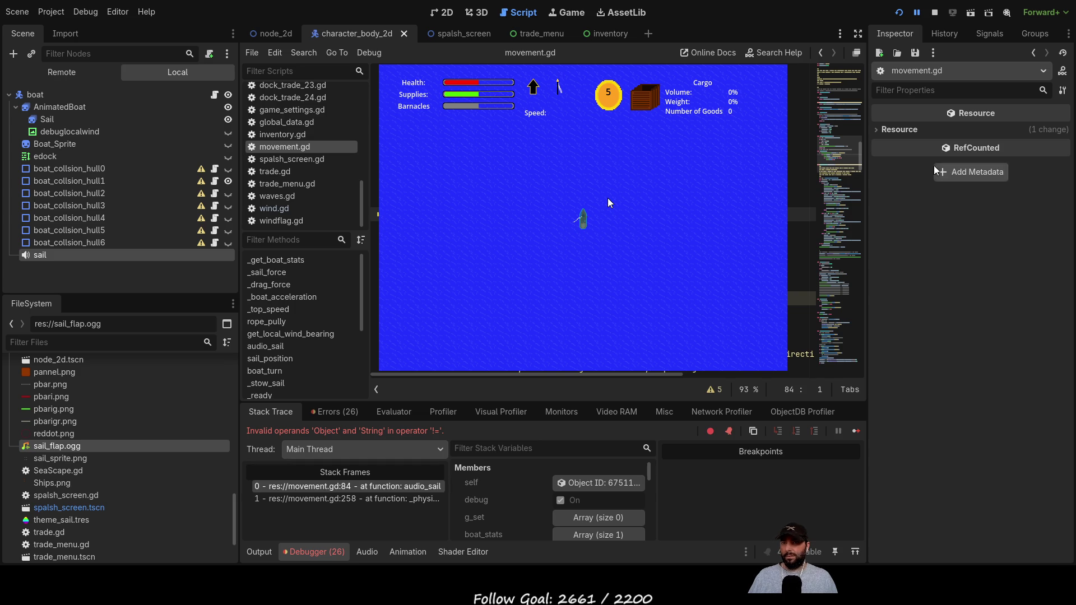
pyautogui.press('F8')
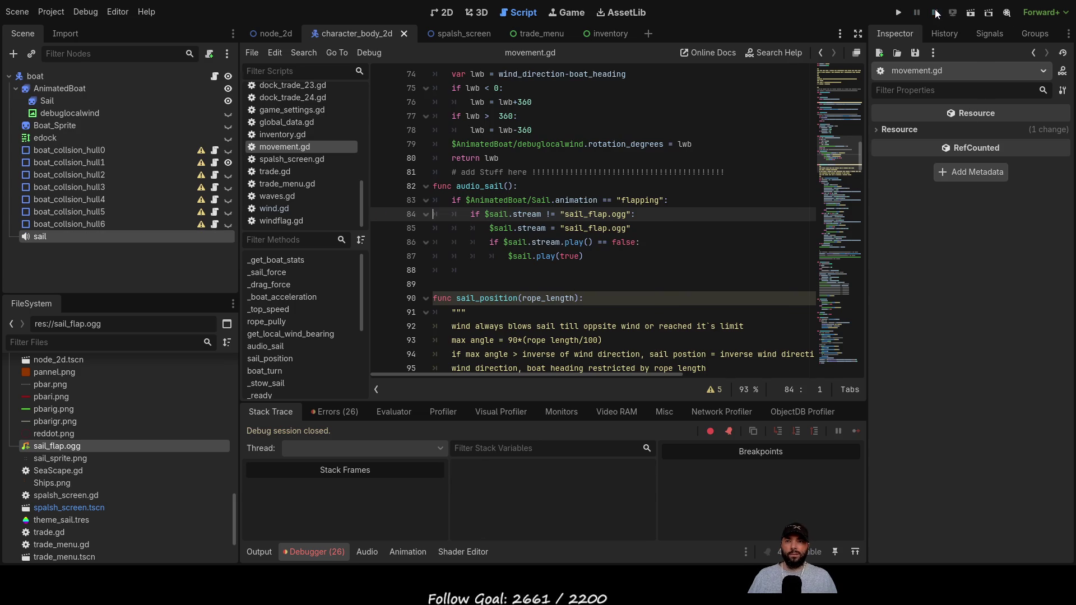
# Drop the sail_flap.ogg path onto line 83 and erase the old 'flapping' text
pyautogui.click(56, 225)
pyautogui.click(48, 235)
pyautogui.moveTo(399, 350)
pyautogui.mouseDown()
pyautogui.moveTo(674, 192)
pyautogui.moveTo(700, 212)
pyautogui.mouseUp()
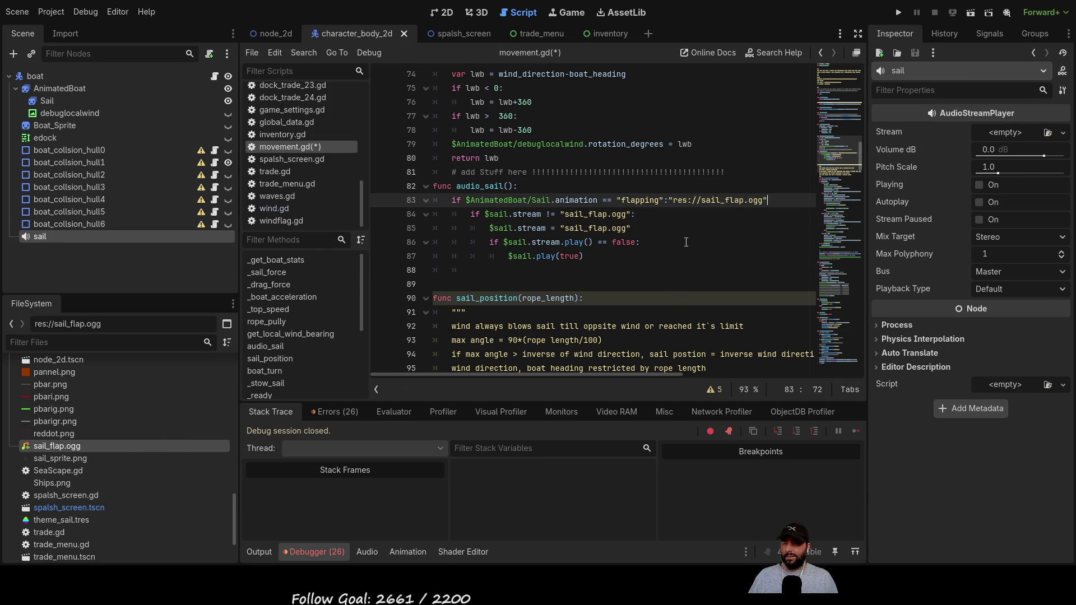
pyautogui.press('Right')
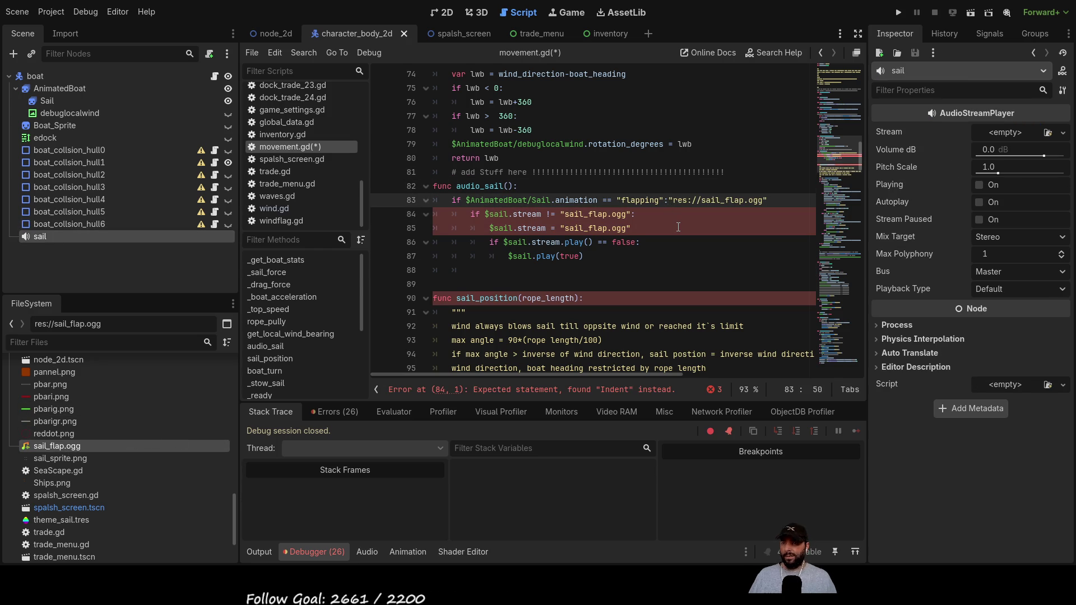
pyautogui.press('Delete')
pyautogui.press('Delete')
pyautogui.press('BackSpace')
pyautogui.press('BackSpace')
pyautogui.press('BackSpace')
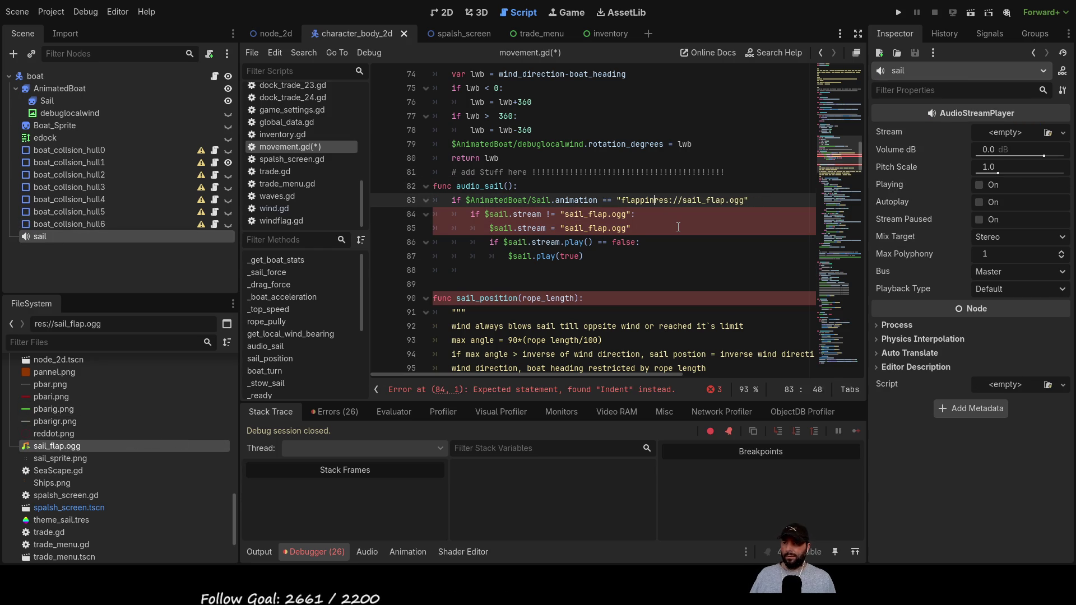
# Add the missing opening quote and the trailing colon to line 83's "res://sail_flap.ogg" check
pyautogui.press('BackSpace')
pyautogui.press('BackSpace')
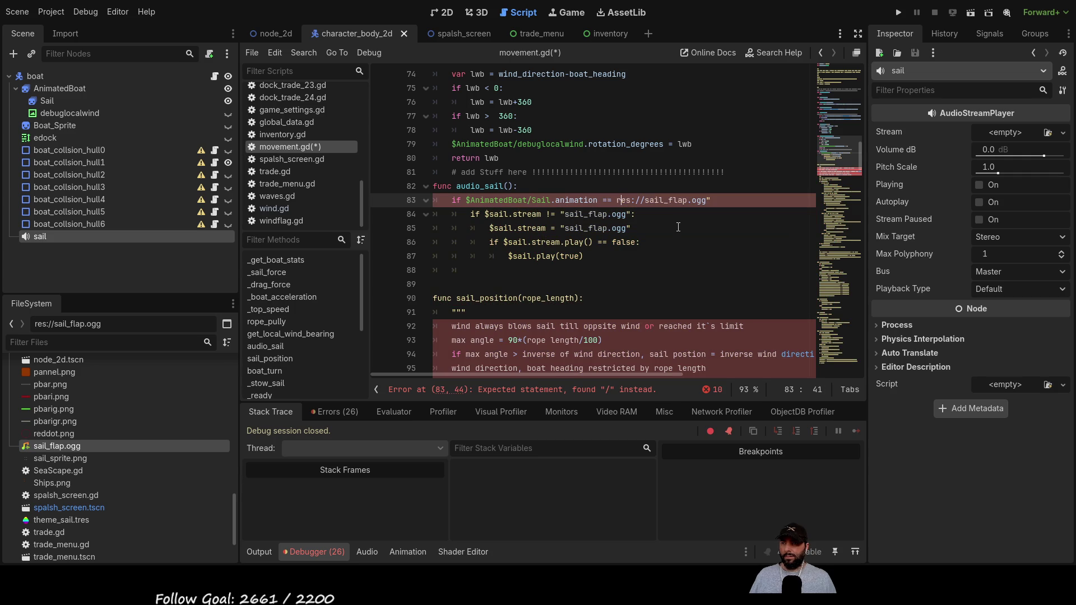
pyautogui.press('Right')
pyautogui.press('Right')
pyautogui.press('Right')
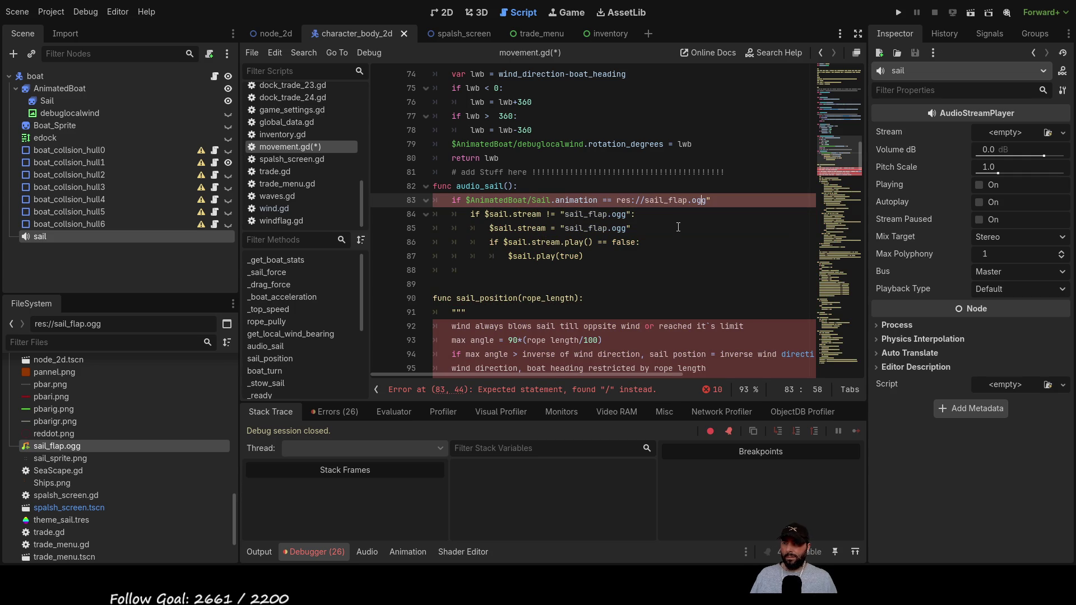
pyautogui.press('Left')
pyautogui.press('Left')
pyautogui.press('Left')
pyautogui.write('"')
pyautogui.press('Right')
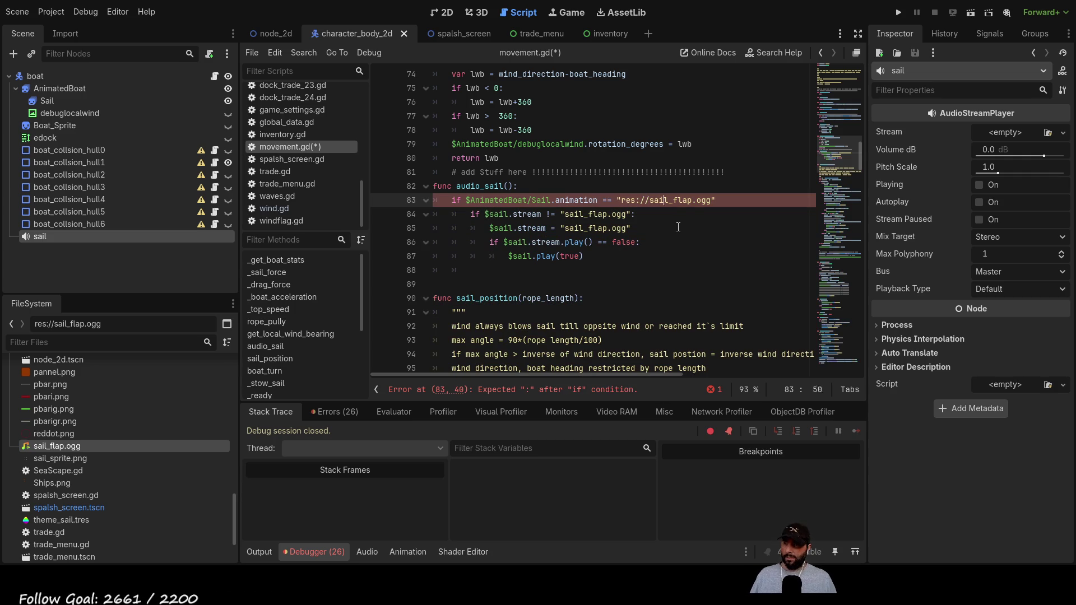
pyautogui.press('End')
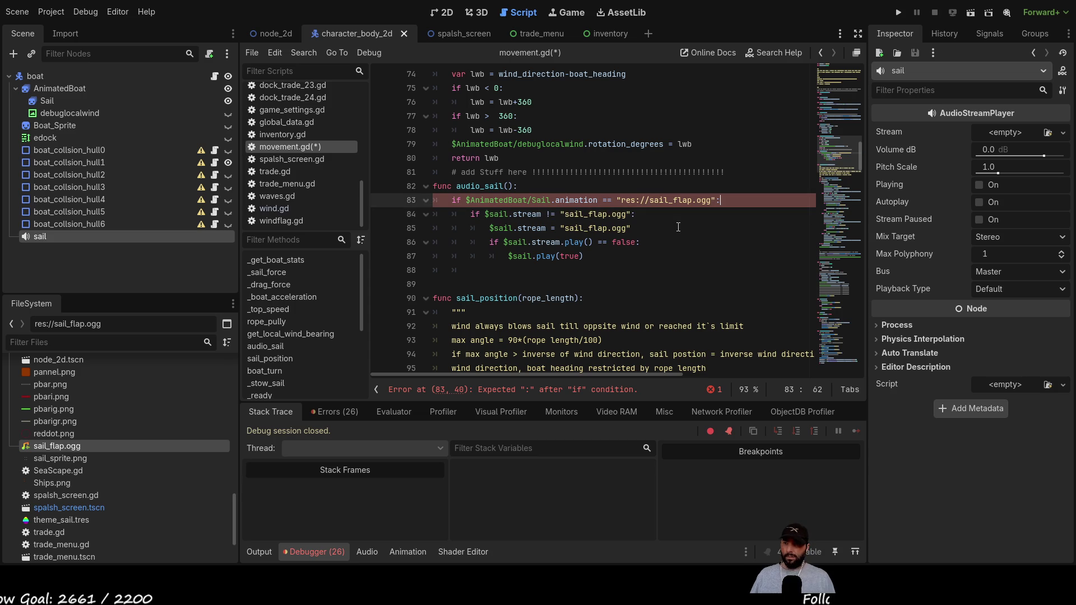
pyautogui.write(':')
pyautogui.press('Down')
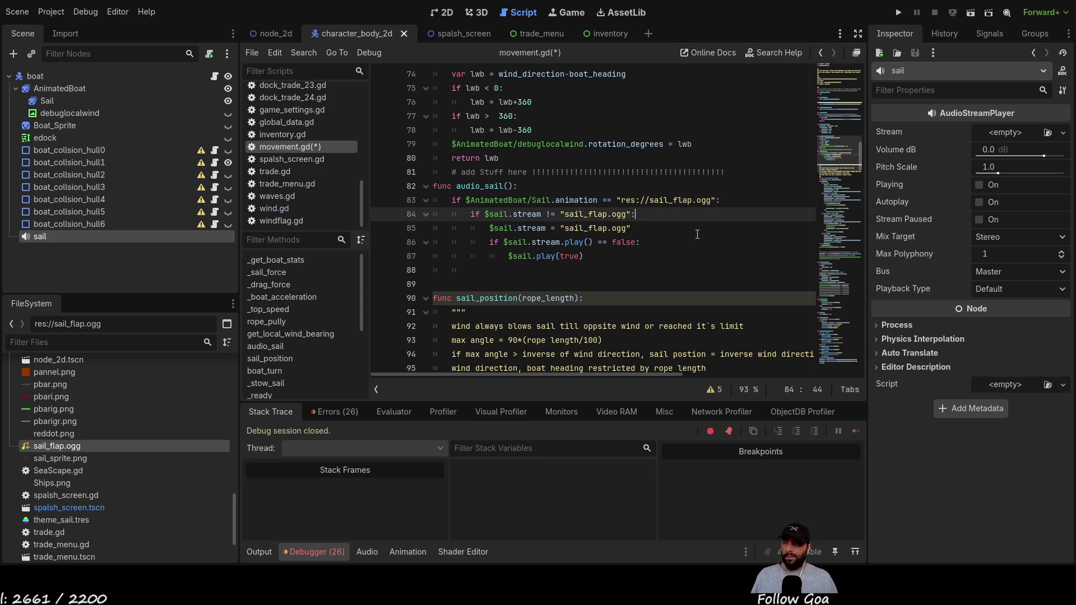
# Test-sail the boat, steering left and stowing the sail, then stop the error-free run
pyautogui.click(899, 13)
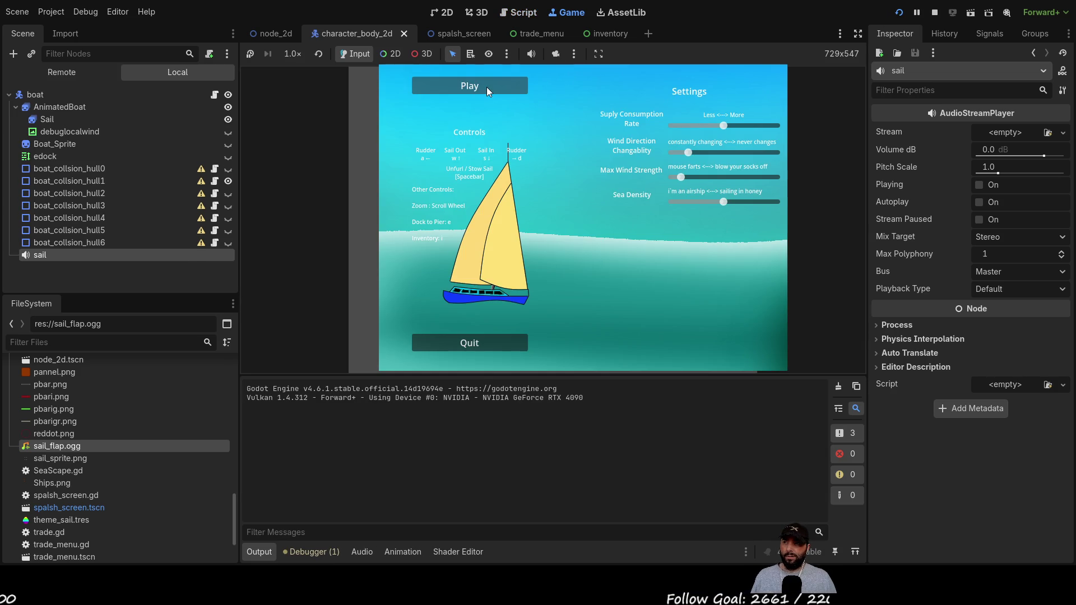
pyautogui.click(487, 87)
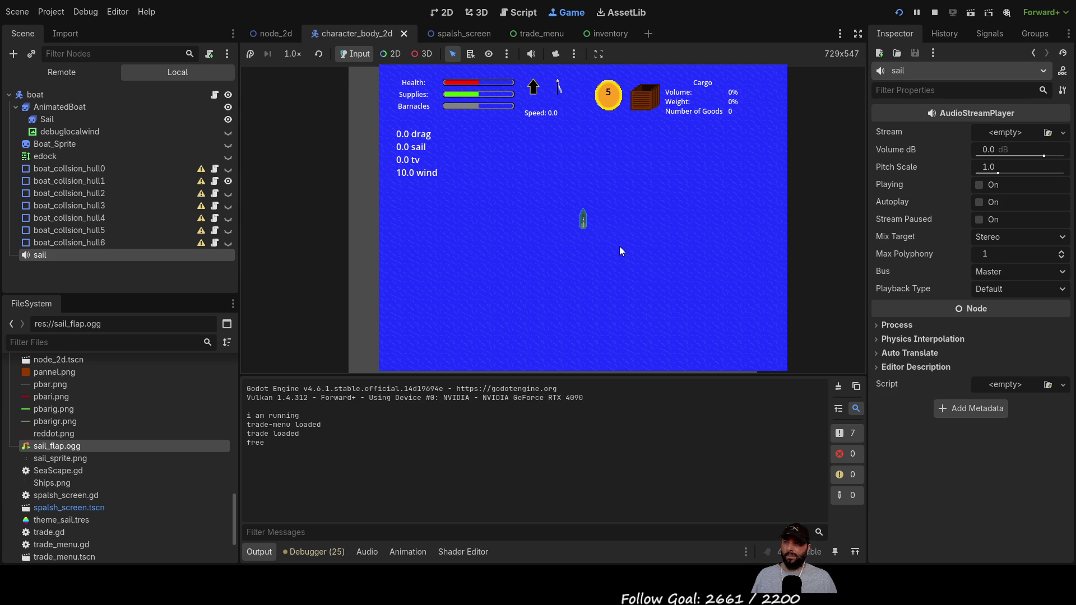
pyautogui.press('Left')
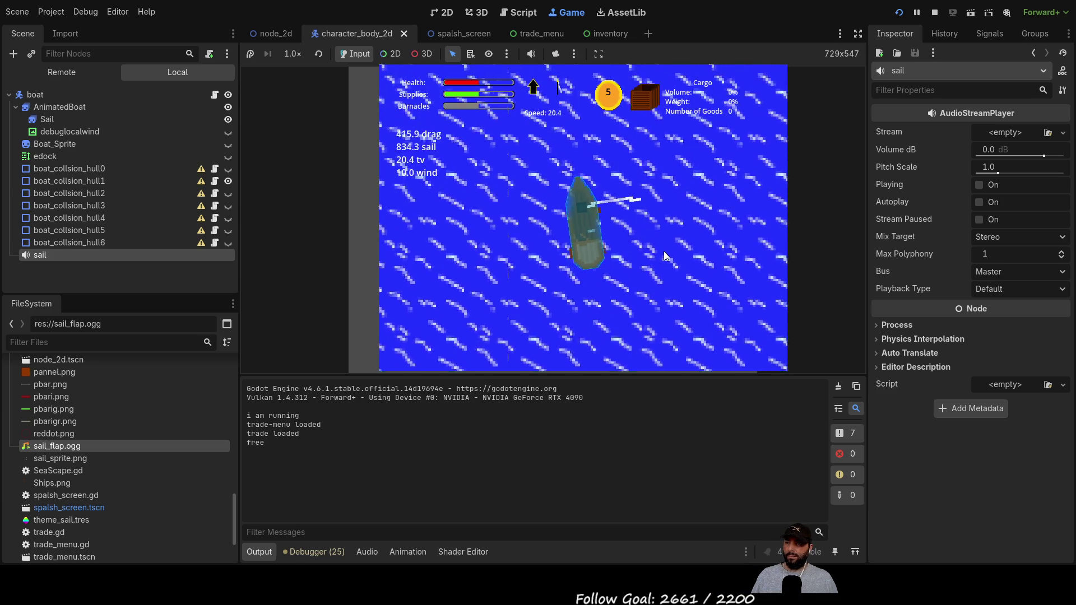
pyautogui.press('Left')
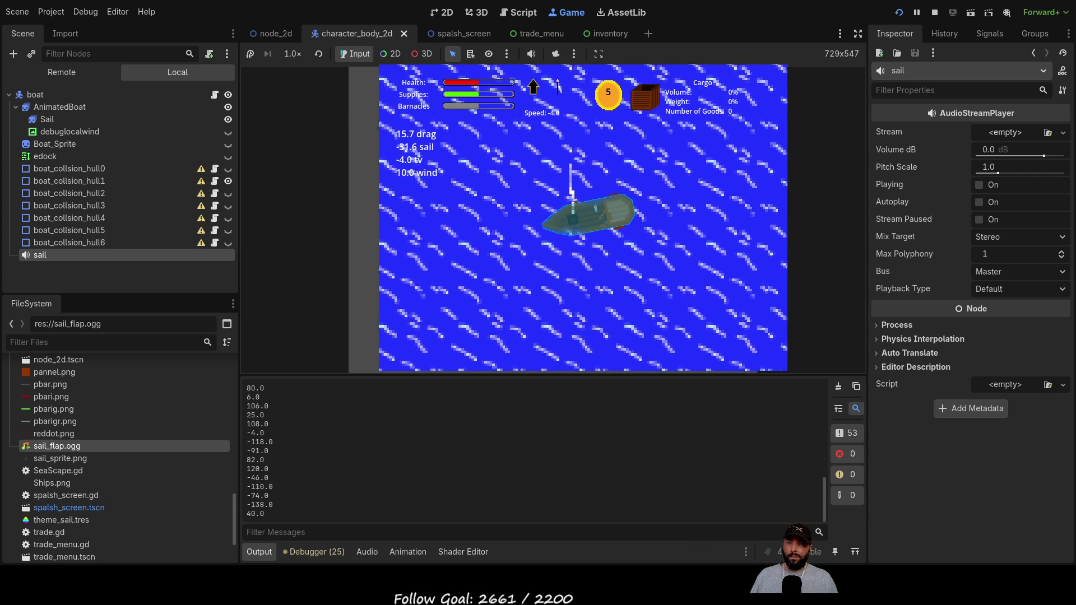
pyautogui.press('Down')
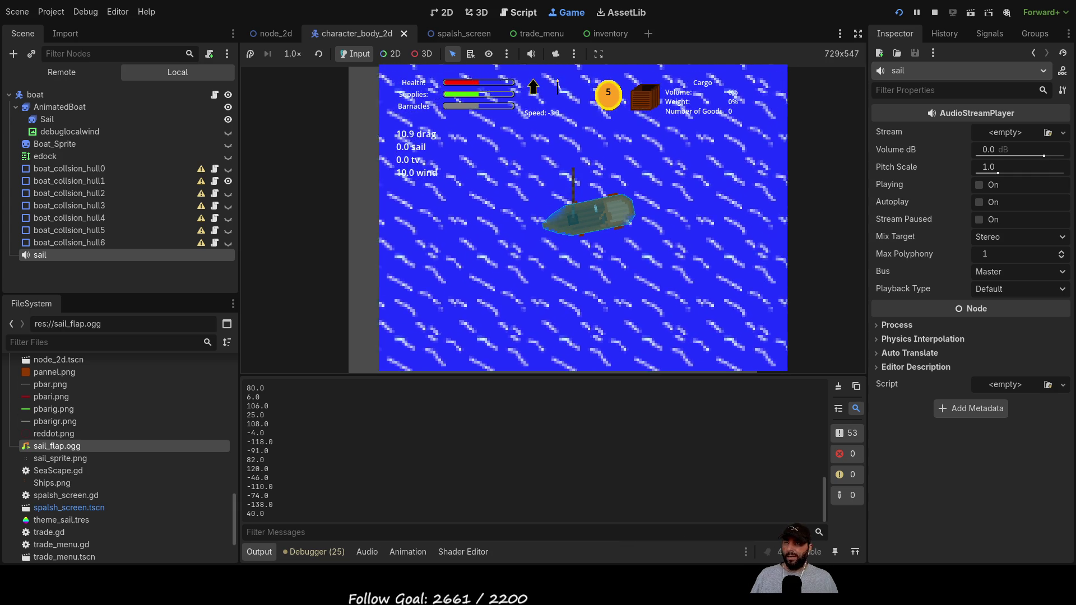
pyautogui.press('F8')
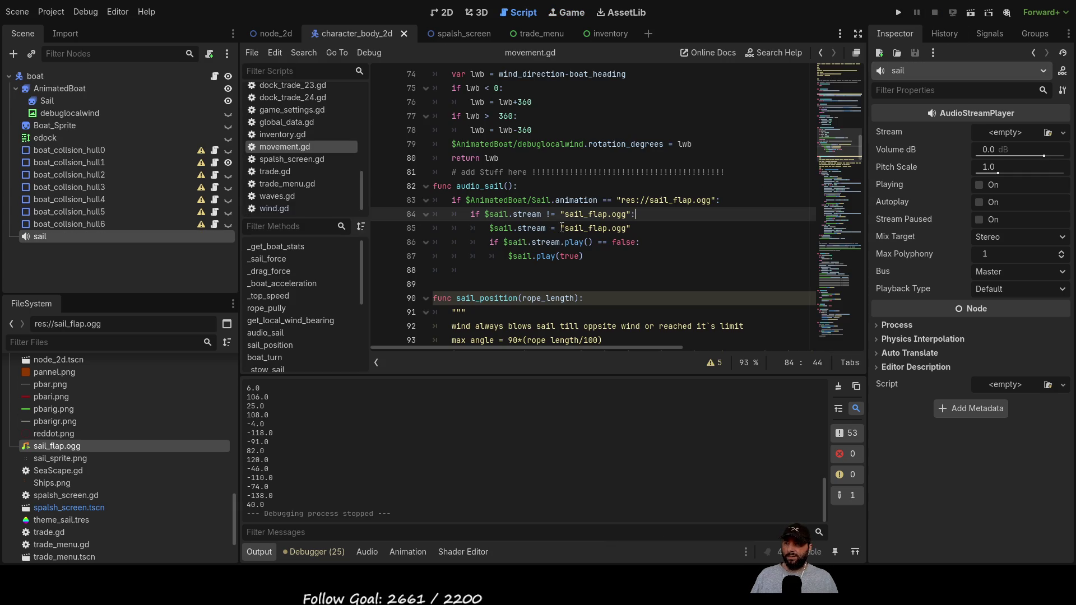
# Replace sail_flap.ogg on line 85 with the res://sail_flap.ogg path copied from line 83
pyautogui.moveTo(715, 200); pyautogui.dragTo(616, 200)
pyautogui.hotkey('ctrl', 'c')
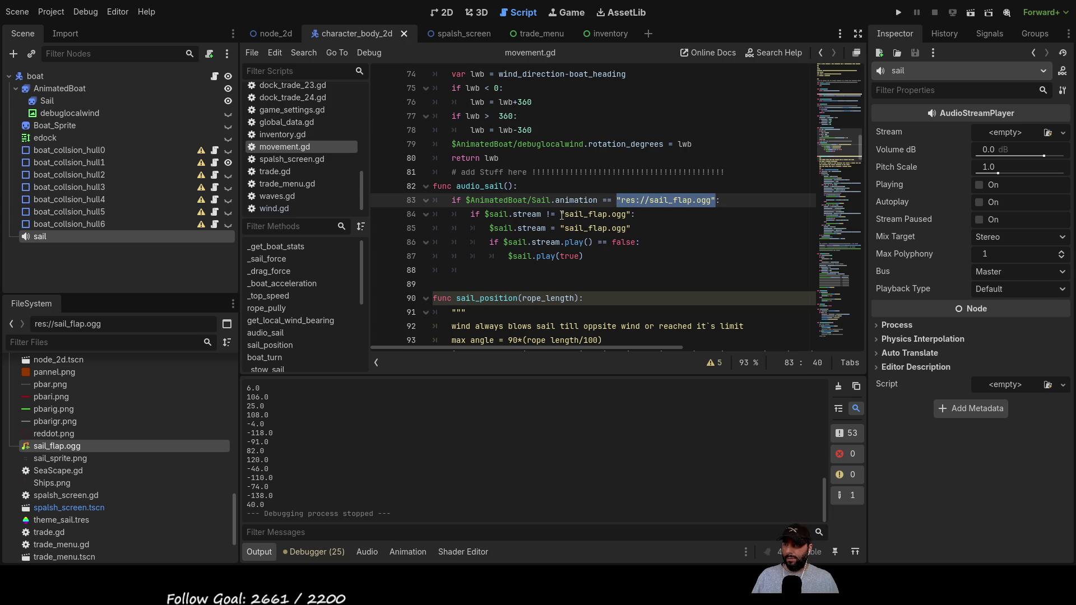
pyautogui.moveTo(560, 228); pyautogui.dragTo(631, 228)
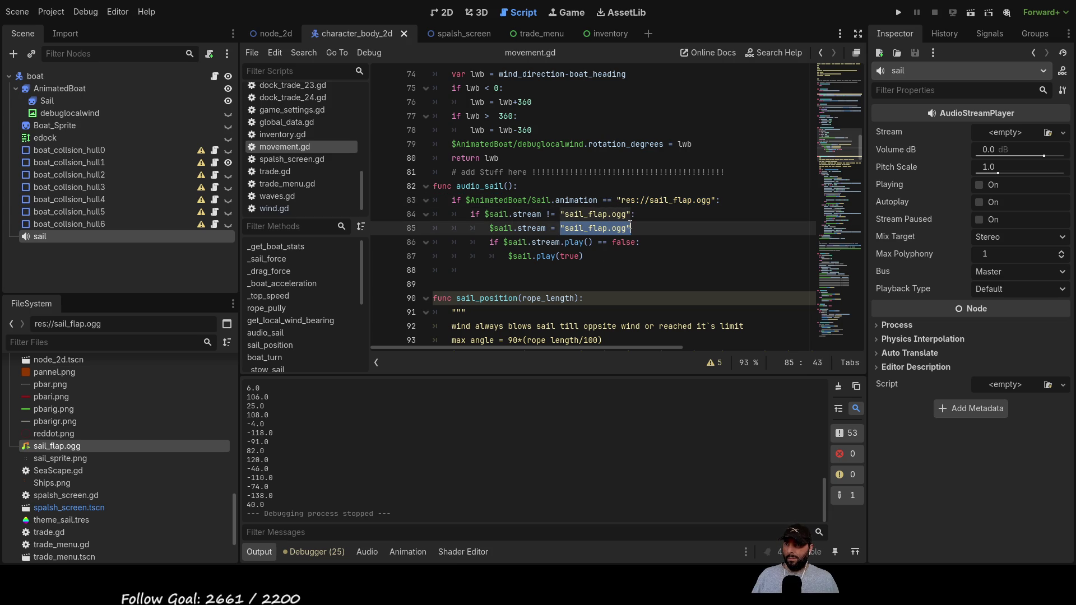
pyautogui.hotkey('ctrl', 'v')
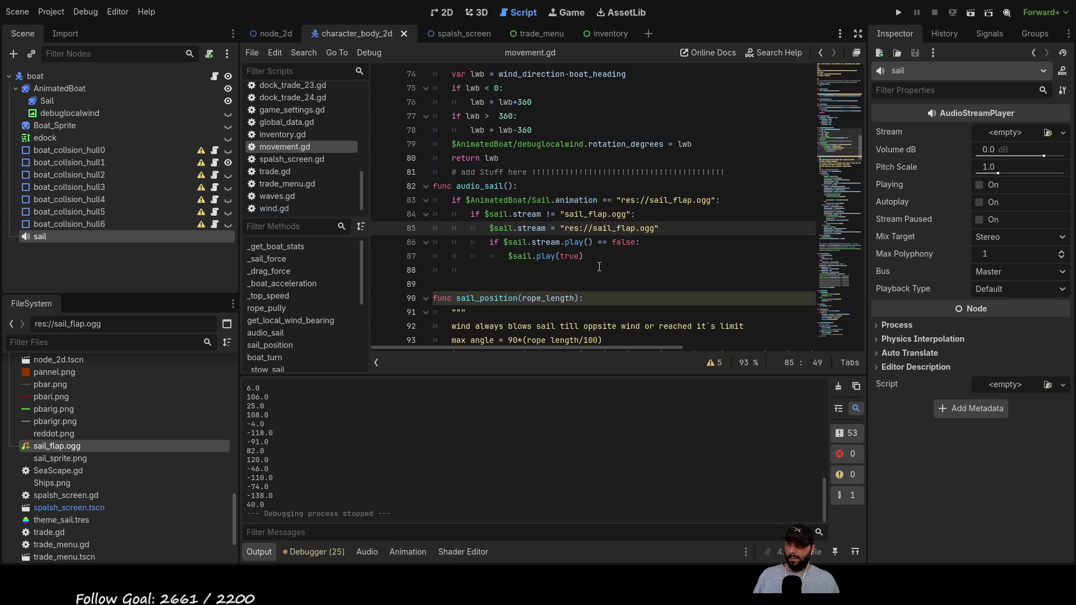
pyautogui.click(601, 258)
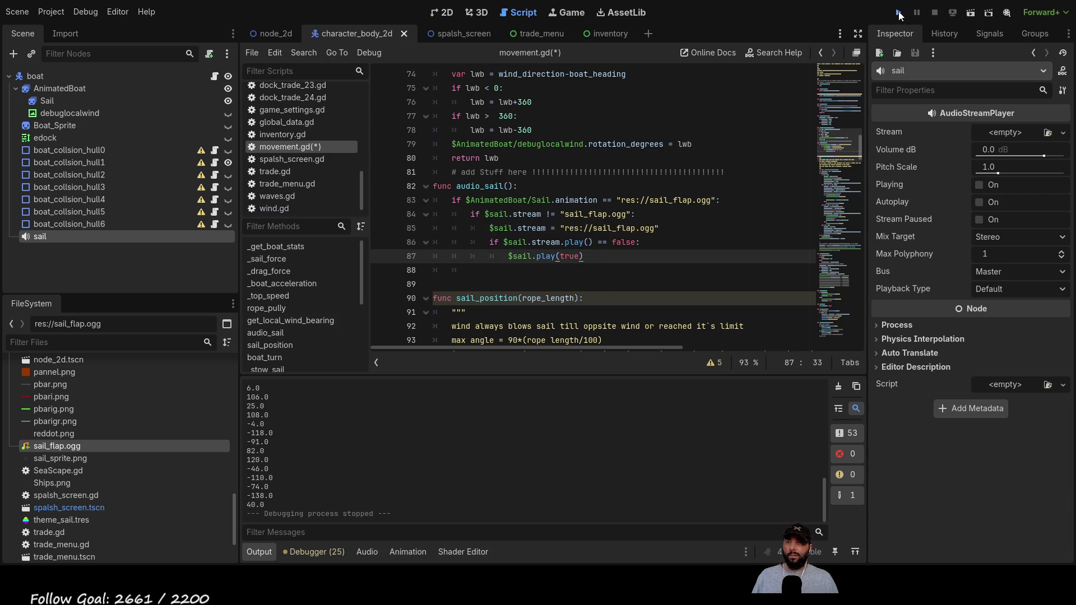
# Test the res:// stream path by raising and lowering the sail, then stop the game
pyautogui.click(898, 12)
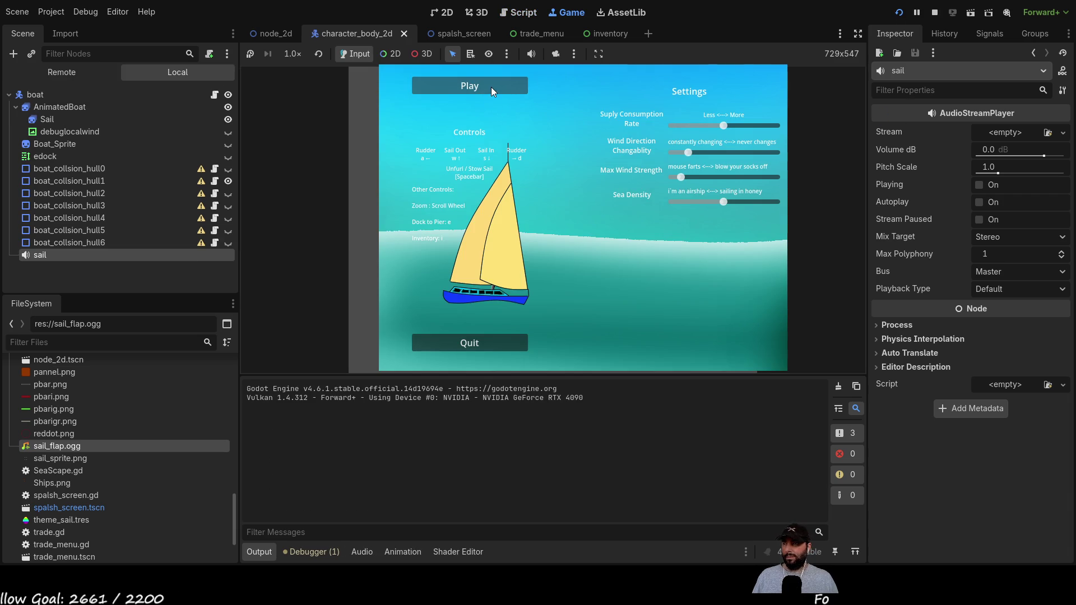
pyautogui.click(491, 86)
pyautogui.press('Up')
pyautogui.press('Down')
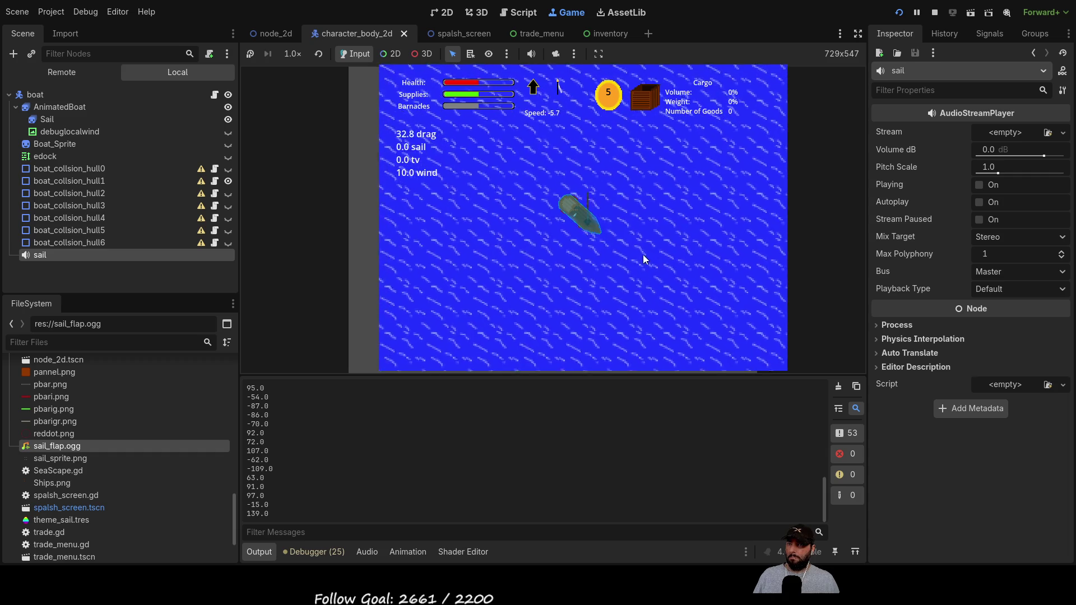
pyautogui.click(934, 13)
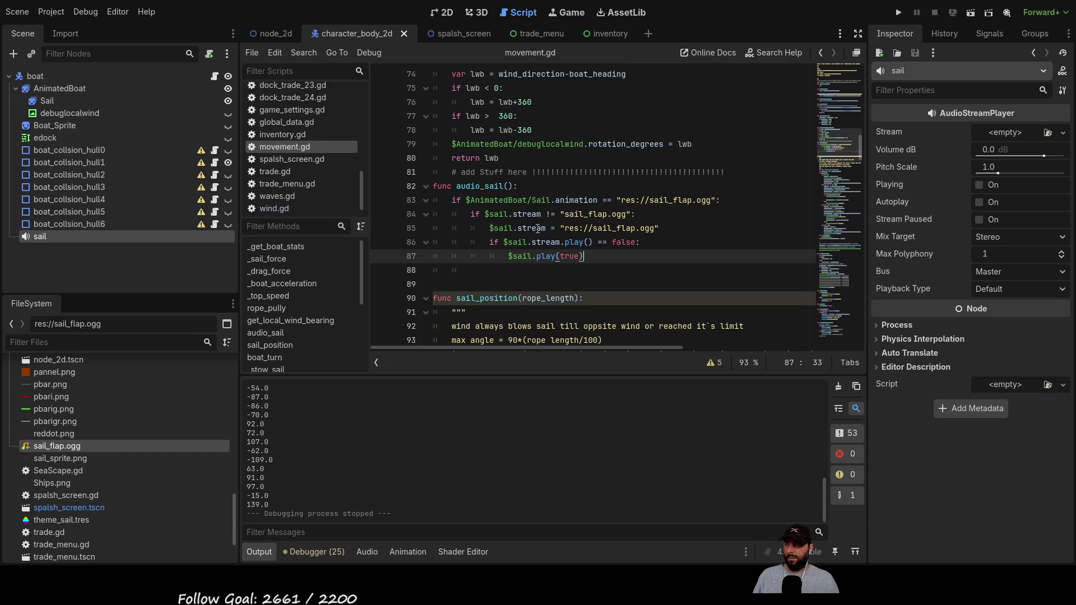
# Restore line 83's "flapping" check, put res://sail_flap.ogg into line 84's comparison, and run
pyautogui.moveTo(659, 229); pyautogui.dragTo(486, 228)
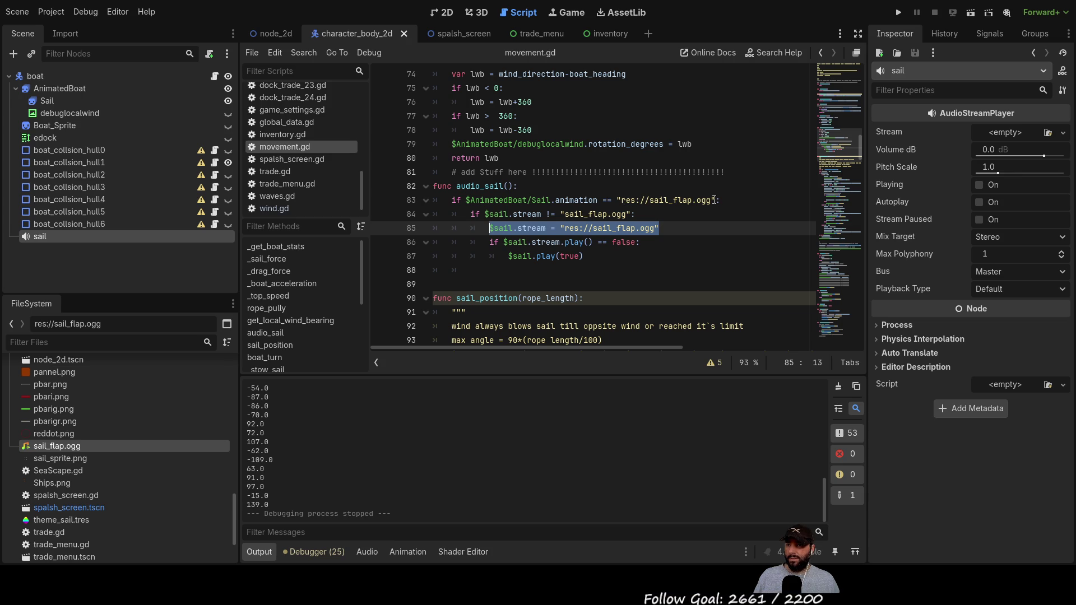
pyautogui.moveTo(715, 200); pyautogui.dragTo(618, 202)
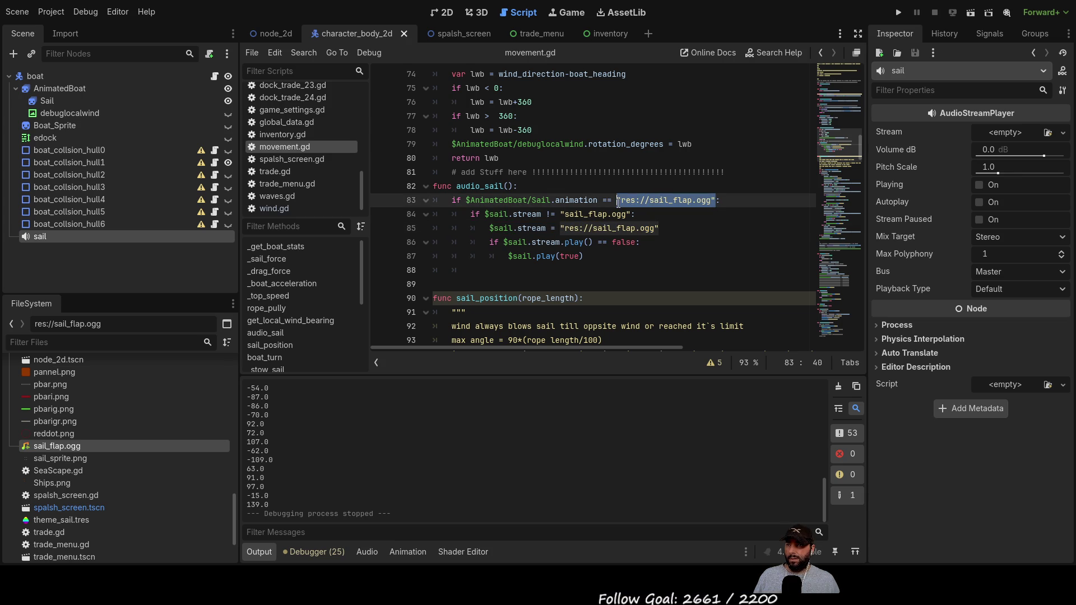
pyautogui.press('BackSpace')
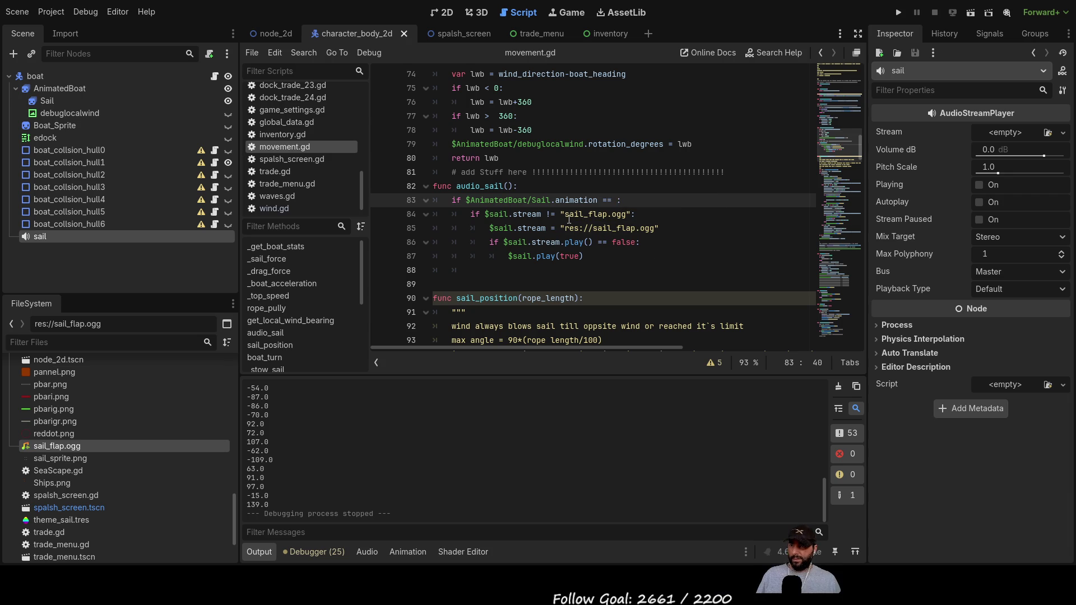
pyautogui.moveTo(559, 214); pyautogui.dragTo(631, 214)
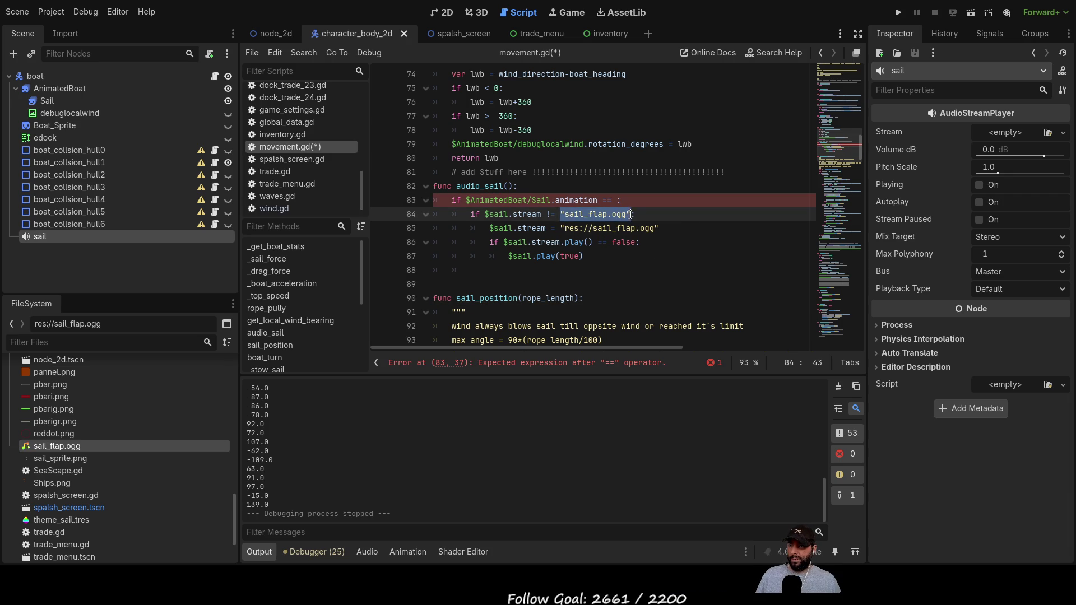
pyautogui.hotkey('ctrl', 'v')
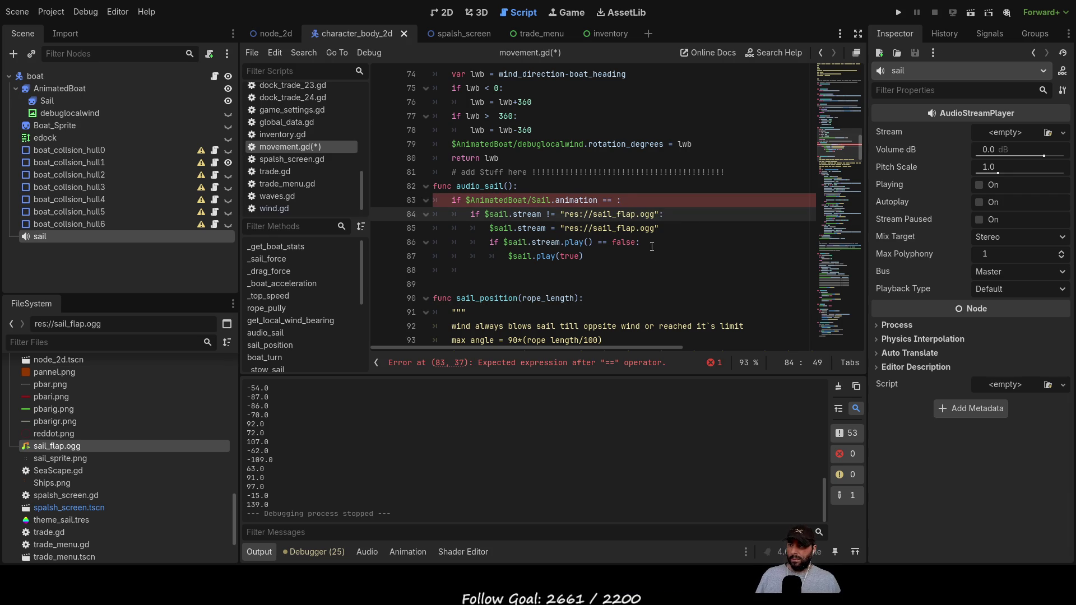
pyautogui.click(618, 200)
pyautogui.write('"')
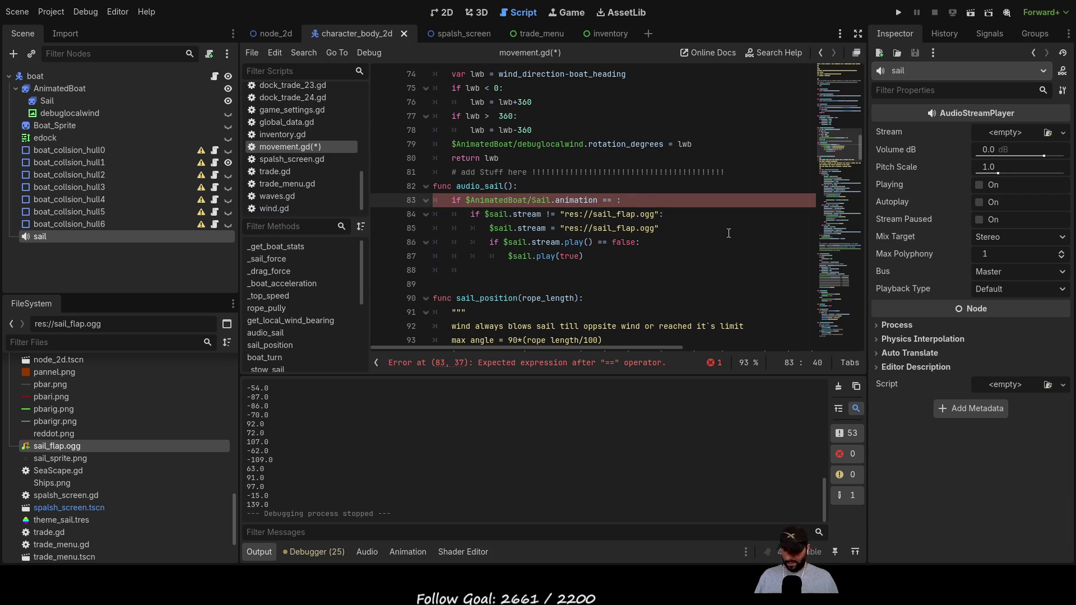
pyautogui.write('flapp')
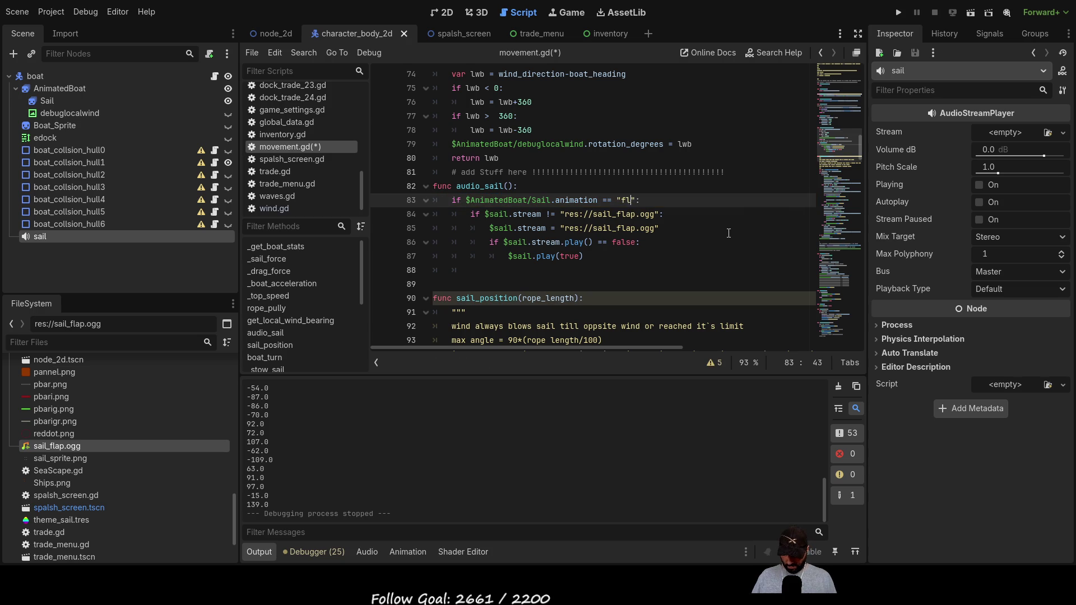
pyautogui.write('ing')
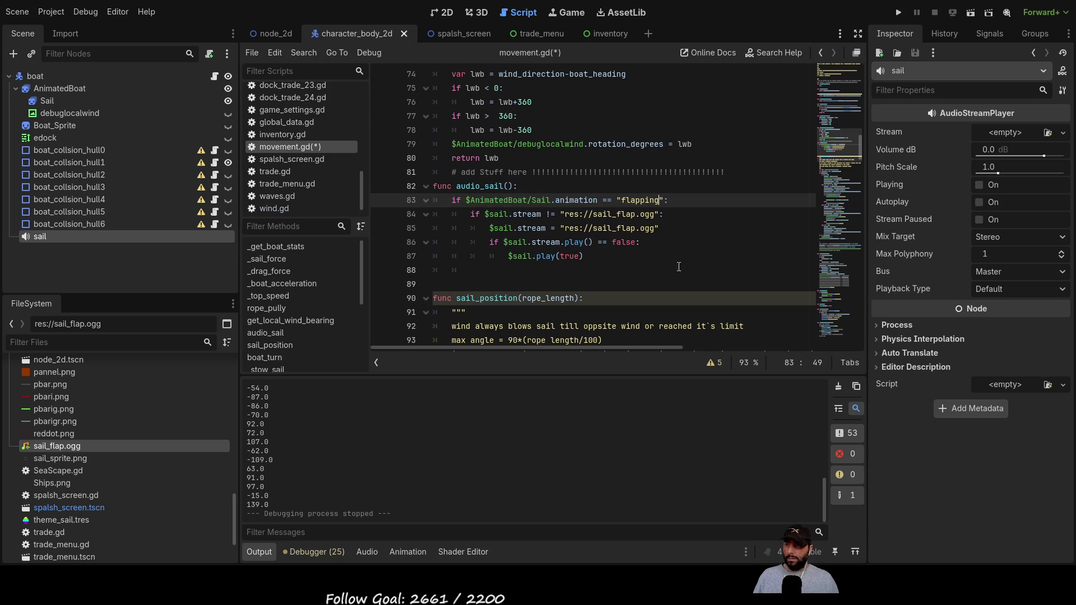
pyautogui.press('Down')
pyautogui.press('Down')
pyautogui.press('Down')
pyautogui.press('F5')
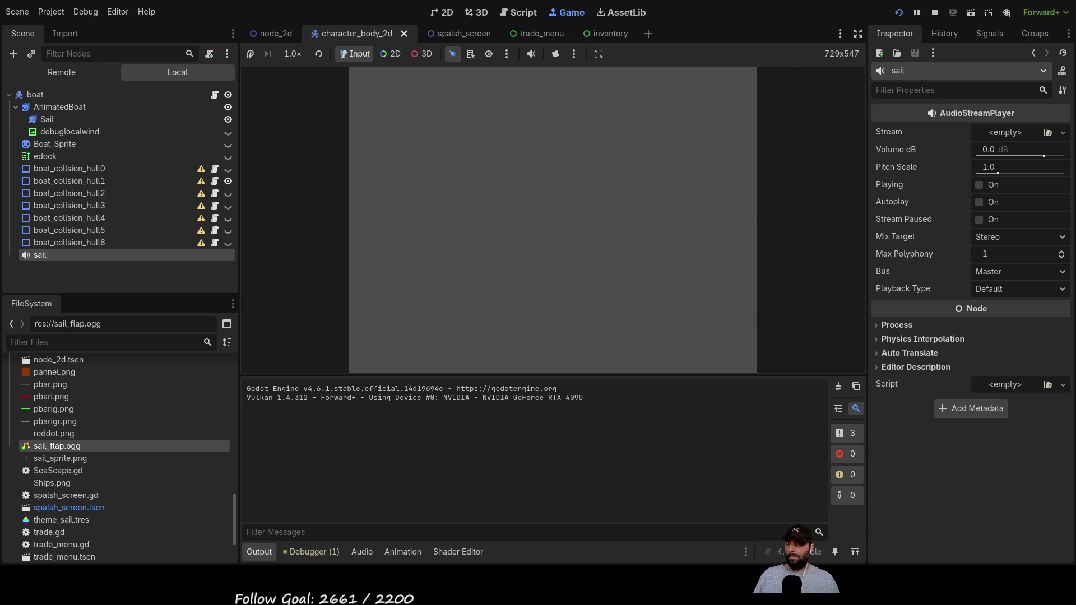
# Start the game, hit the Object/String comparison error, and select the sail audio player node
pyautogui.click(506, 88)
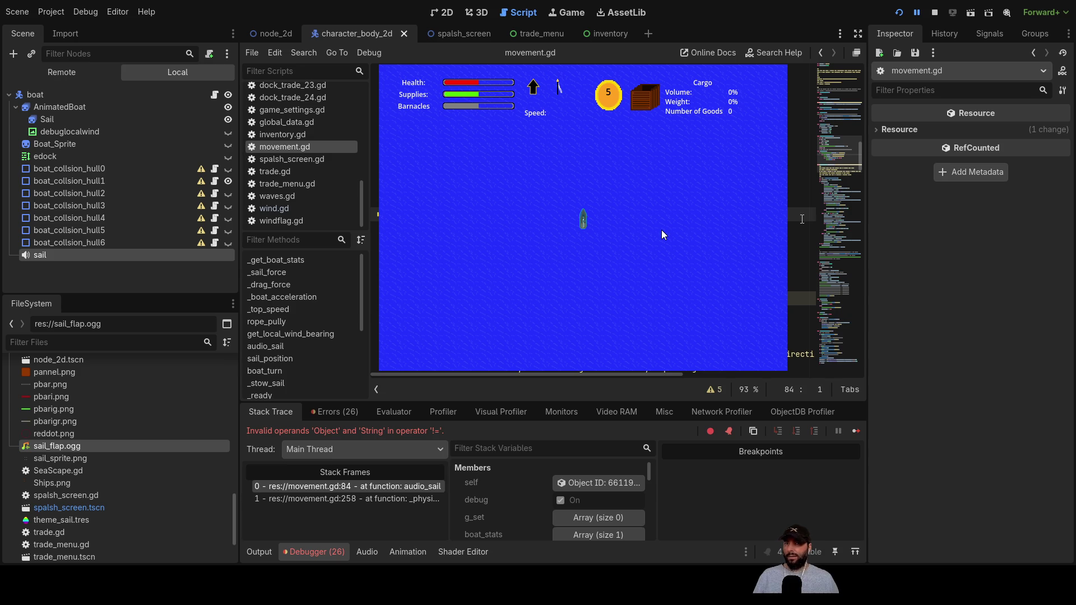
pyautogui.click(28, 256)
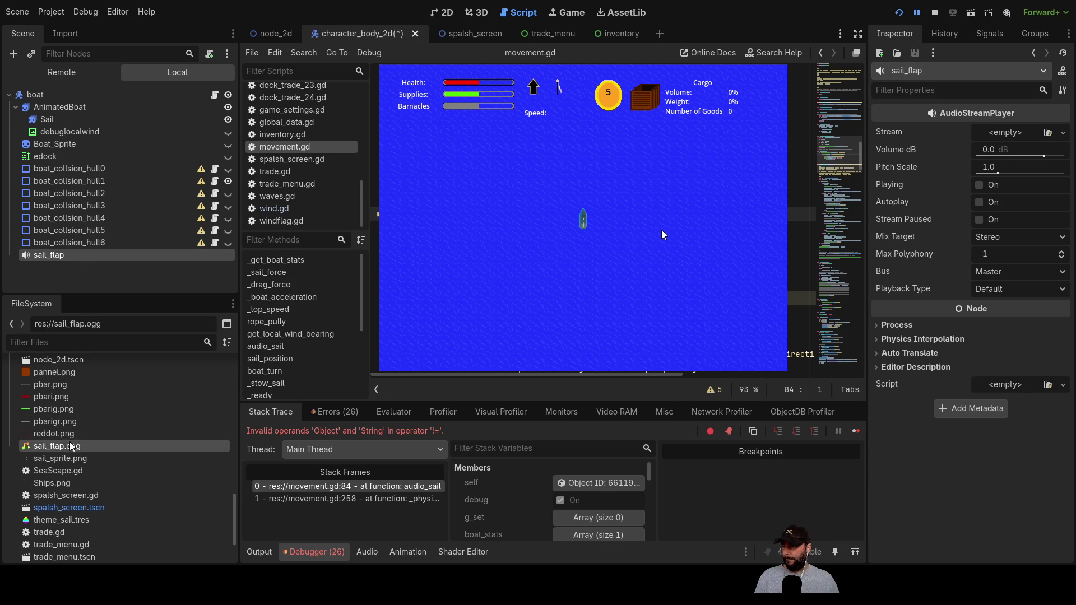
# Assign sail_flap.ogg as the sail_flap player's Stream, then move down through lines 84-85
pyautogui.moveTo(66, 454); pyautogui.dragTo(1021, 134)
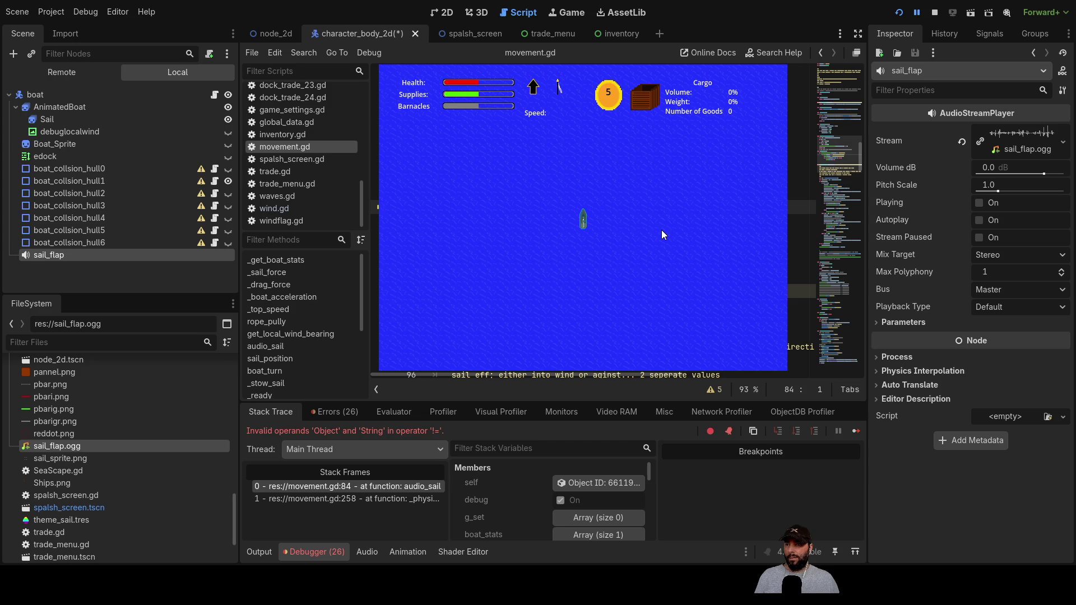
pyautogui.press('Down')
pyautogui.press('Down')
pyautogui.press('Up')
pyautogui.press('Up')
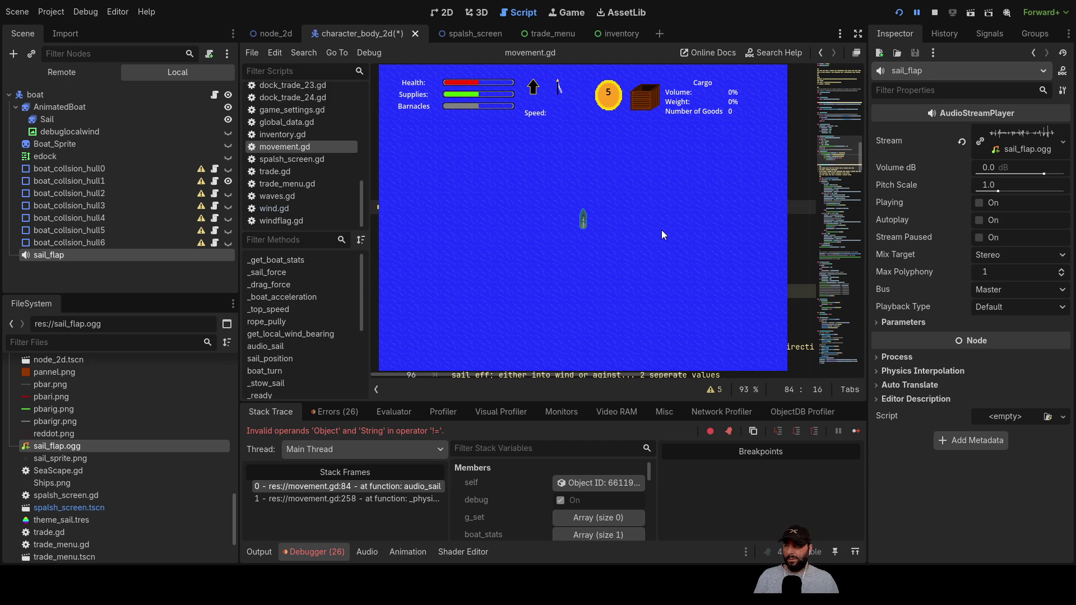
pyautogui.press('Down')
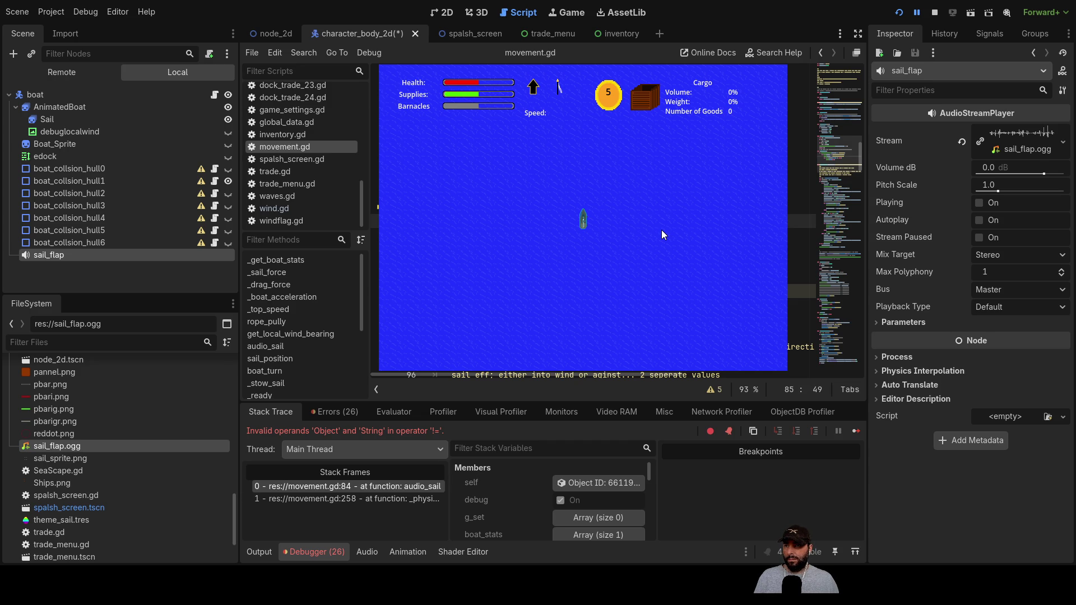
# Rework audio_sail into $sail.play(true) / else $sail.play(false), then stop and relaunch the game
pyautogui.press('Down')
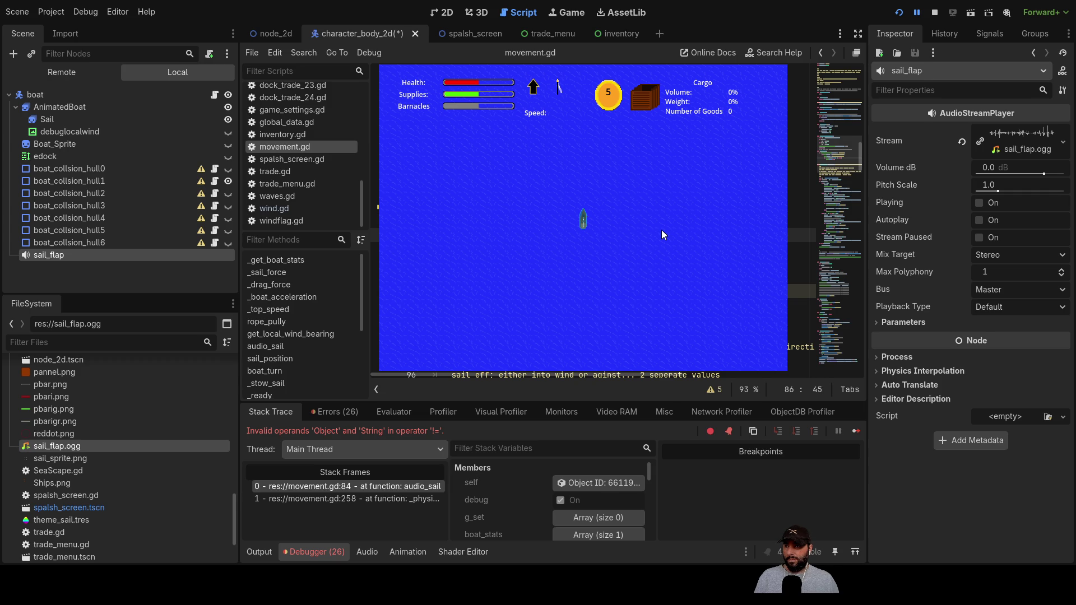
pyautogui.press('Up')
pyautogui.press('Up')
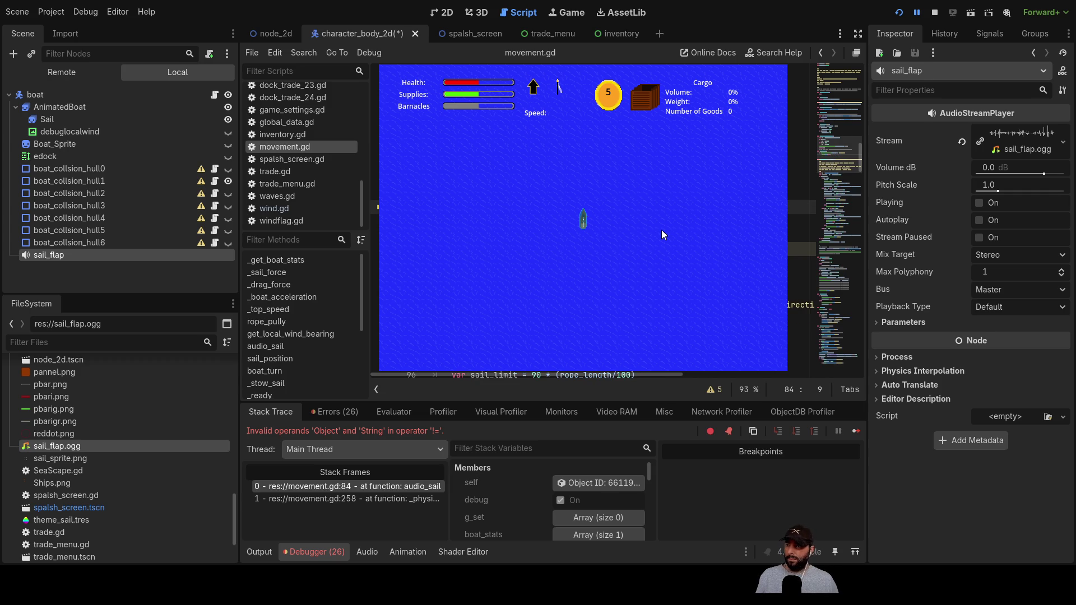
pyautogui.press('Down')
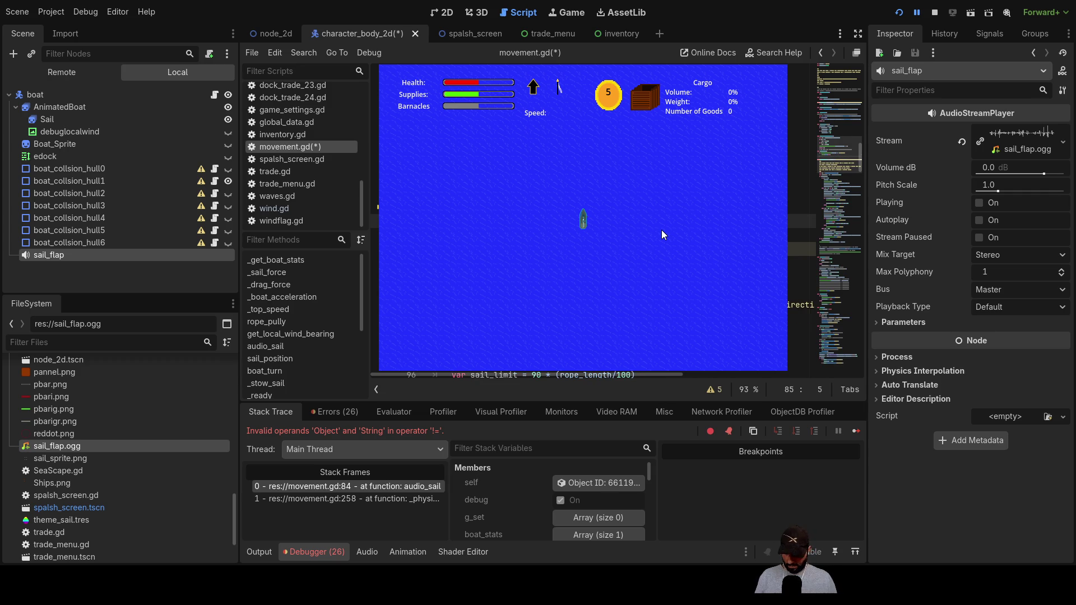
pyautogui.press('Up')
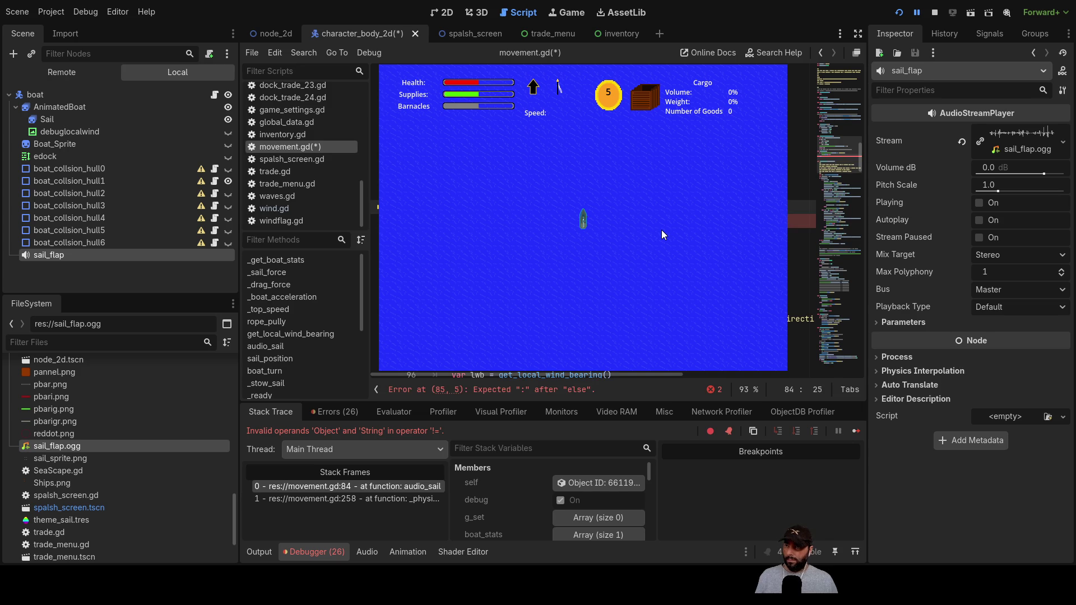
pyautogui.press('Down')
pyautogui.press('Down')
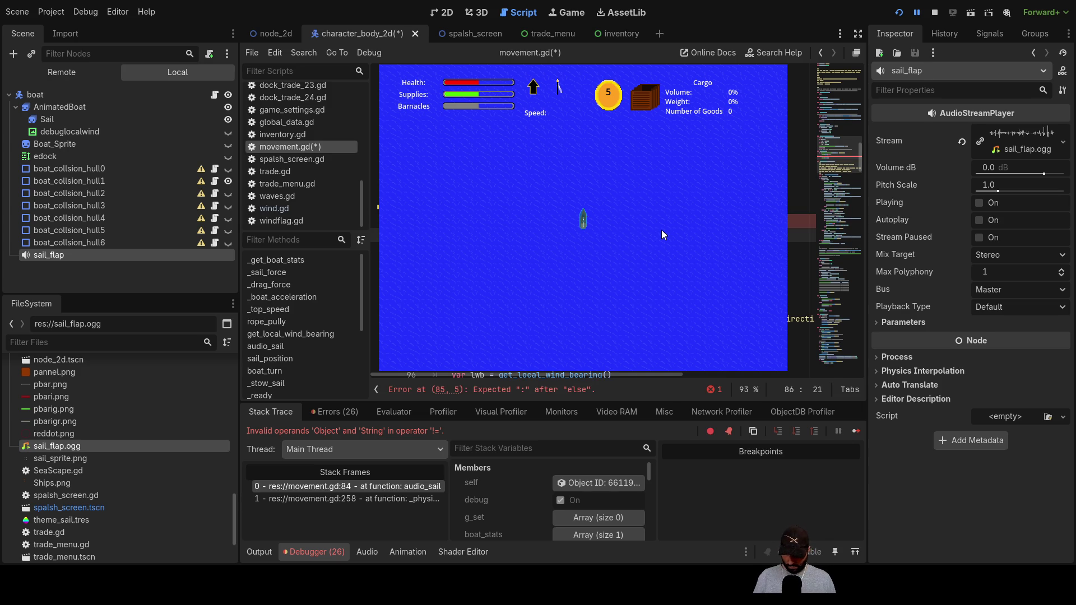
pyautogui.press('Up')
pyautogui.press('Up')
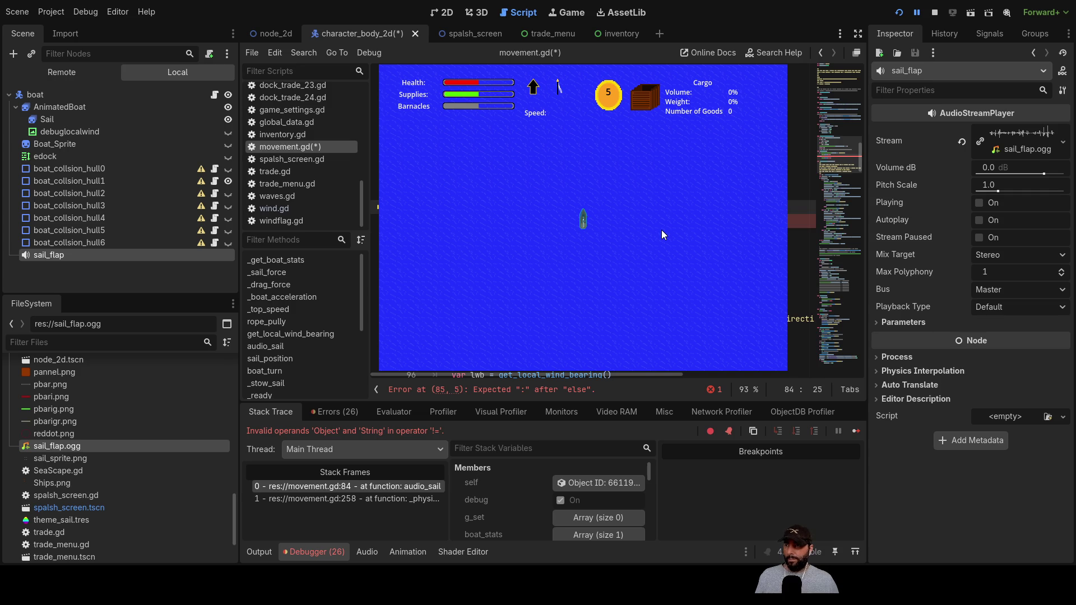
pyautogui.press('Down')
pyautogui.press('Down')
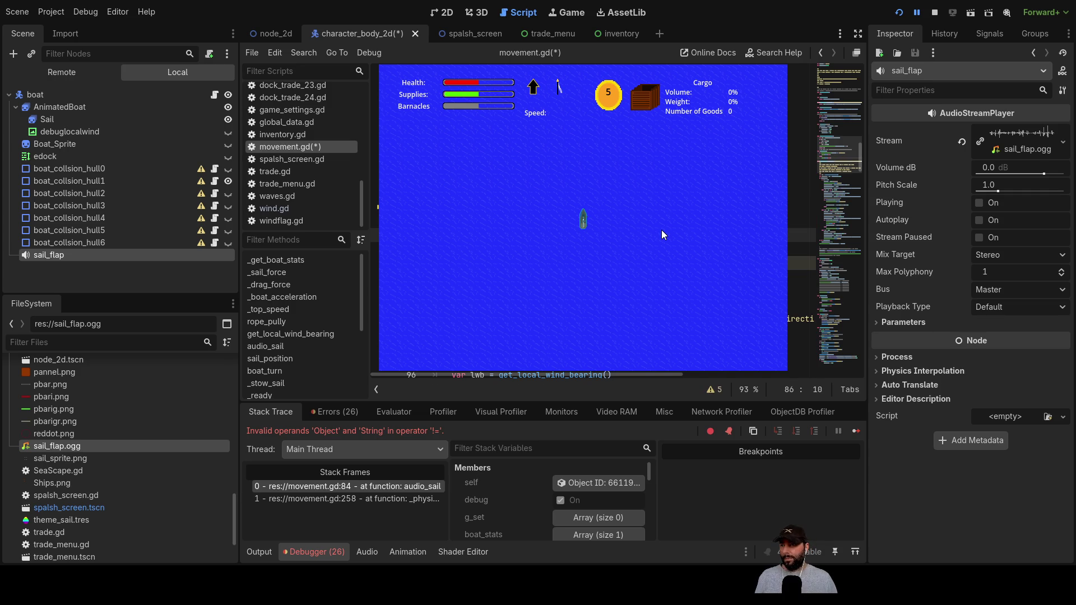
pyautogui.click(935, 13)
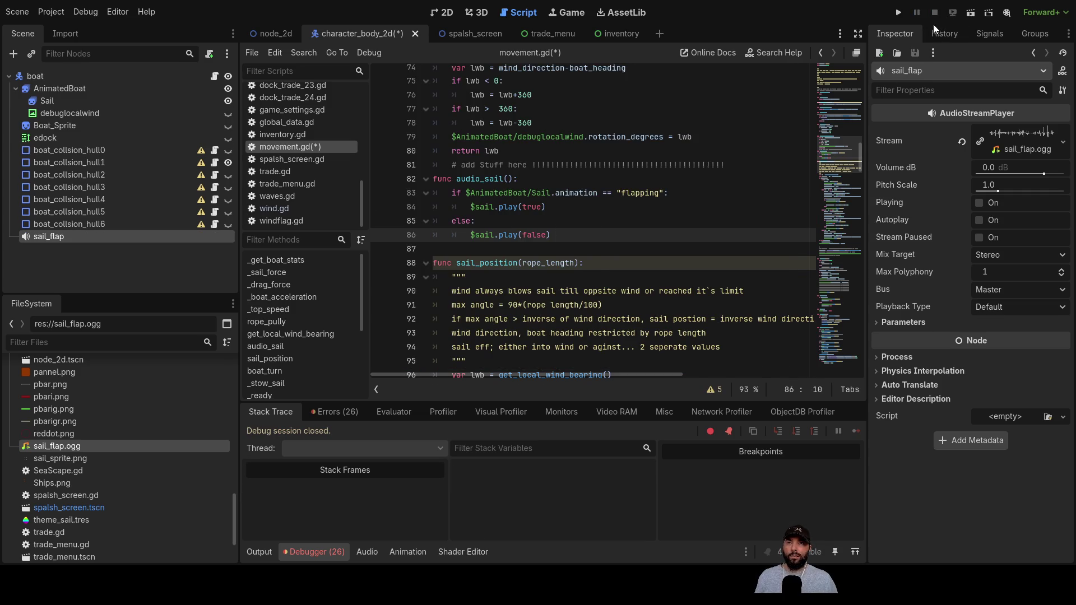
pyautogui.click(899, 14)
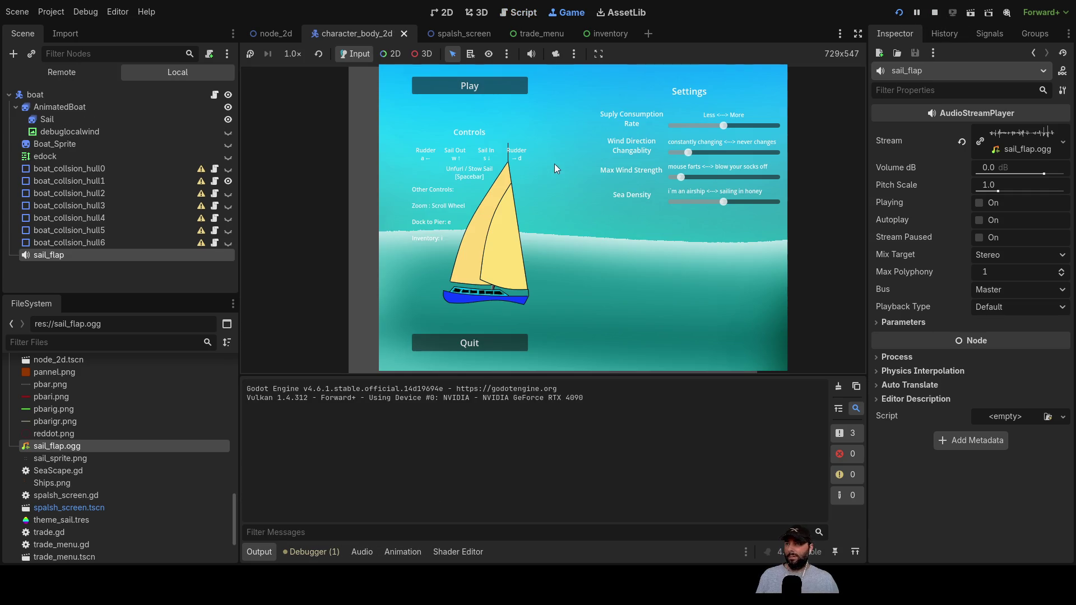
# Start the game, stop it on the error, and expand the movement.gd:84 audio_sail error details
pyautogui.click(504, 91)
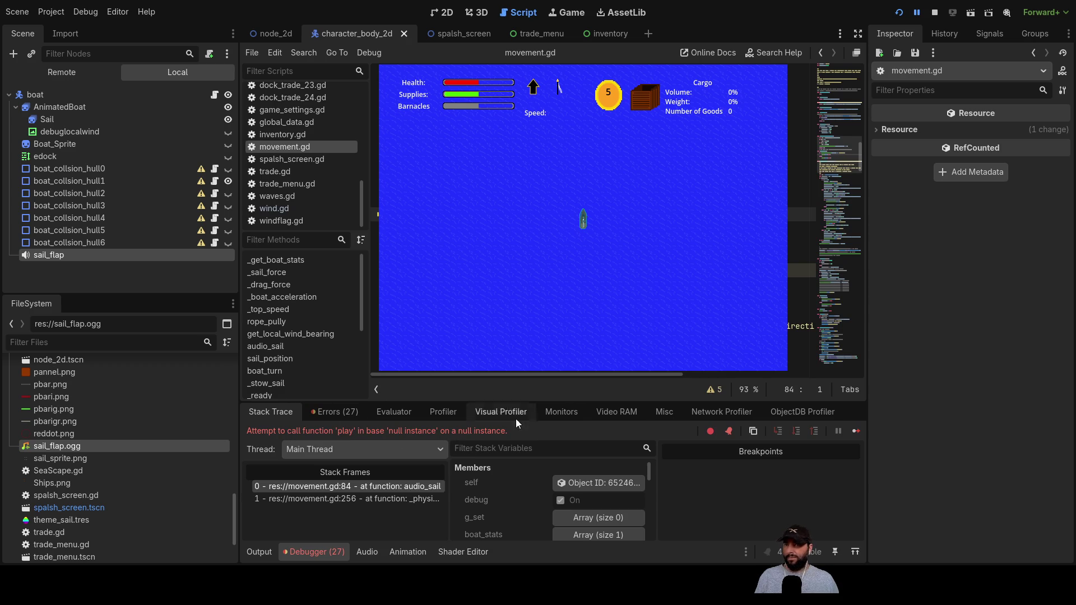
pyautogui.click(934, 12)
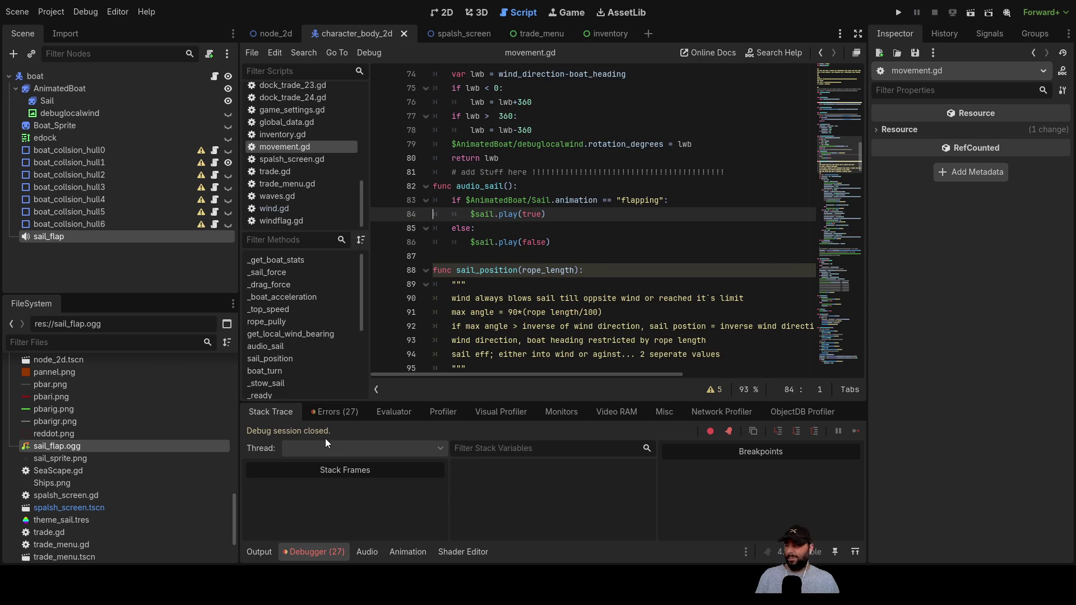
pyautogui.click(347, 411)
pyautogui.scroll(-10, 434, 472)
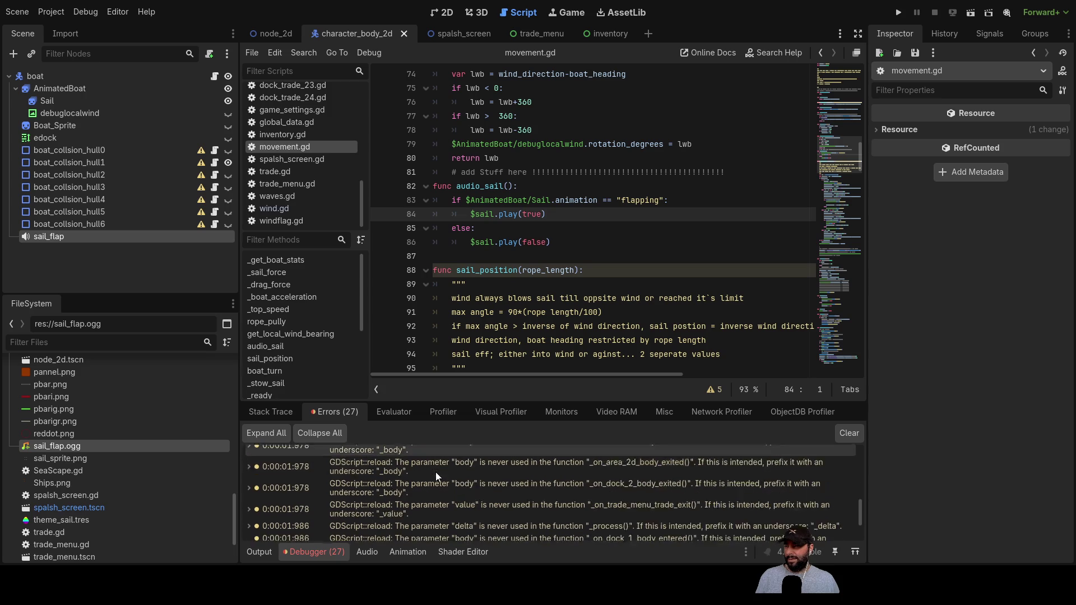
pyautogui.doubleClick(455, 519)
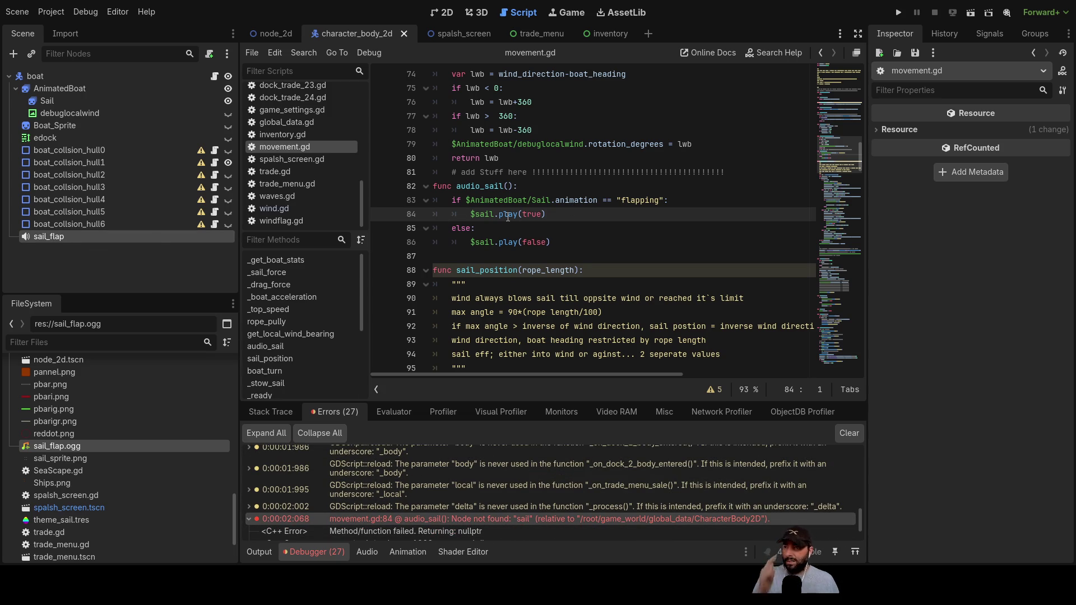
# Replace the old node references on lines 84 and 86 with $sail_flap and relaunch the game
pyautogui.click(469, 243)
pyautogui.press('Delete')
pyautogui.press('Delete')
pyautogui.moveTo(45, 236)
pyautogui.mouseDown()
pyautogui.moveTo(137, 247)
pyautogui.moveTo(466, 213)
pyautogui.mouseUp()
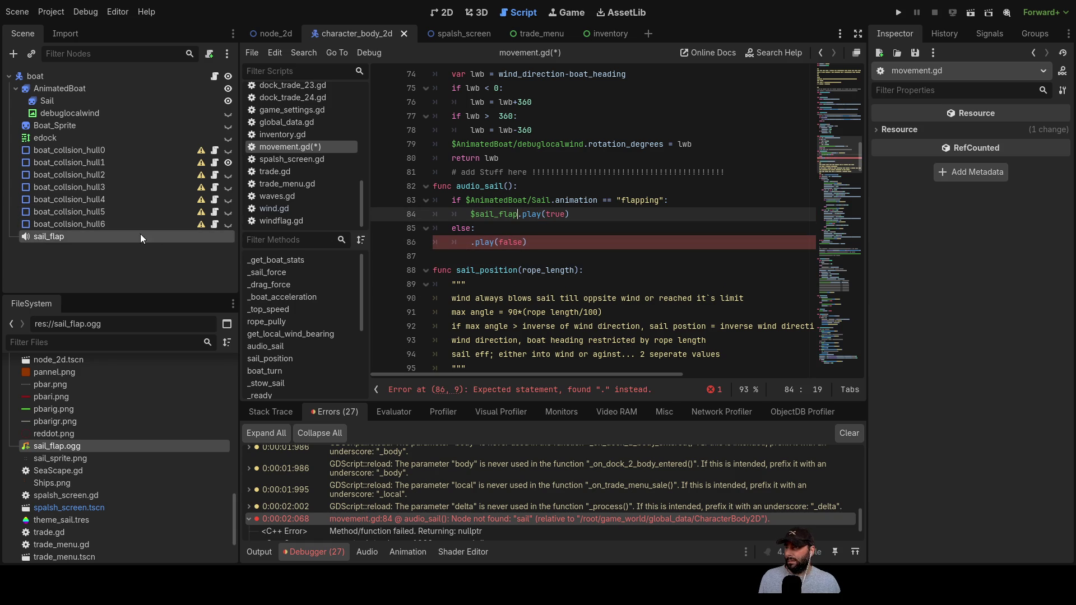
pyautogui.moveTo(51, 233); pyautogui.dragTo(471, 244)
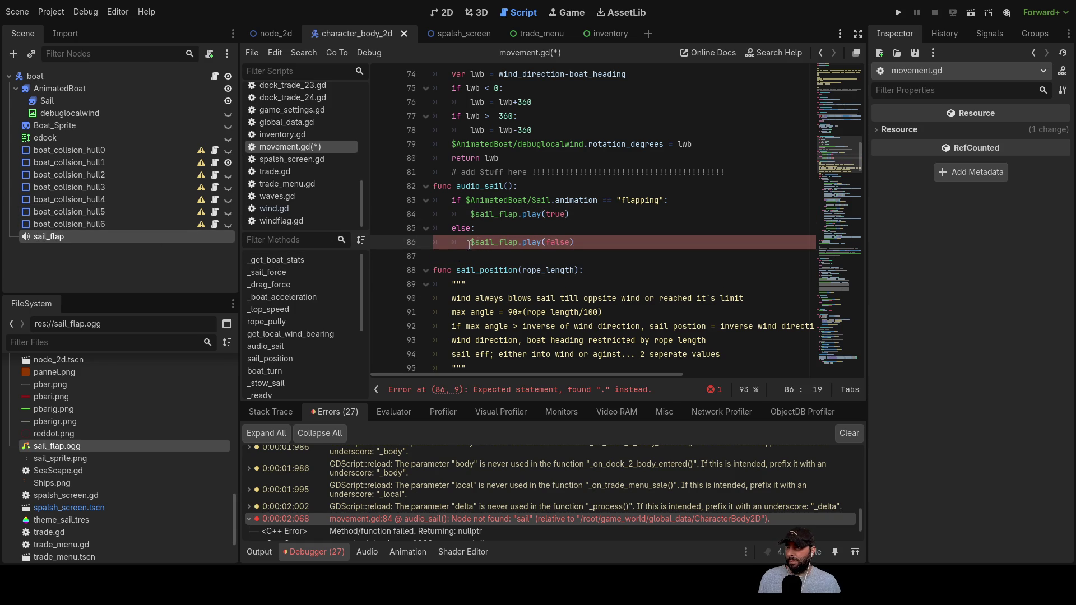
pyautogui.click(898, 12)
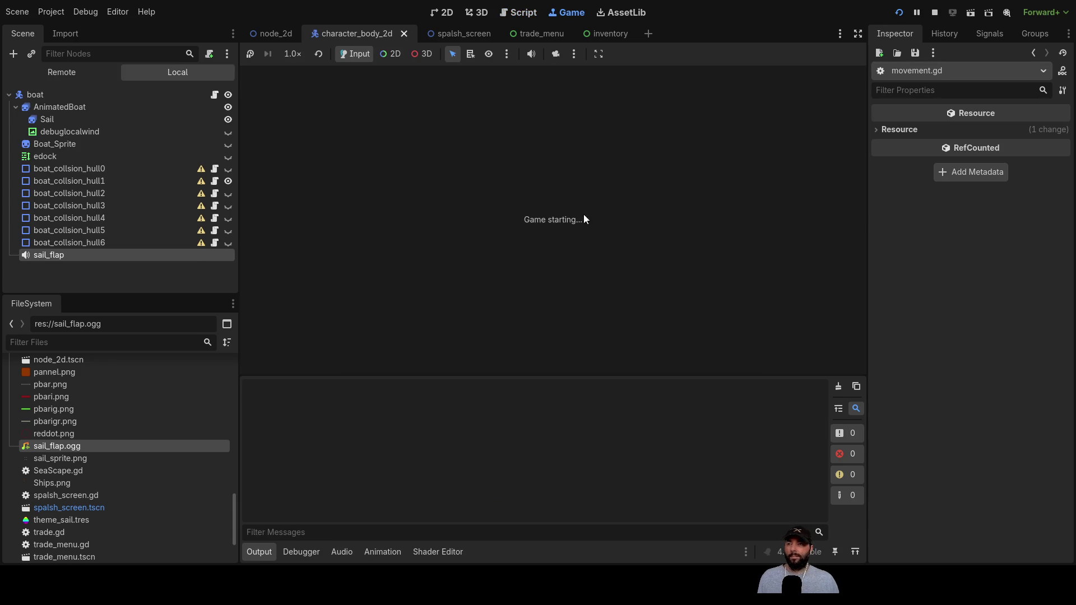
# Test-sail from the main menu by raising the sail with W and steering left with A, then stop with F8
pyautogui.click(479, 88)
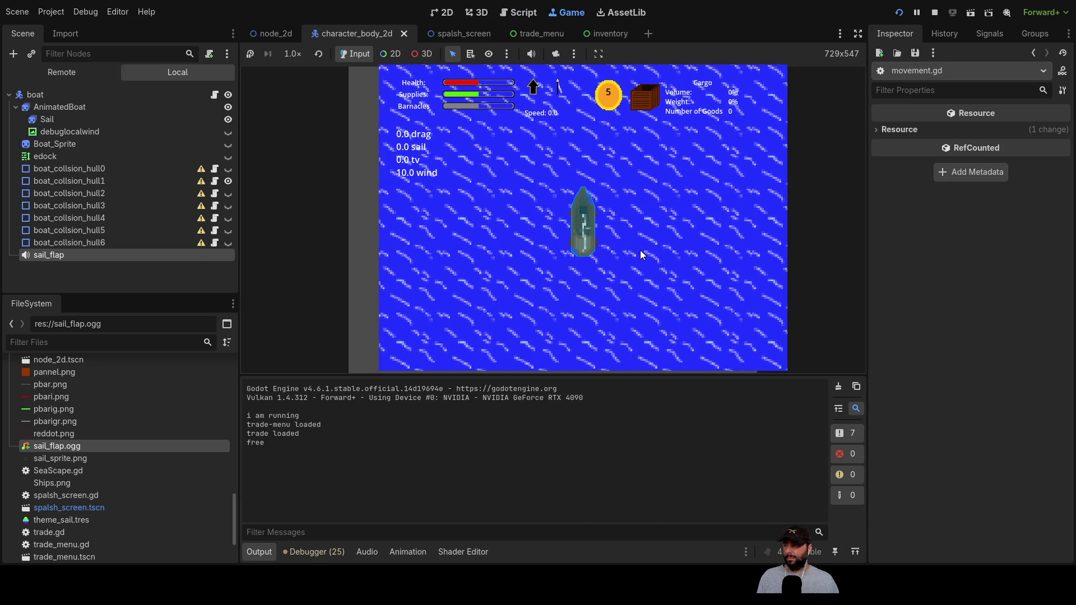
pyautogui.press('w')
pyautogui.press('a')
pyautogui.press('a')
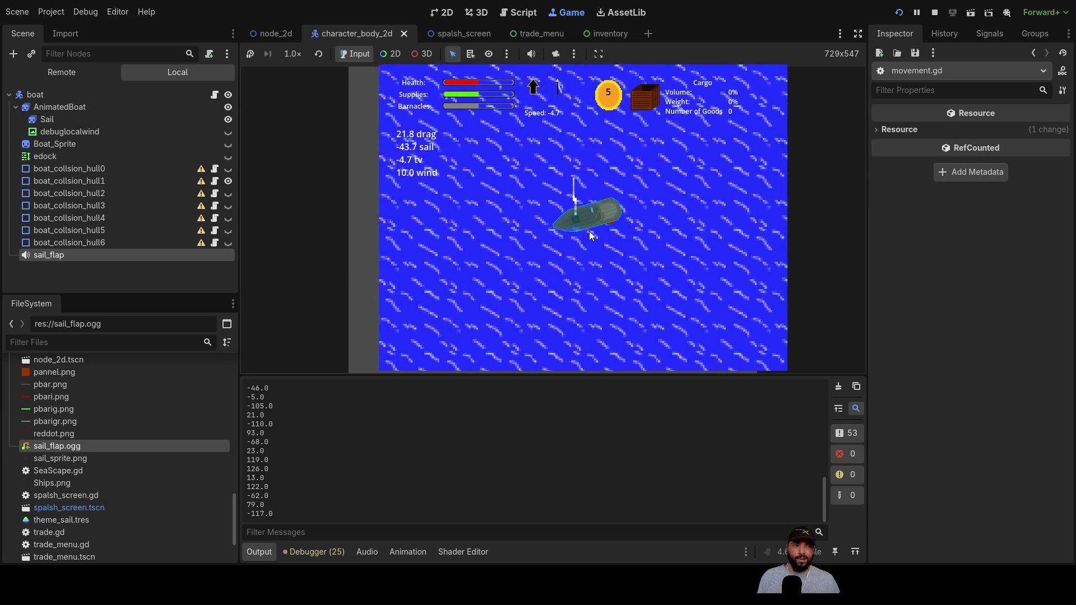
pyautogui.press('F8')
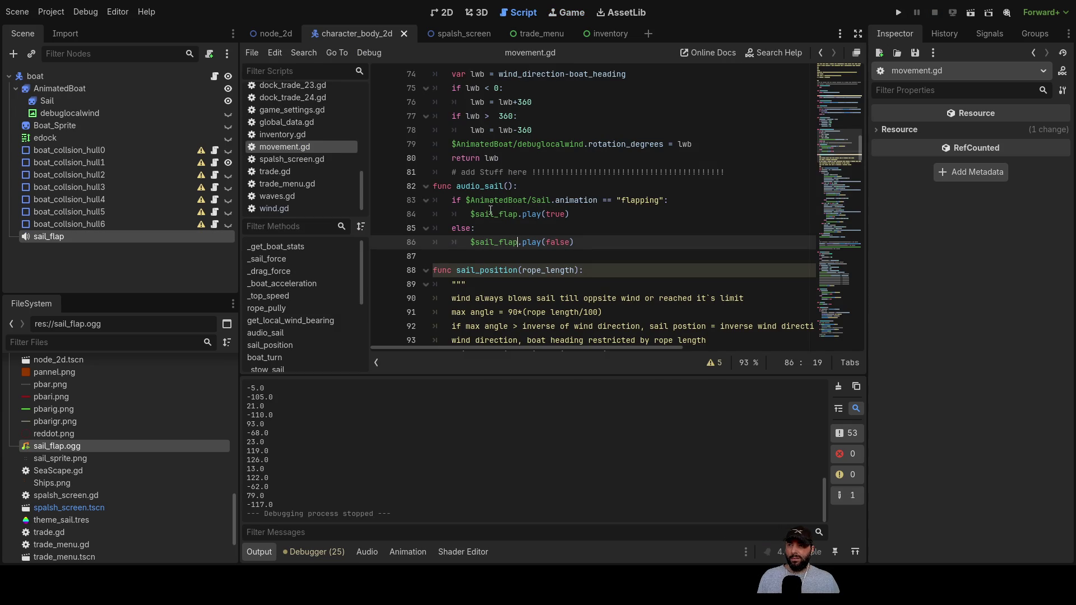
# Insert a line above play(true) and start an if condition on $sail_flap
pyautogui.click(469, 214)
pyautogui.press('Return')
pyautogui.press('Up')
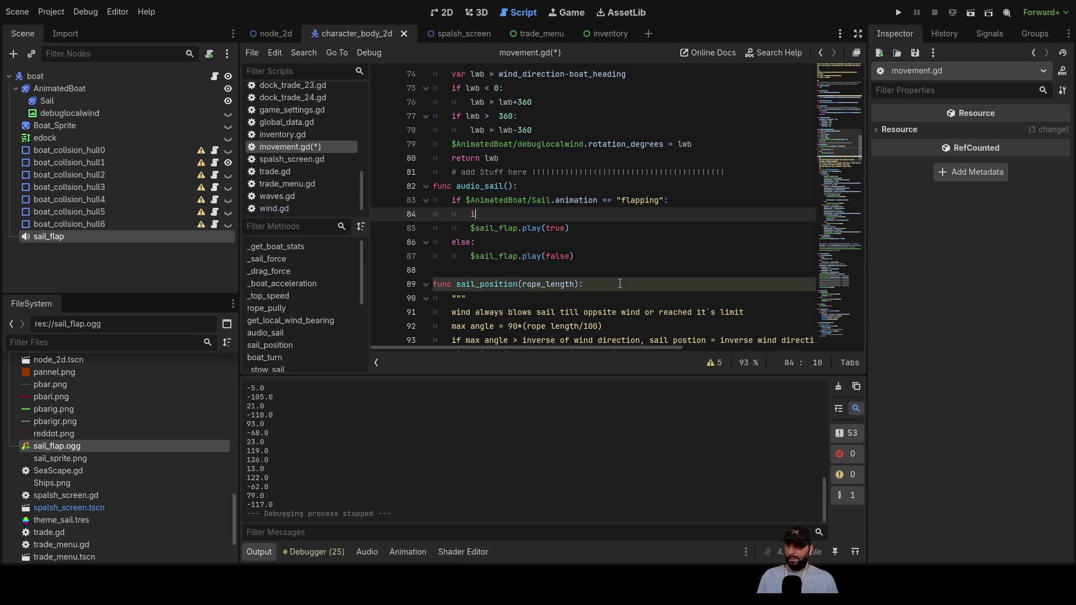
pyautogui.write('f')
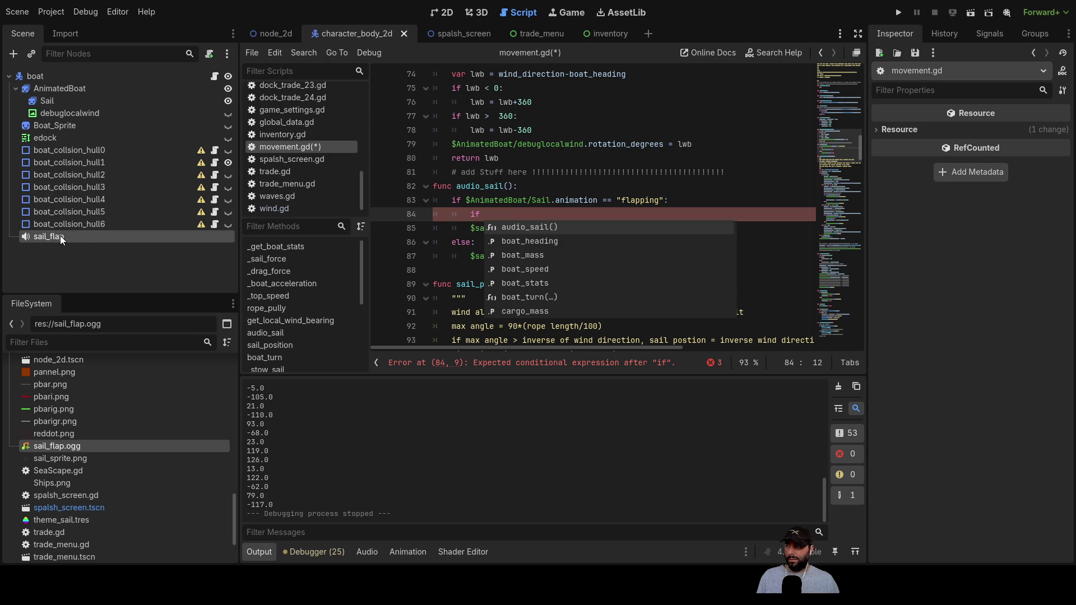
pyautogui.moveTo(60, 236); pyautogui.dragTo(404, 224)
pyautogui.moveTo(489, 210); pyautogui.dragTo(488, 213)
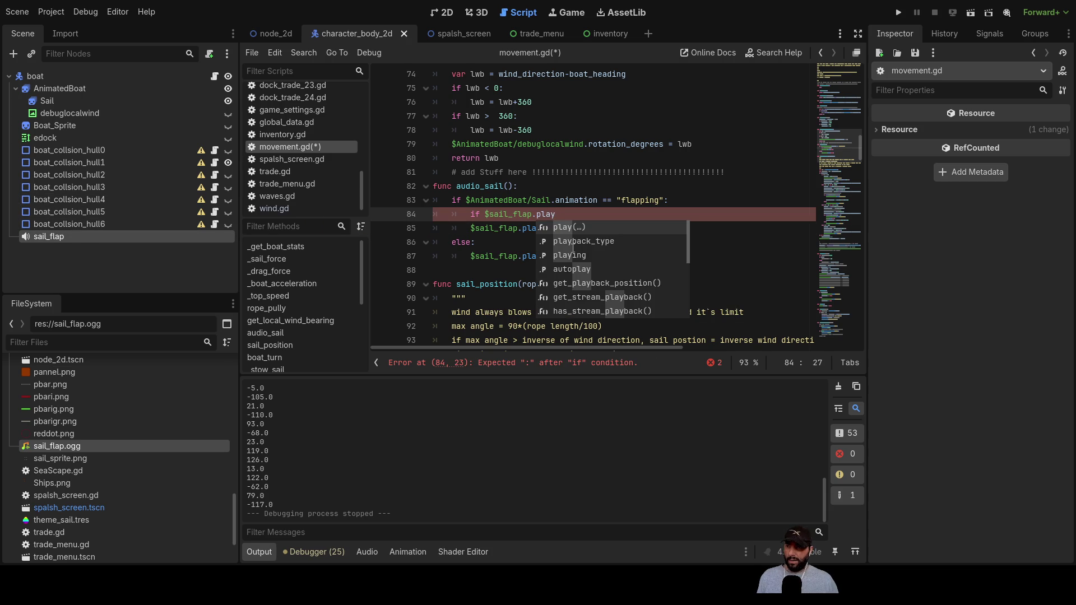
pyautogui.write('=')
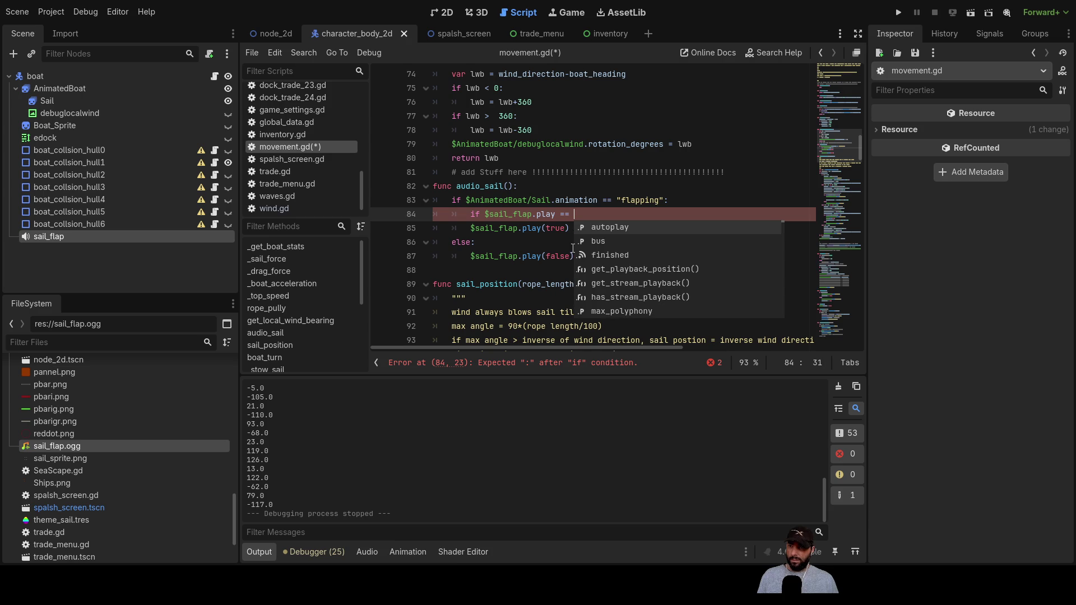
pyautogui.press('BackSpace')
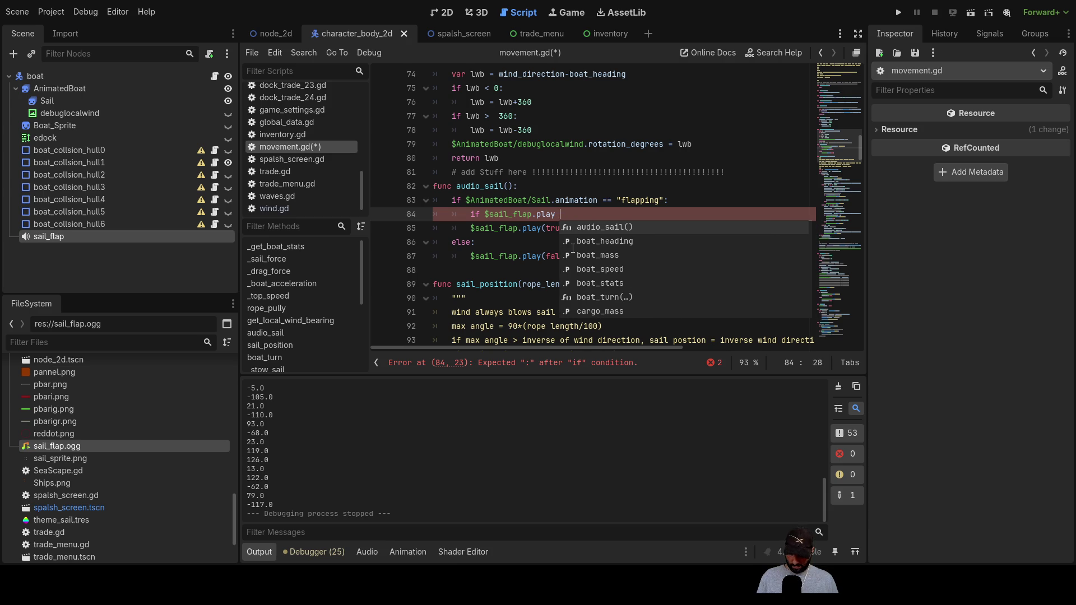
pyautogui.write('!')
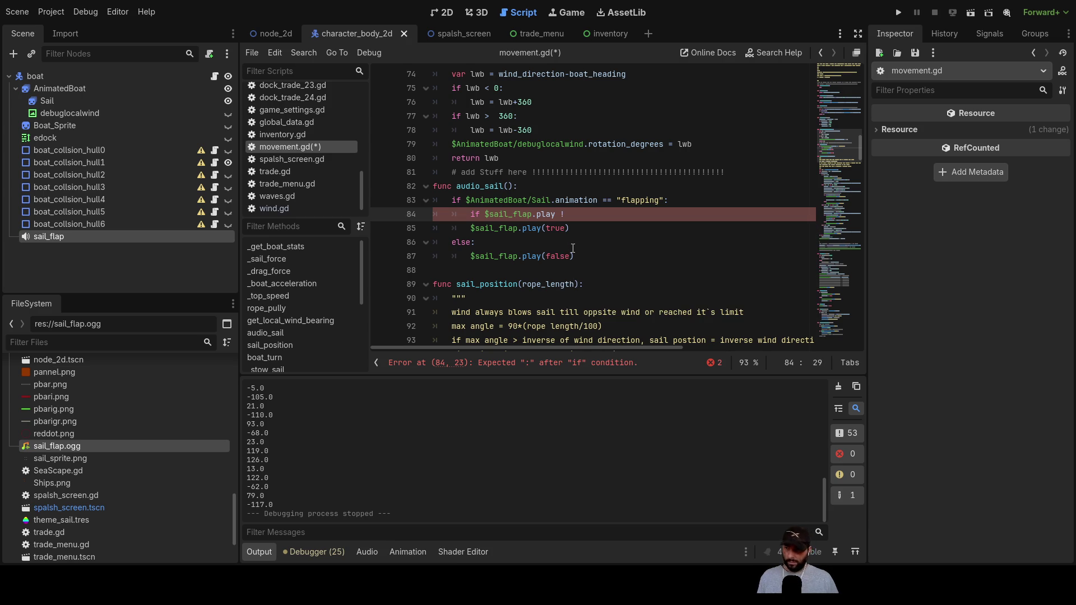
pyautogui.write('= ture')
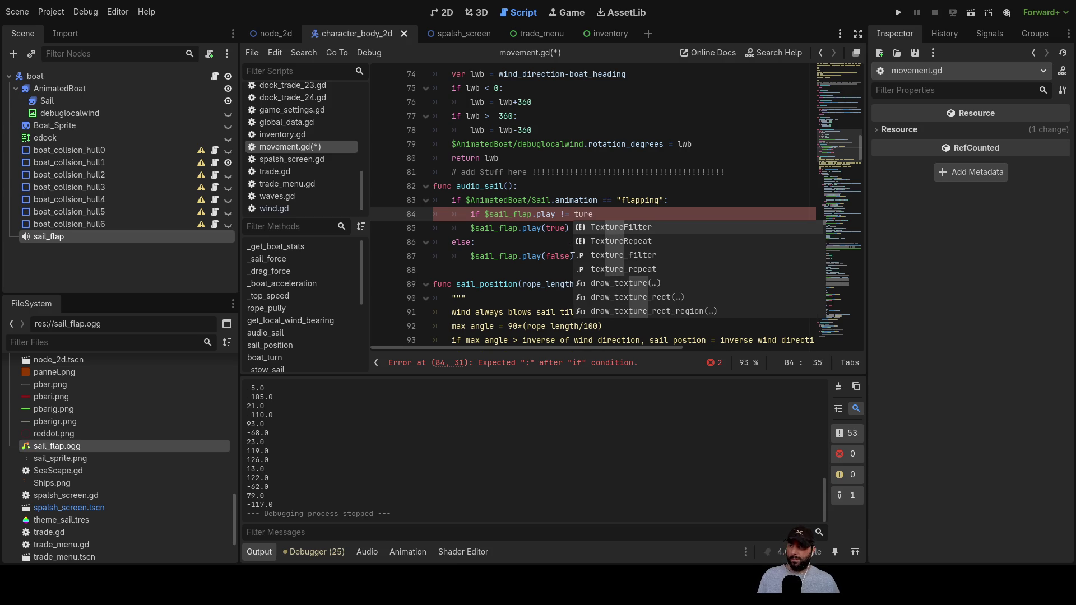
# Rewrite the condition as 'if not $sail_flap.play():' and run the game to test it
pyautogui.click(467, 228)
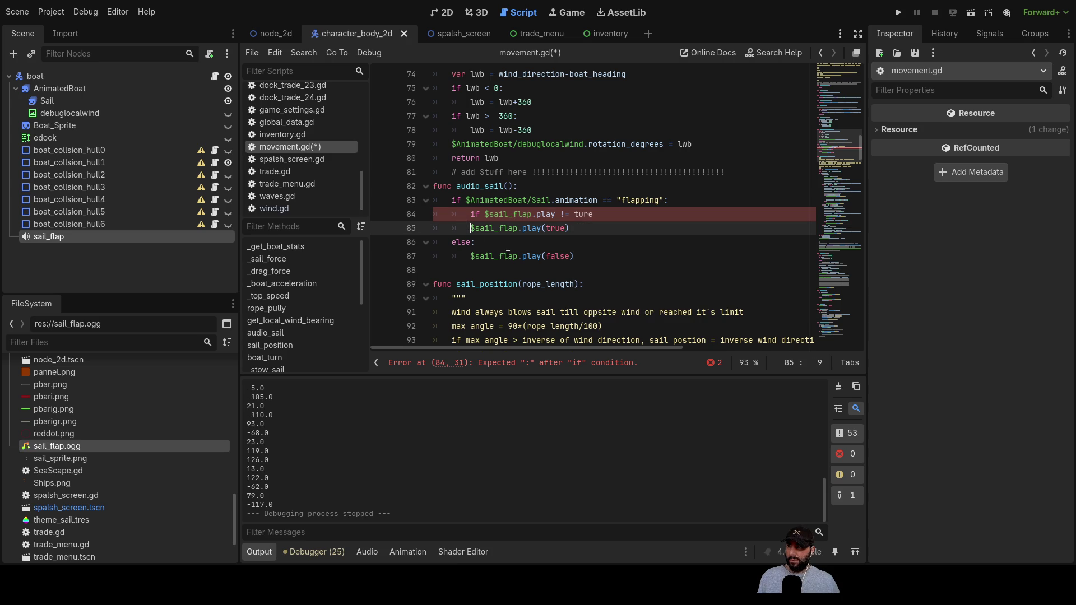
pyautogui.click(600, 217)
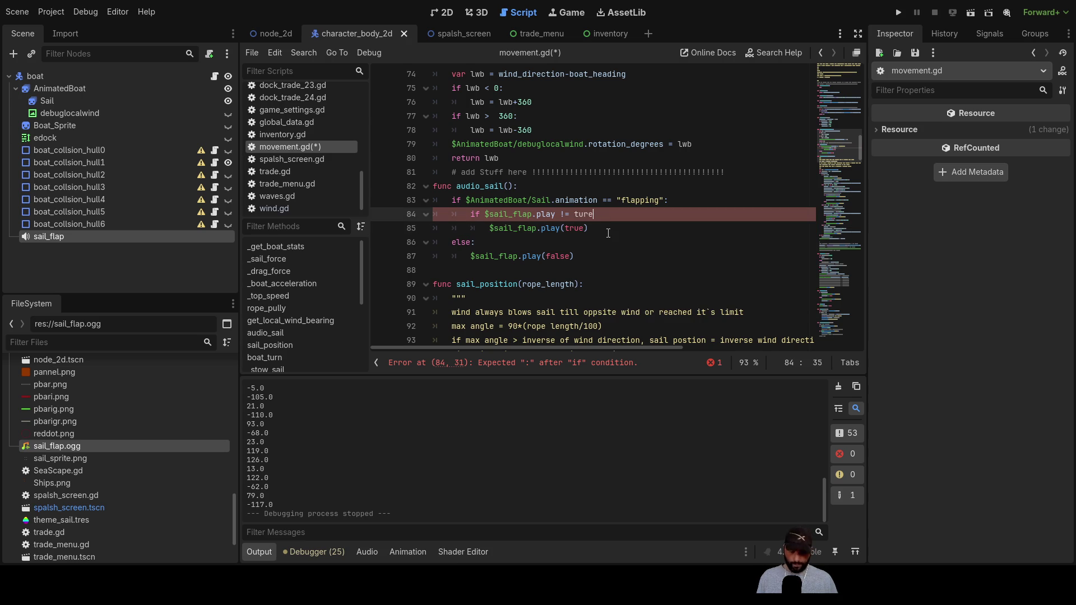
pyautogui.write(':')
pyautogui.press('Down')
pyautogui.press('Down')
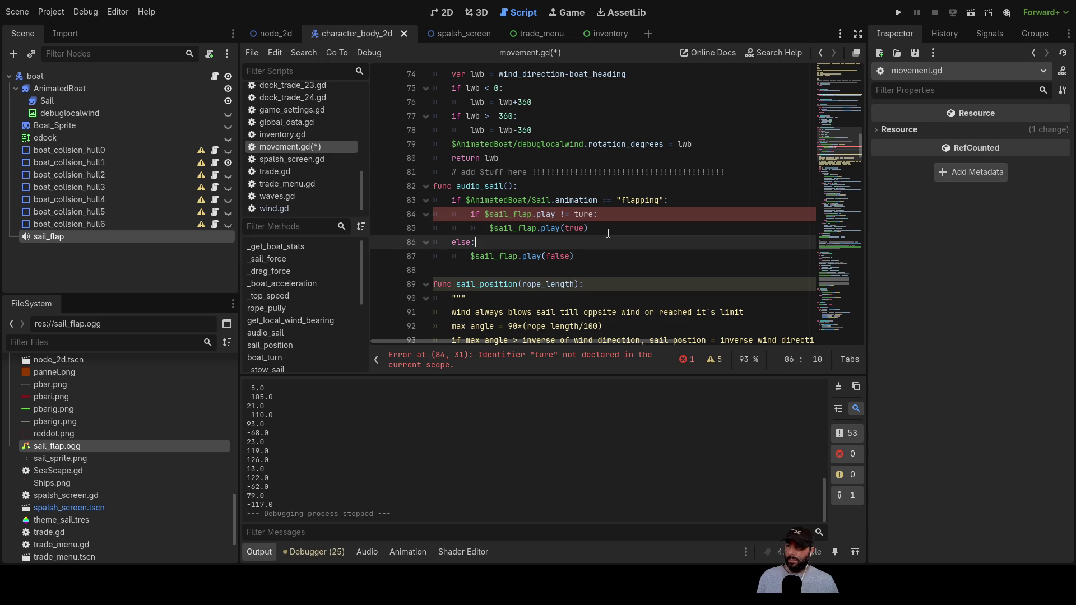
pyautogui.press('Up')
pyautogui.press('Up')
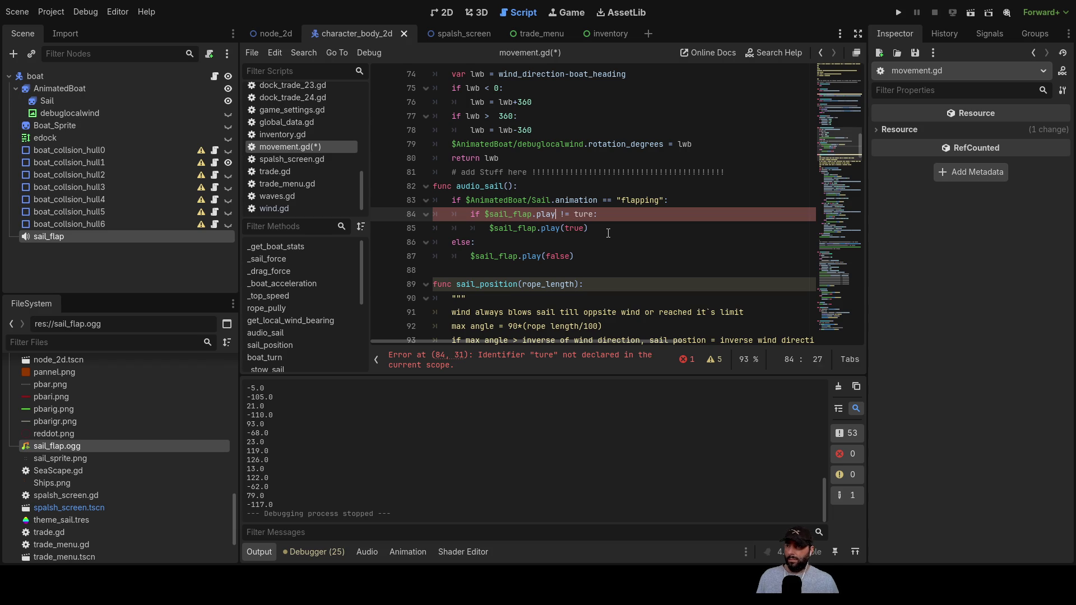
pyautogui.write('ot')
pyautogui.press('Right')
pyautogui.press('Right')
pyautogui.press('Right')
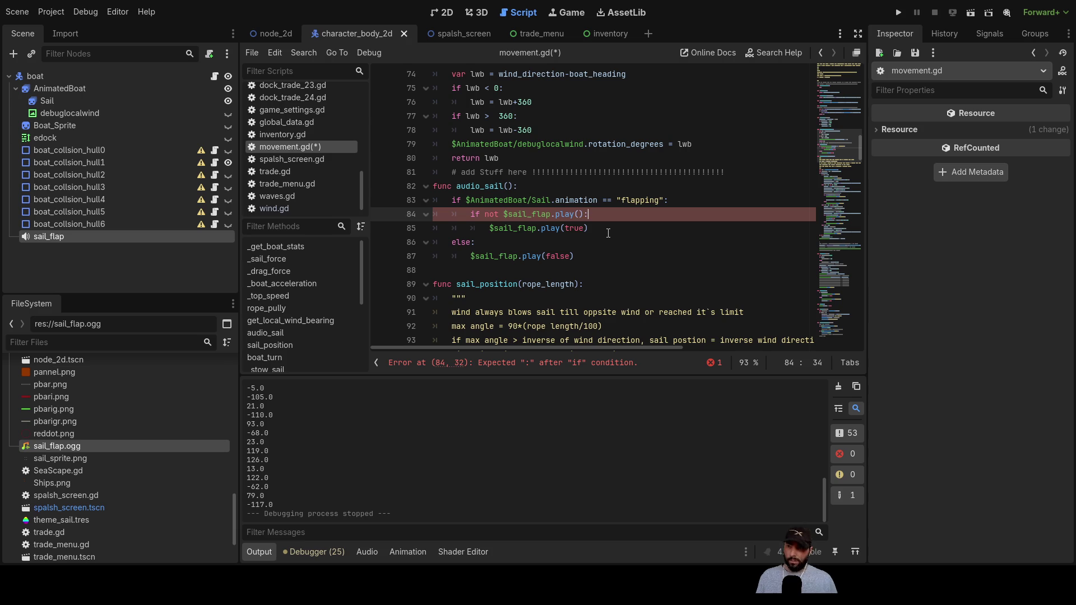
pyautogui.click(608, 233)
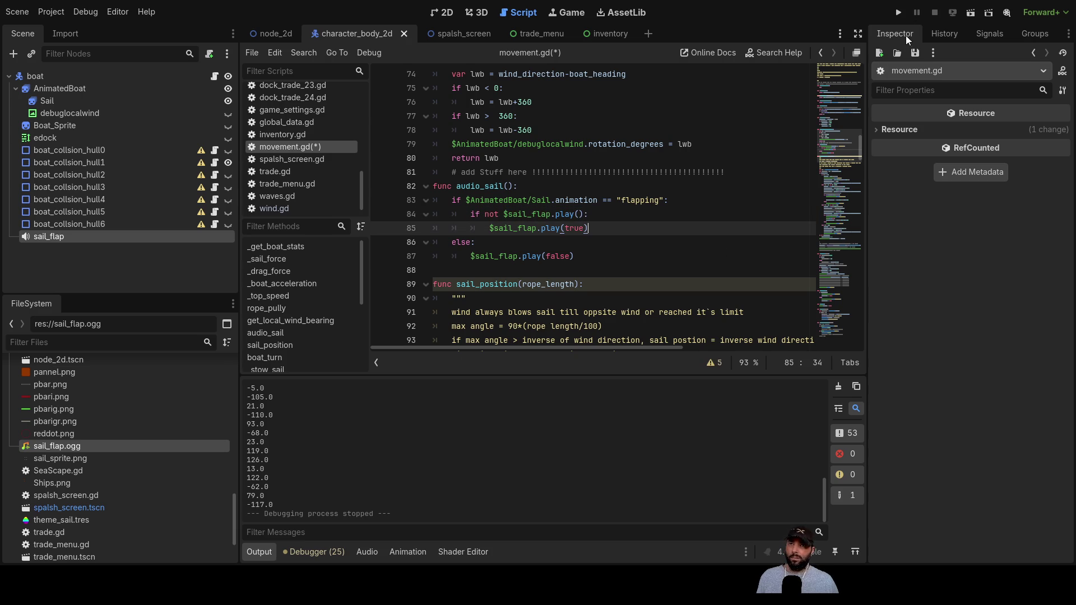
pyautogui.click(898, 12)
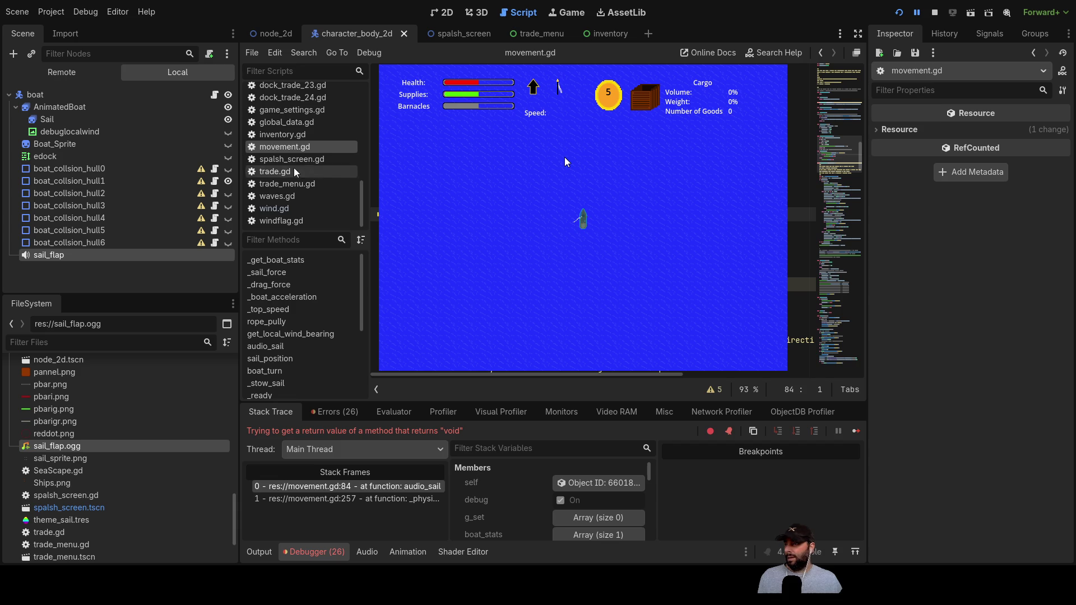
# Check sail_flap's Playing property in the Inspector, change the condition to playing(), and rerun the game
pyautogui.click(61, 242)
pyautogui.click(57, 256)
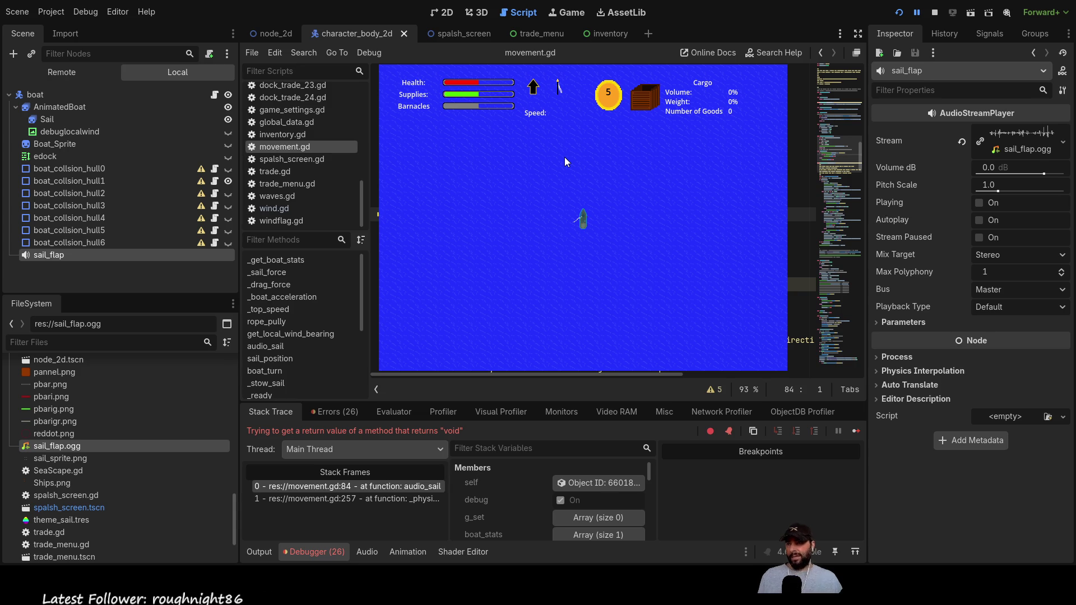
pyautogui.press('End')
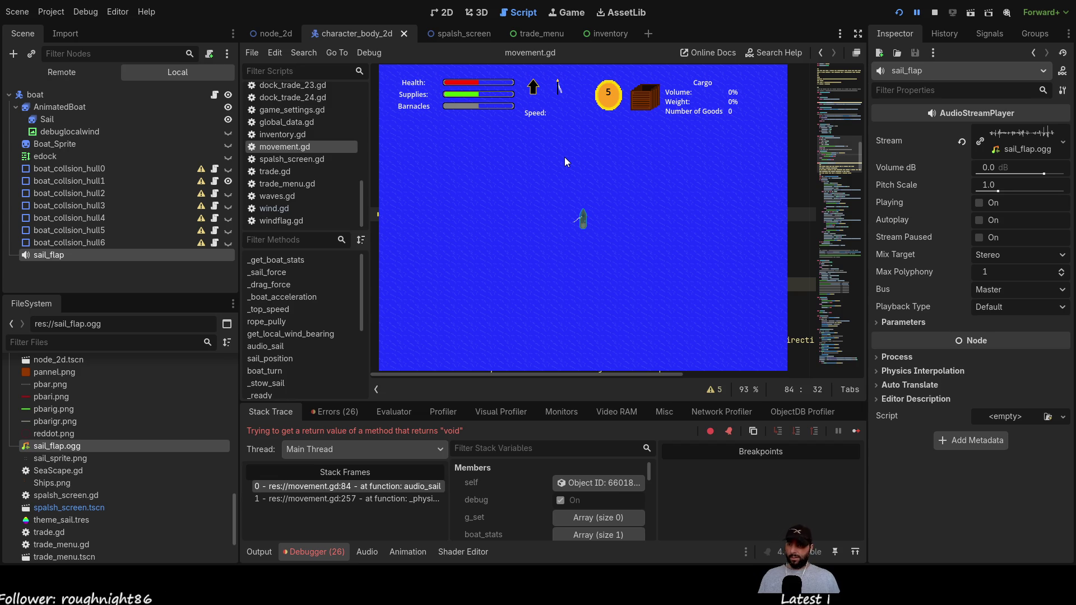
pyautogui.write('()')
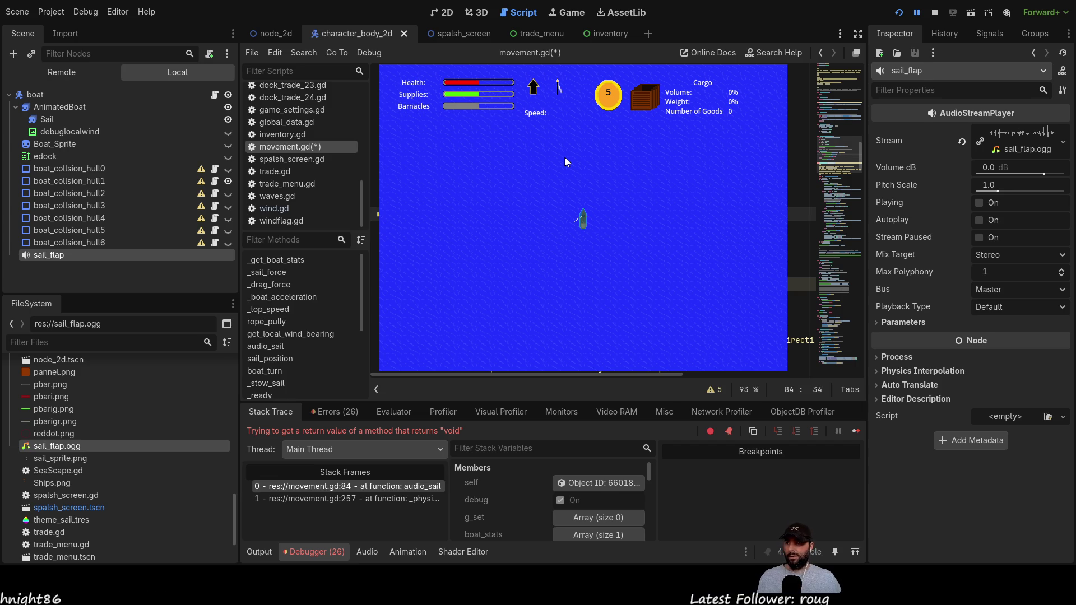
pyautogui.click(898, 12)
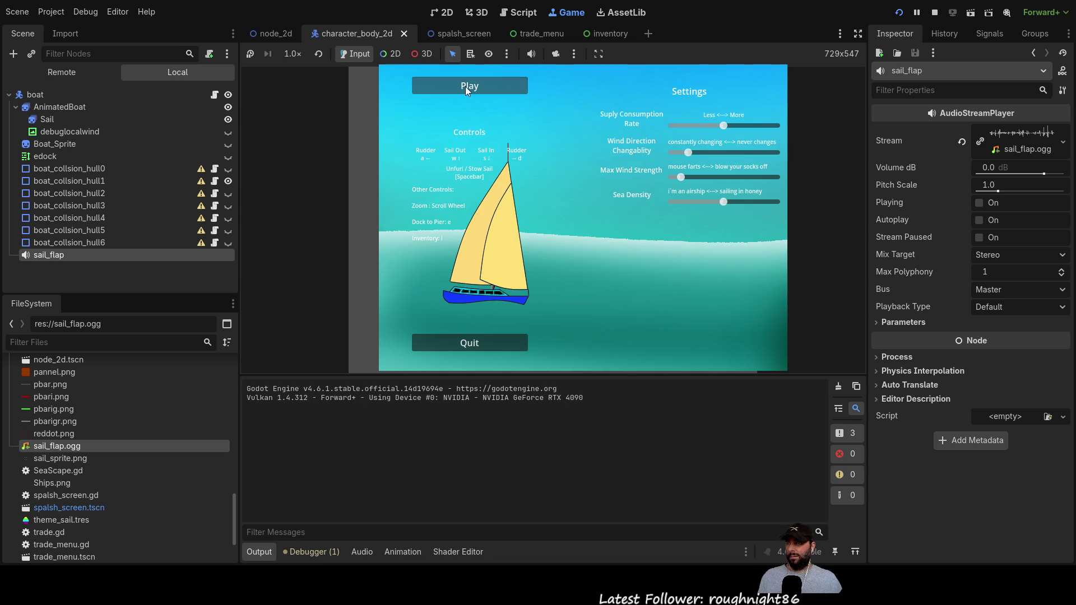
# Start the game, then stop it and drop the parentheses after playing on line 84
pyautogui.click(465, 87)
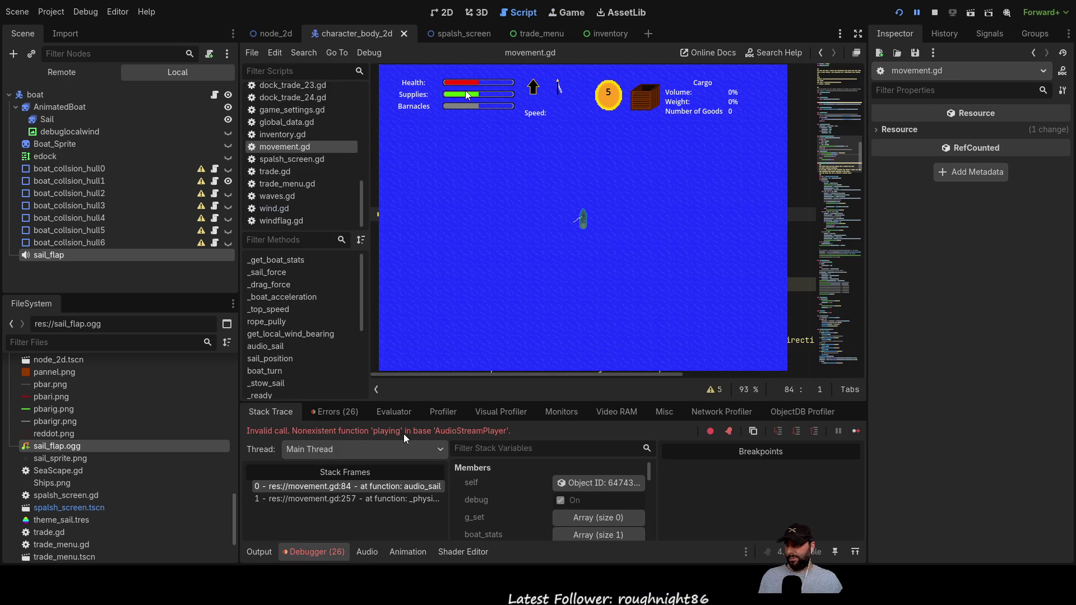
pyautogui.click(802, 214)
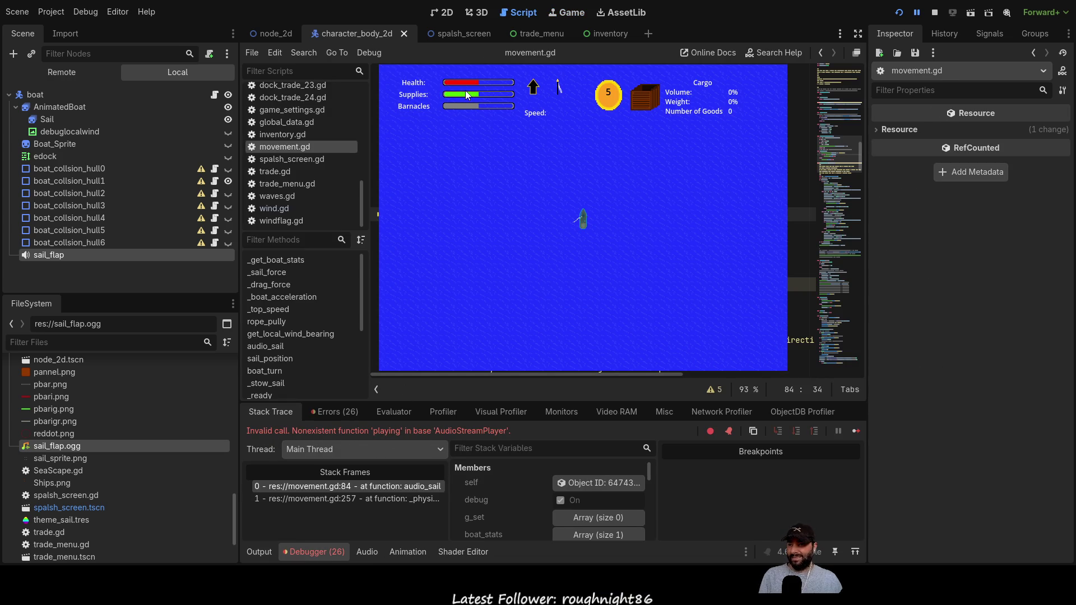
pyautogui.click(935, 14)
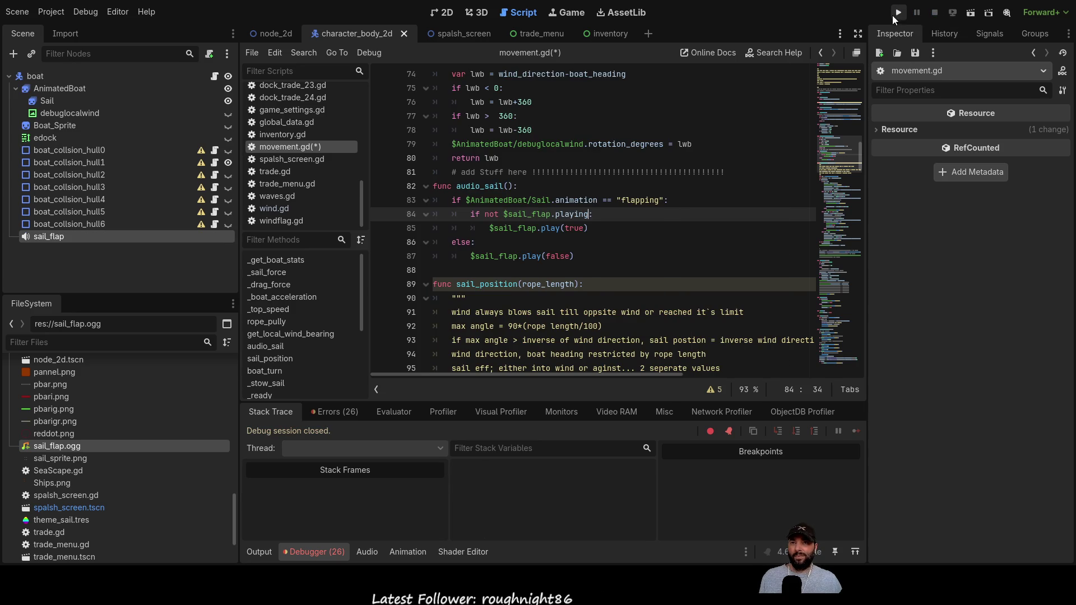
# Relaunch and test-sail without errors, raising the sail with W and steering left with A
pyautogui.click(897, 12)
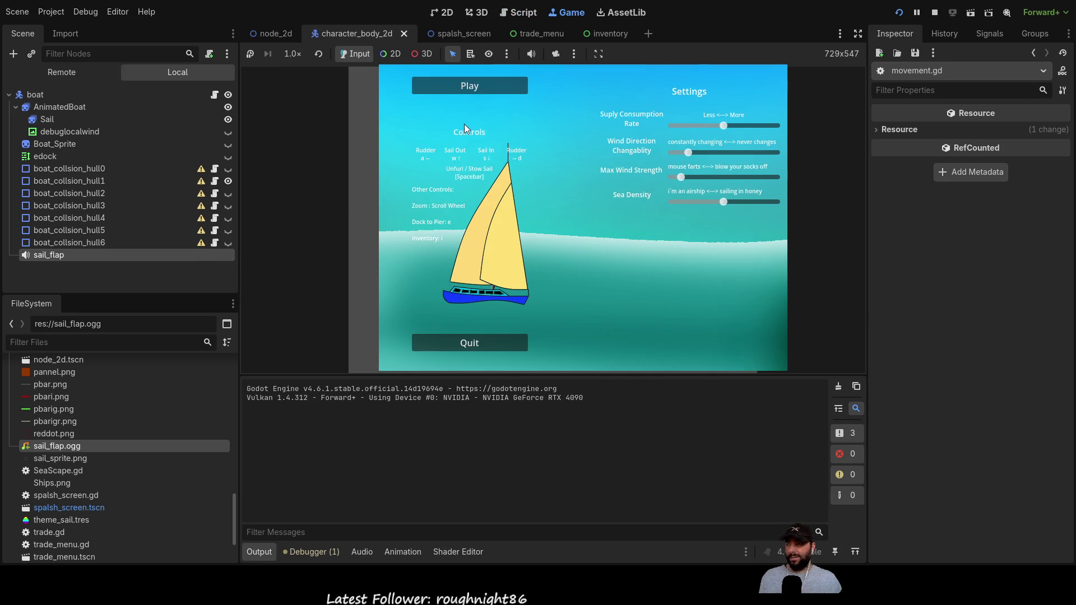
pyautogui.click(474, 89)
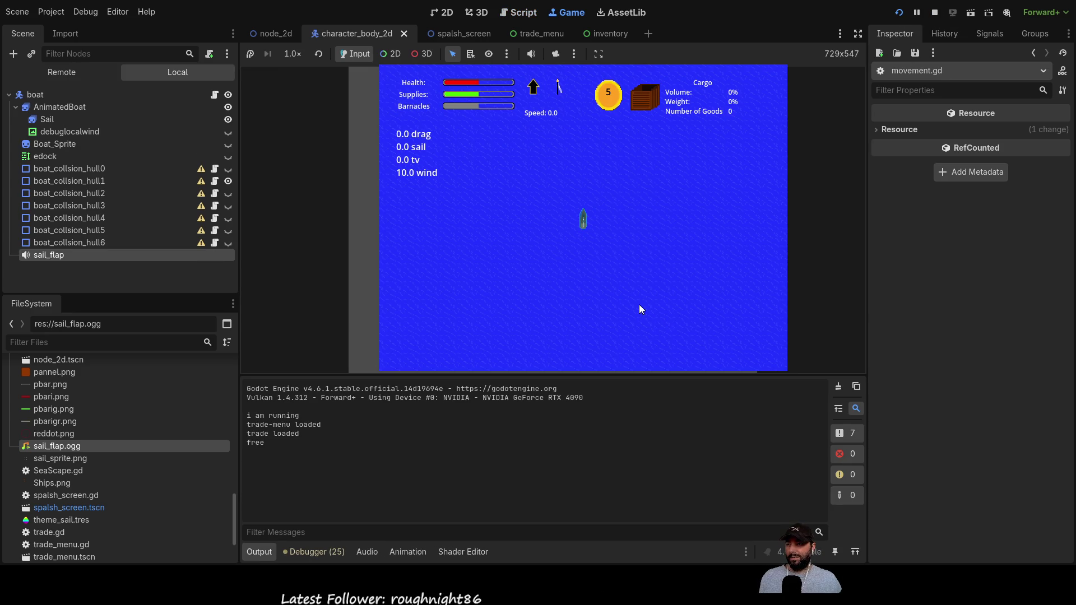
pyautogui.press('w')
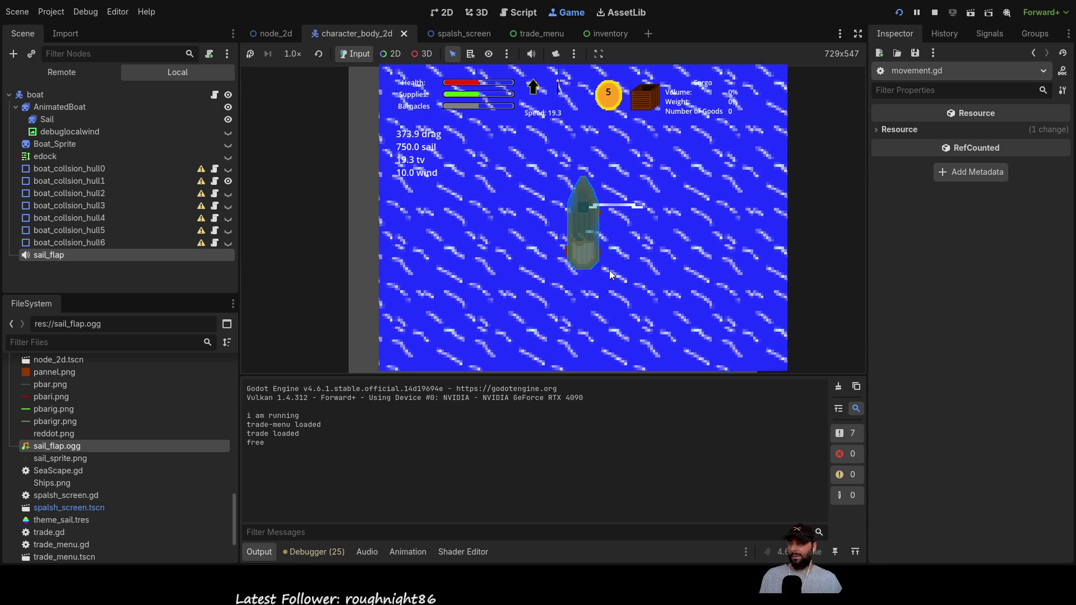
pyautogui.press('a')
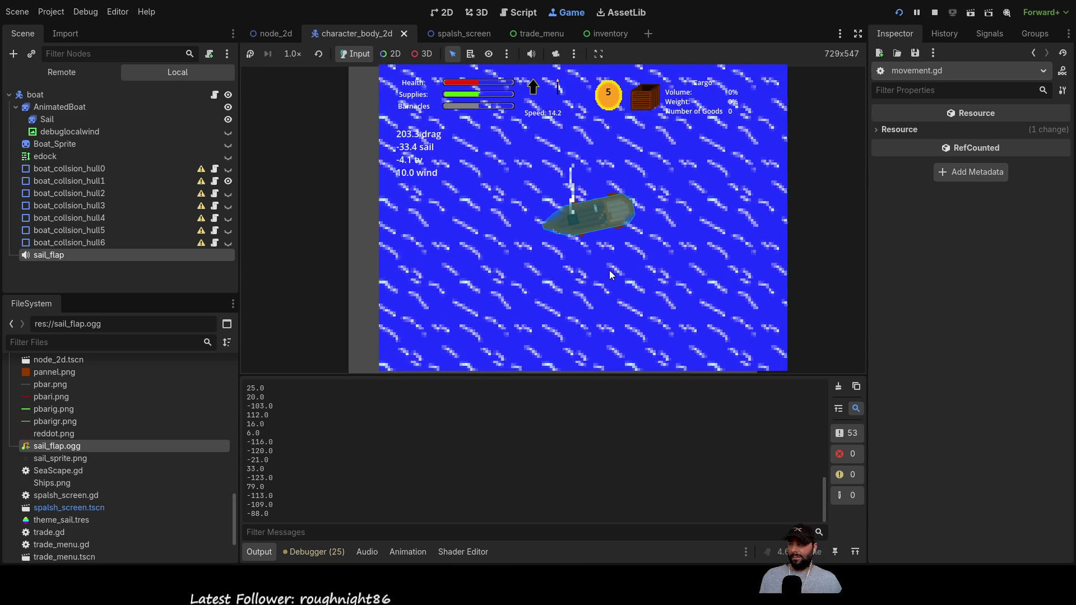
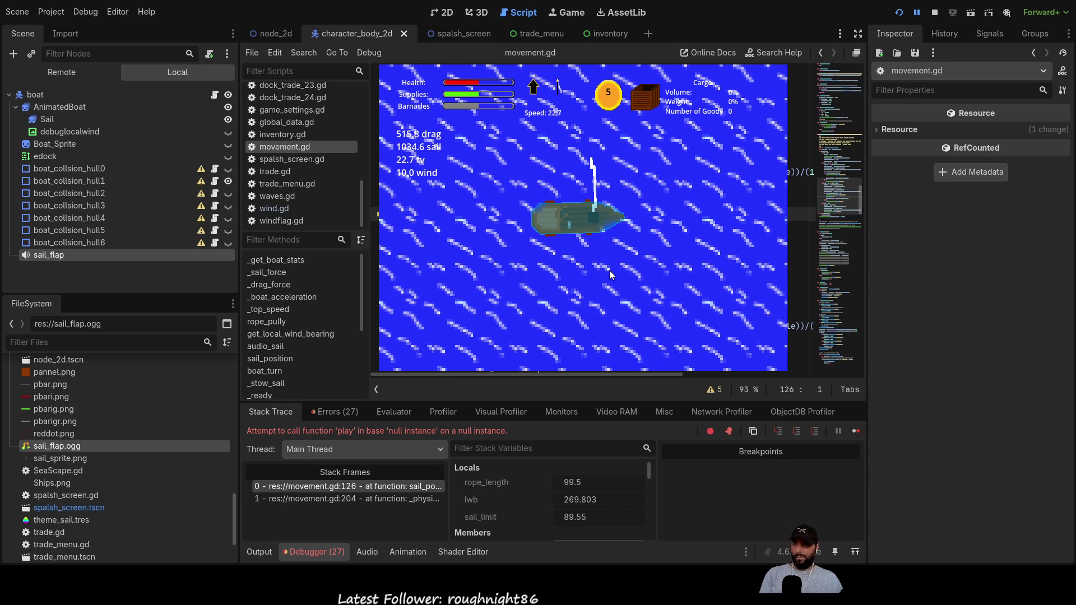
# With the game still running, delete a line in movement.gd using Ctrl+Shift+K
pyautogui.scroll(2, 609, 270)
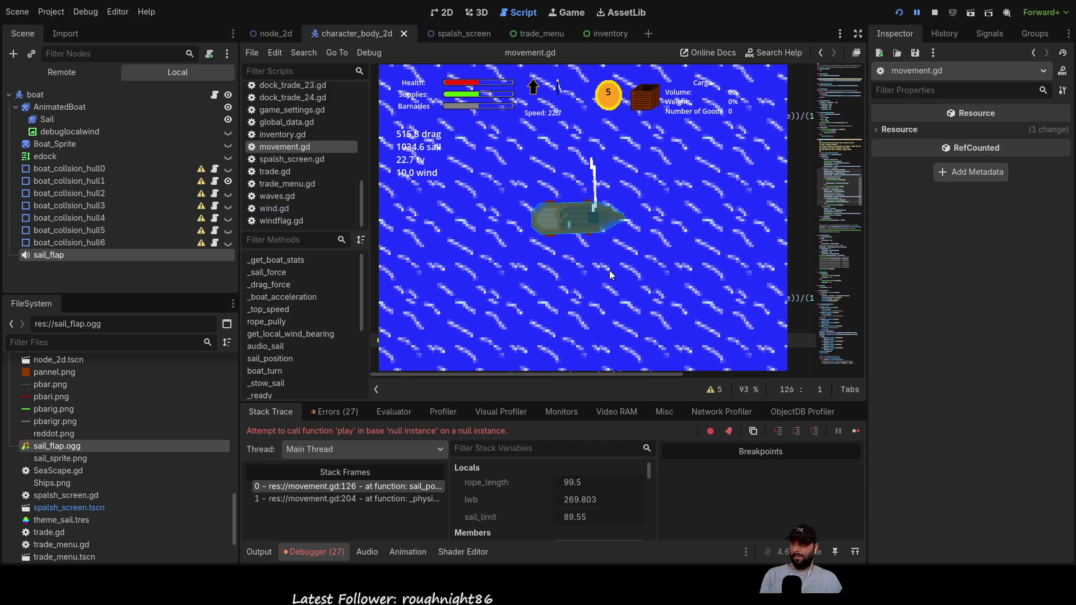
pyautogui.hotkey('ctrl', 'shift', 'k')
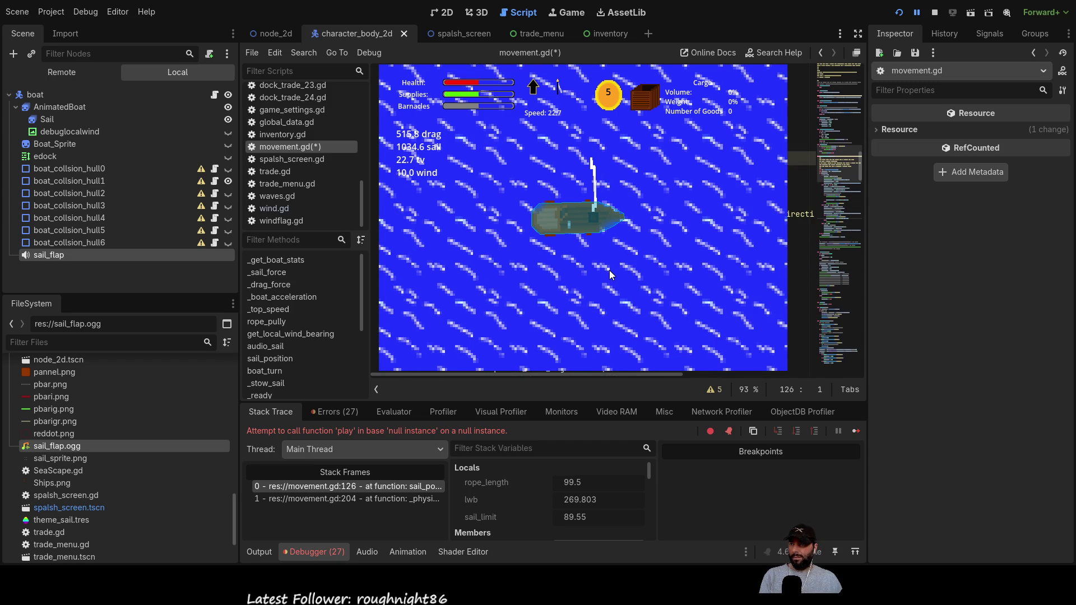
pyautogui.scroll(4, 610, 270)
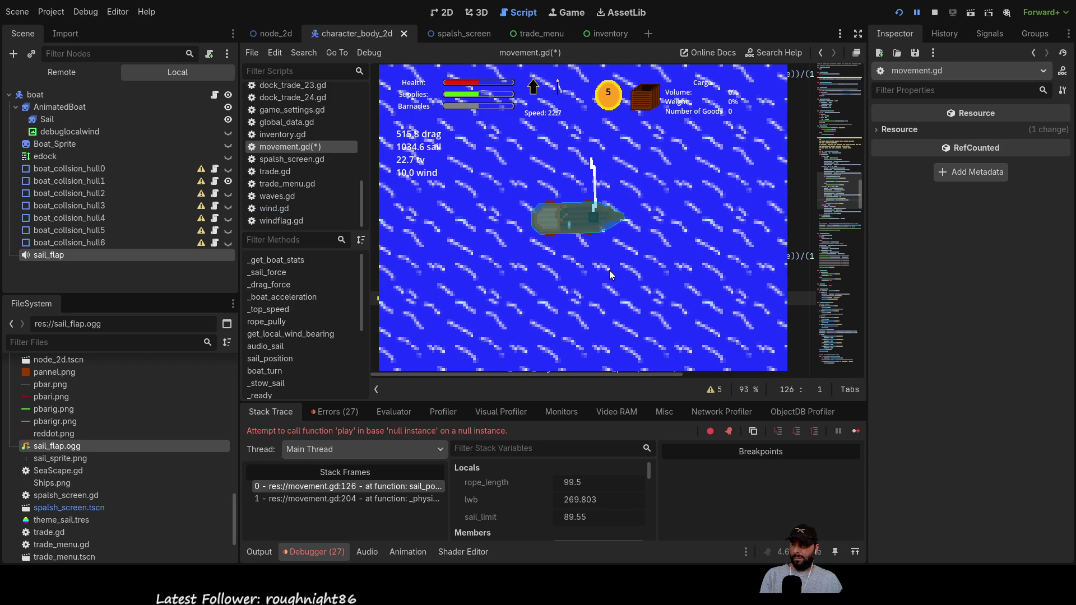
pyautogui.scroll(3, 609, 270)
pyautogui.scroll(-5, 610, 270)
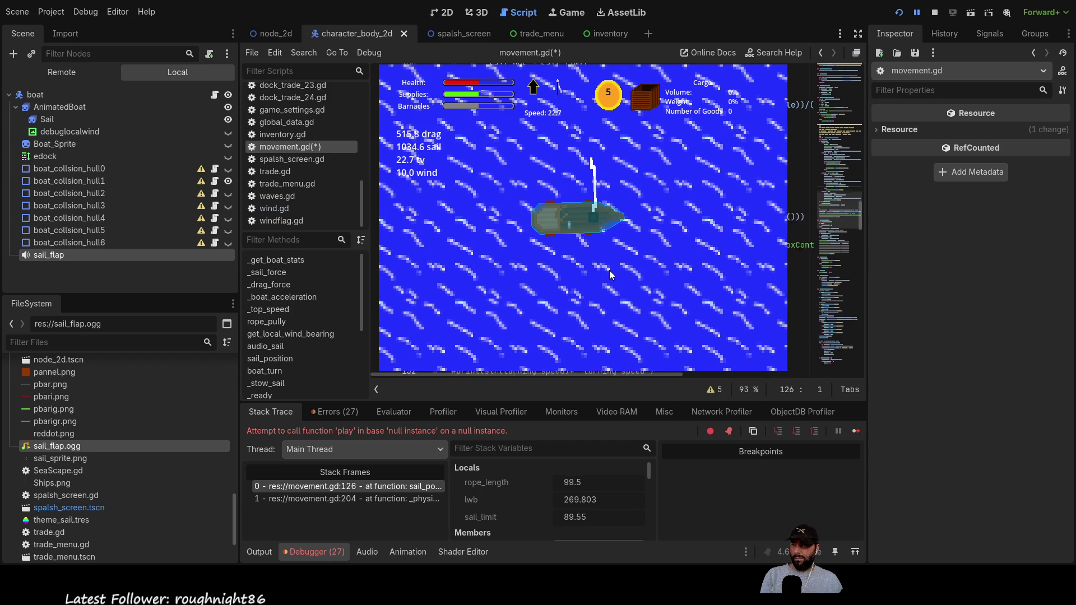
pyautogui.scroll(-3, 610, 270)
pyautogui.scroll(-3, 610, 270)
pyautogui.scroll(15, 610, 271)
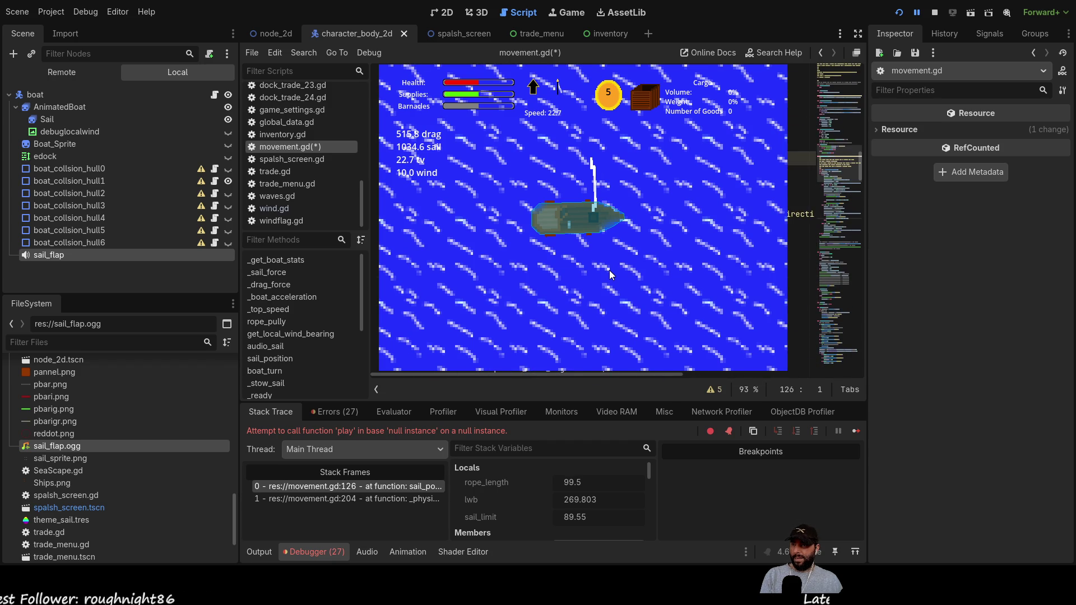
pyautogui.scroll(3, 610, 270)
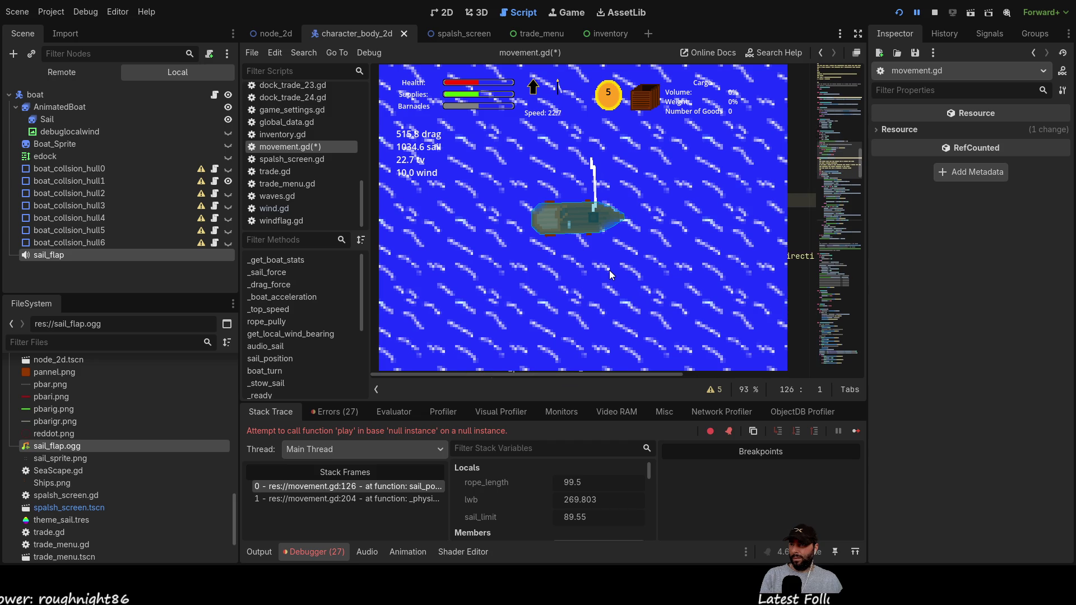
# Move up to the else line 86 in audio_sail and select the sail_flap player
pyautogui.press('pageup')
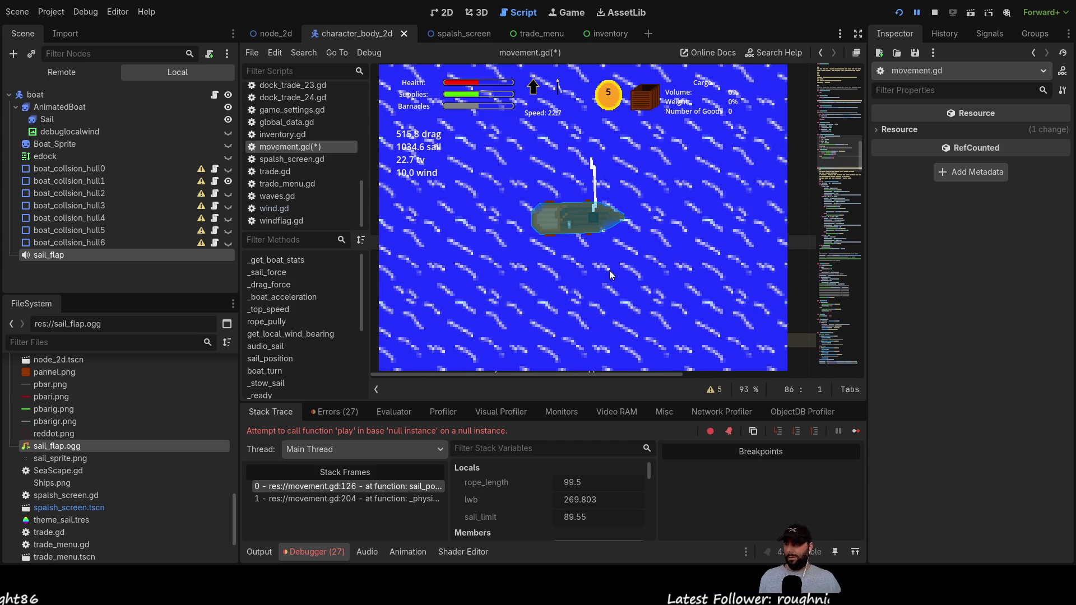
pyautogui.press('Up')
pyautogui.press('Up')
pyautogui.press('Up')
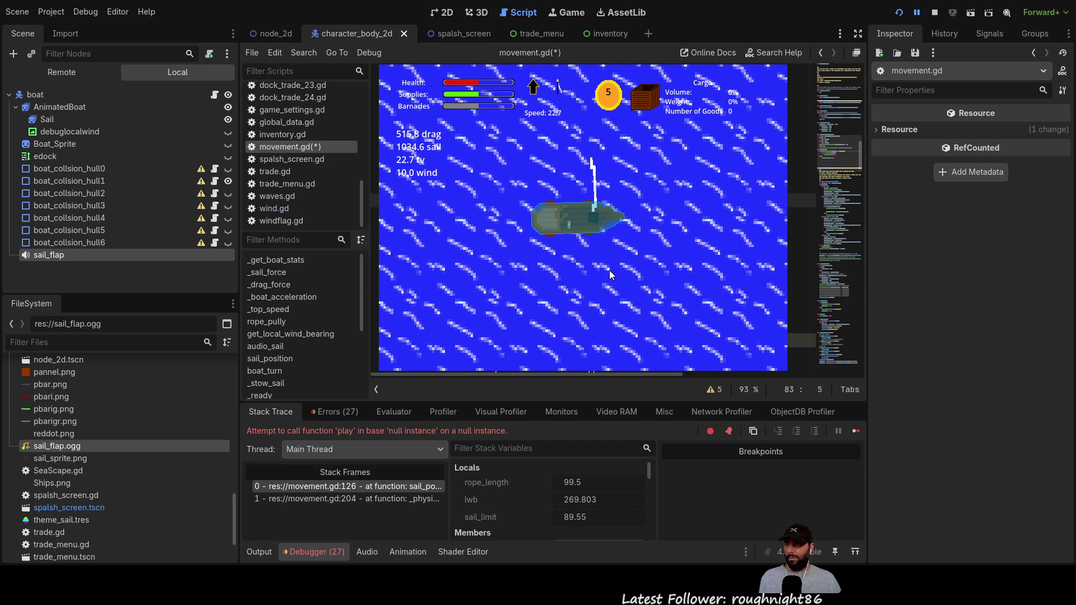
pyautogui.press('Down')
pyautogui.press('Down')
pyautogui.press('Down')
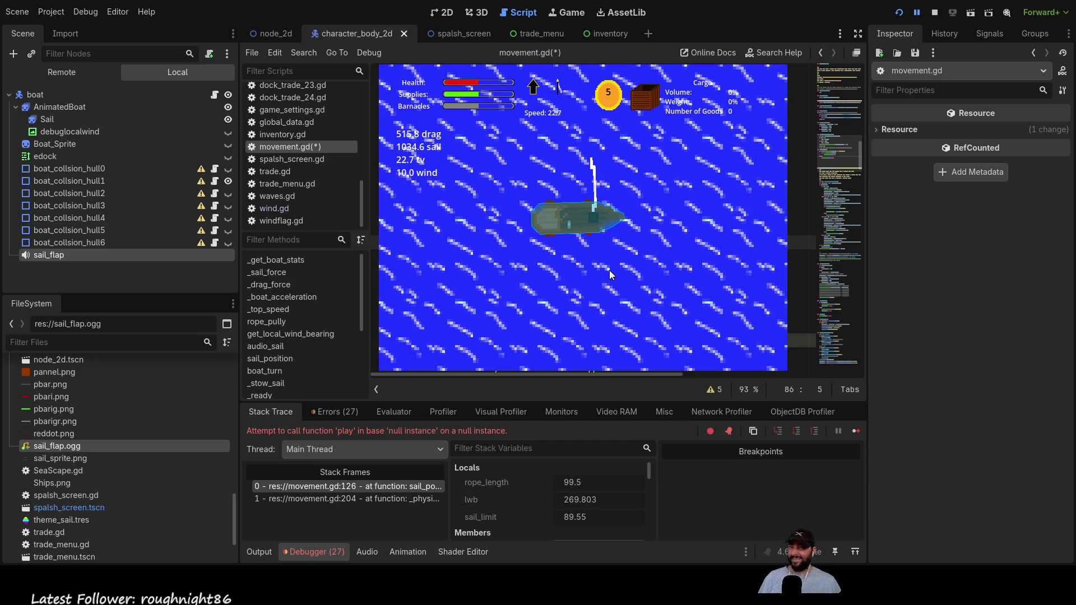
pyautogui.click(58, 256)
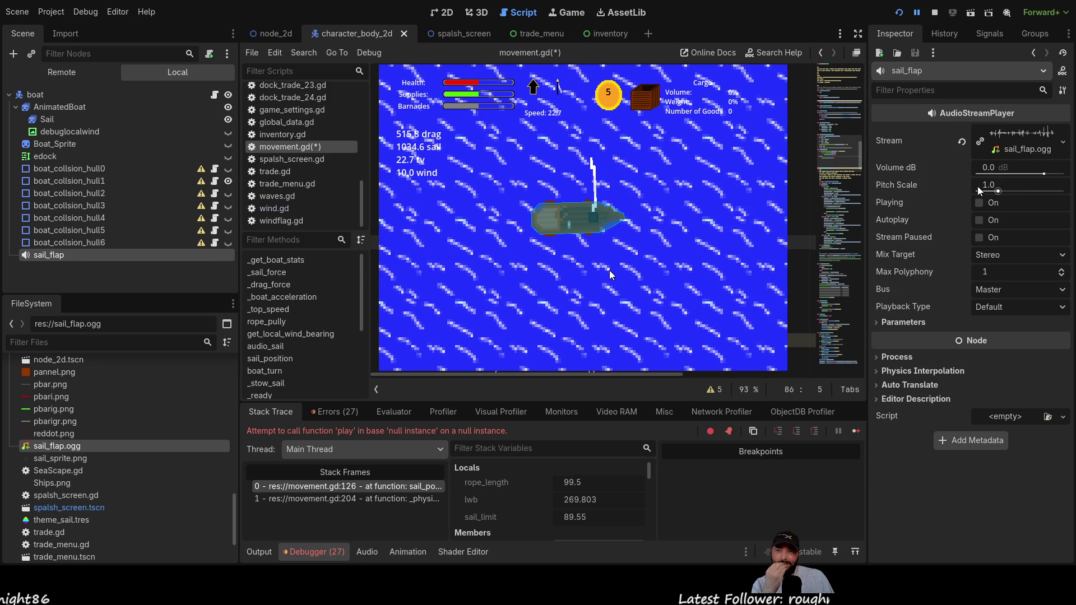
# Preview sail_flap, stop the game, and turn on Looping for its stream
pyautogui.click(979, 203)
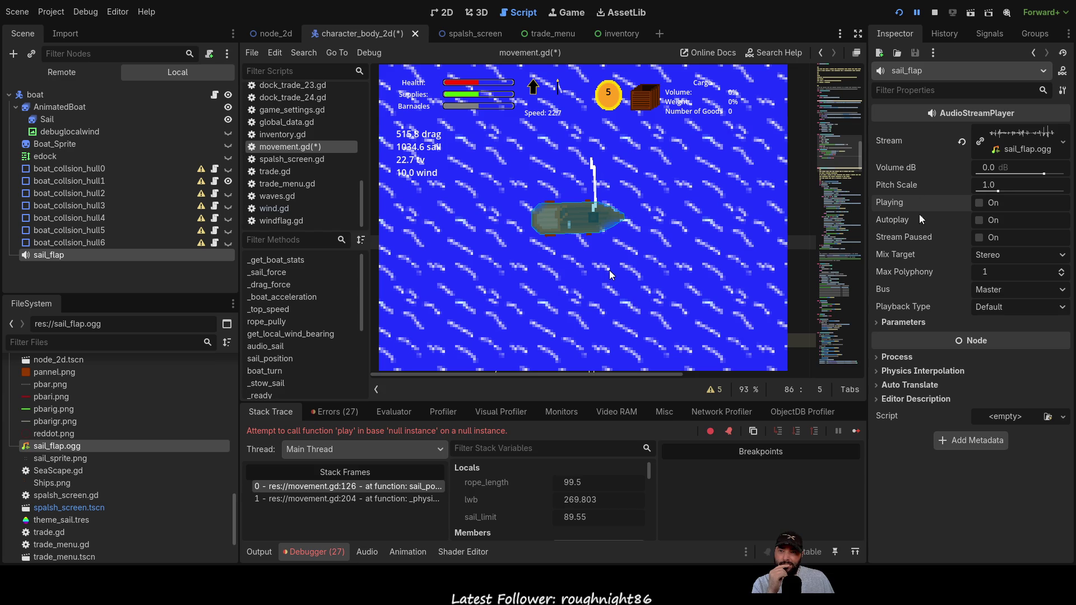
pyautogui.click(933, 14)
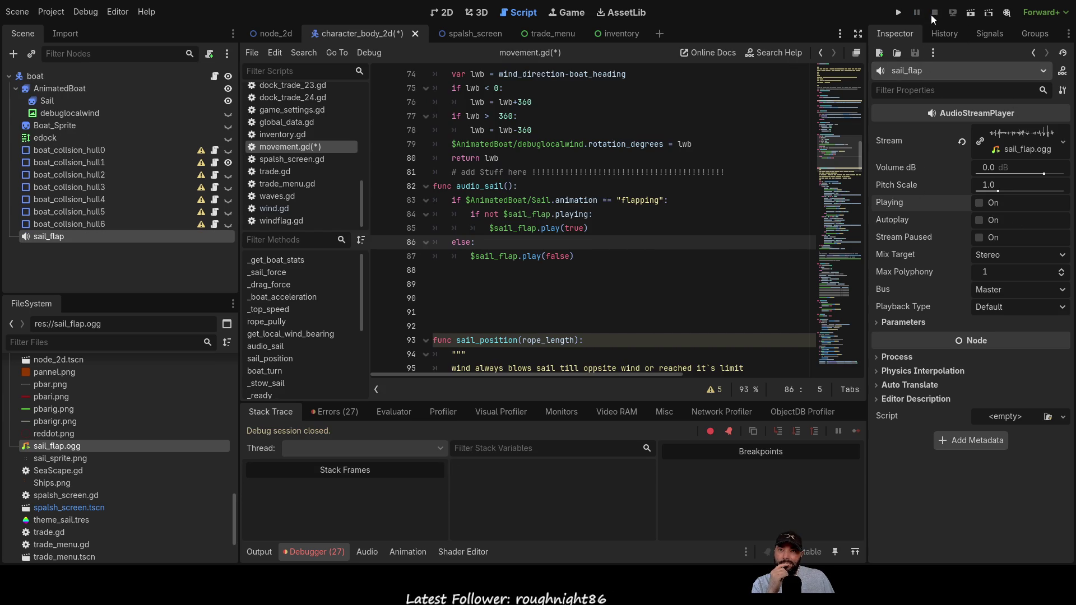
pyautogui.click(877, 323)
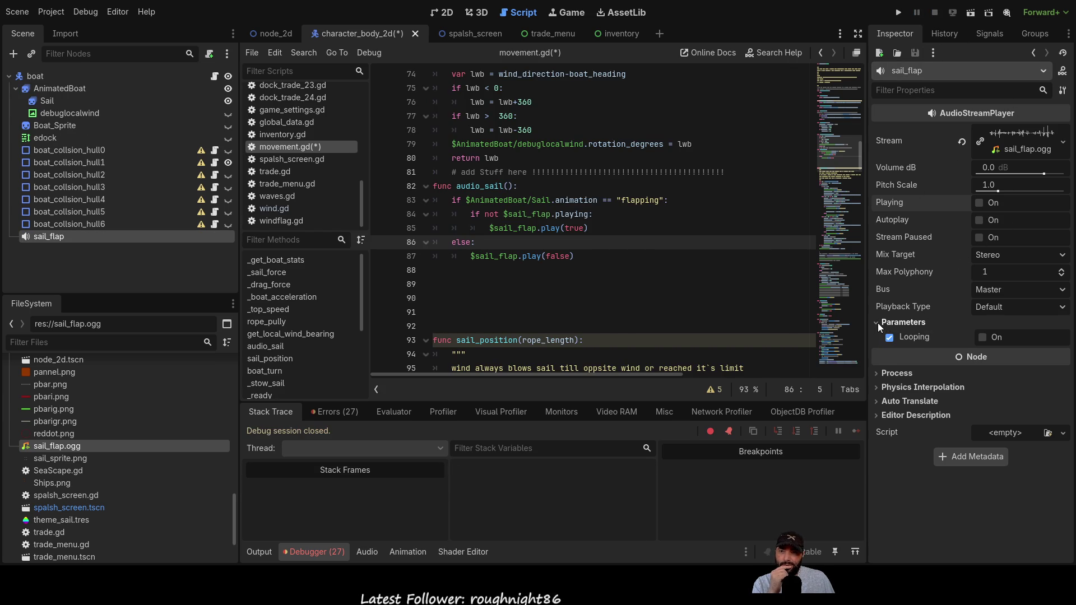
pyautogui.click(984, 337)
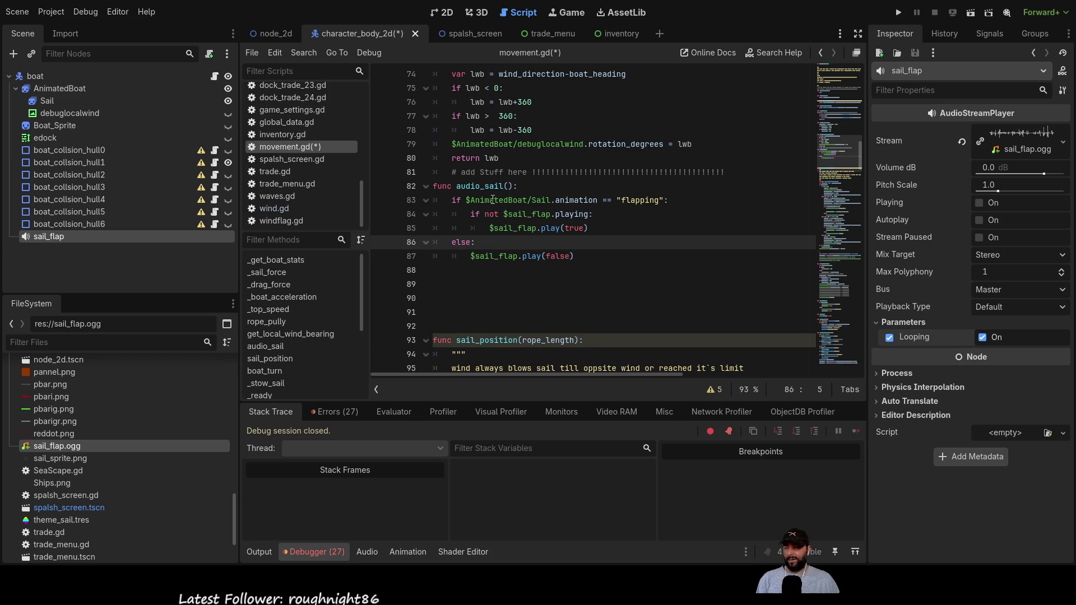
pyautogui.click(474, 242)
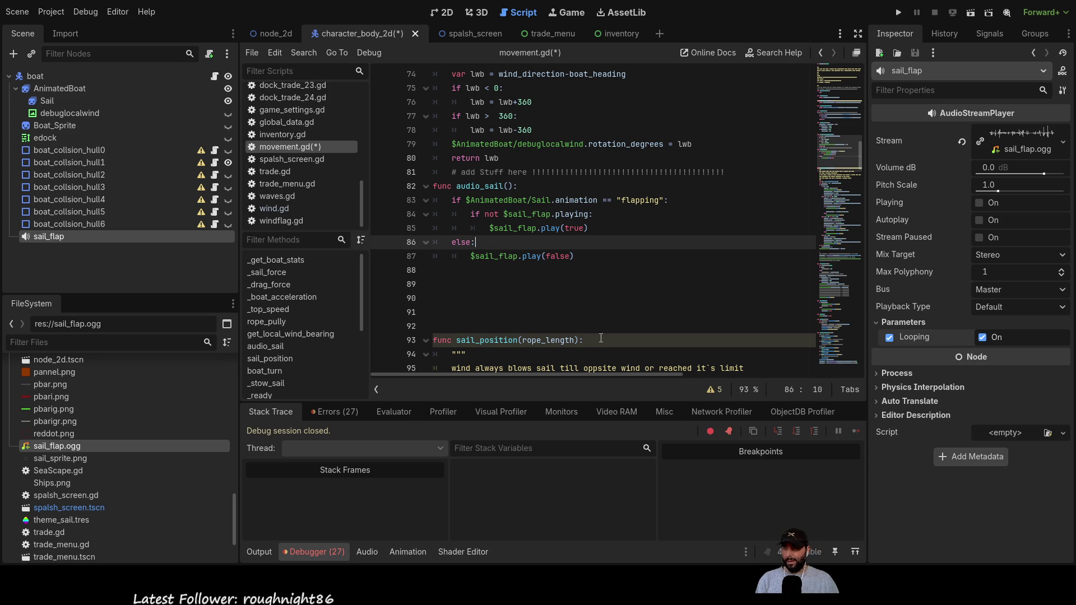
# Rewrite the else on line 86 as elif
pyautogui.press('Up')
pyautogui.press('Down')
pyautogui.press('Left')
pyautogui.press('BackSpace')
pyautogui.press('BackSpace')
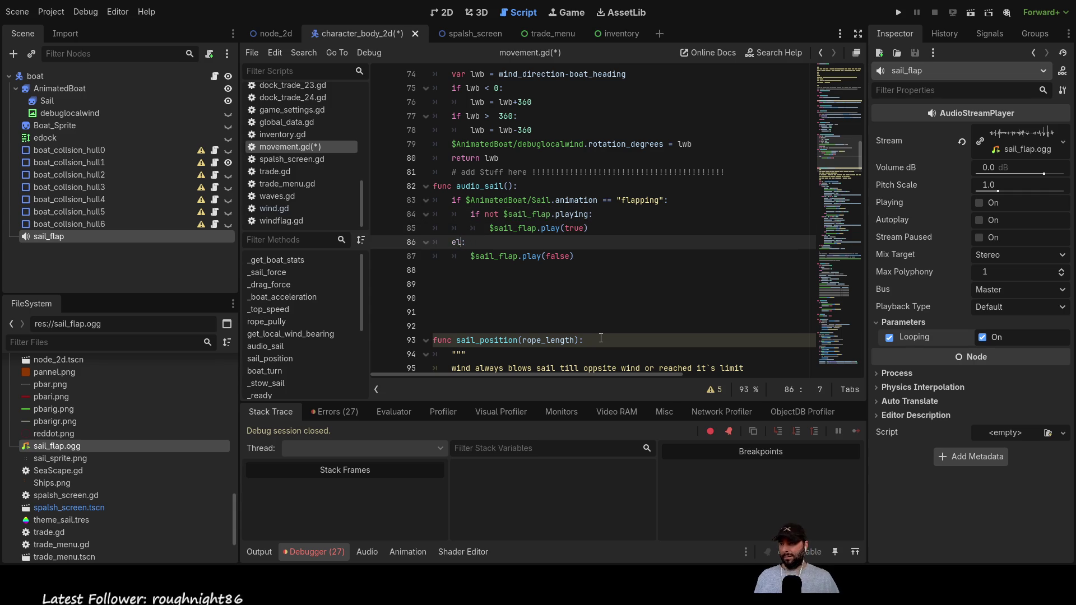
pyautogui.write('if')
pyautogui.scroll(-5, 601, 339)
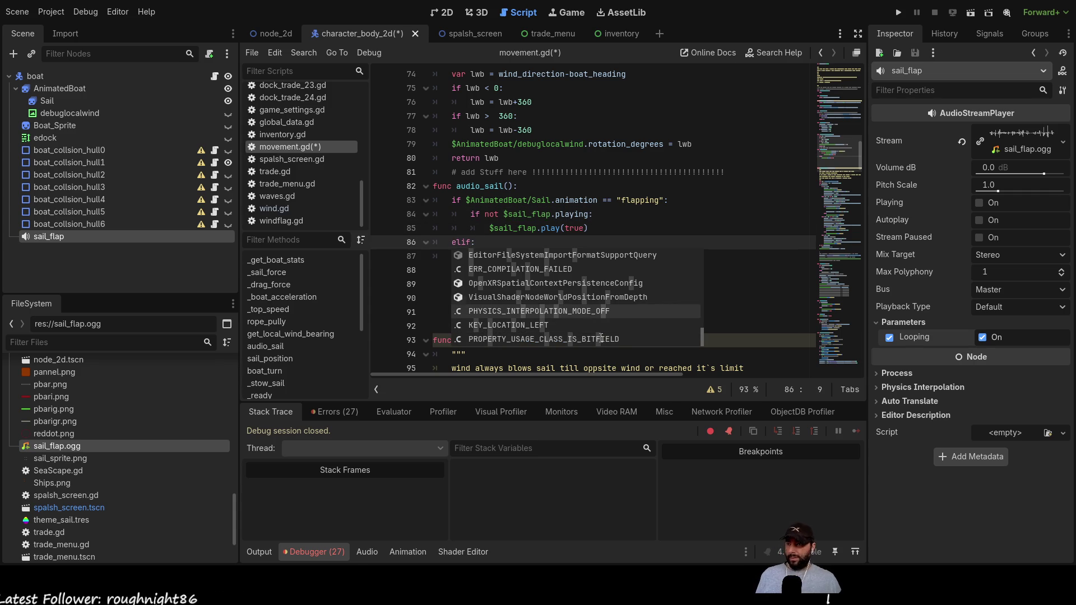
pyautogui.click(725, 224)
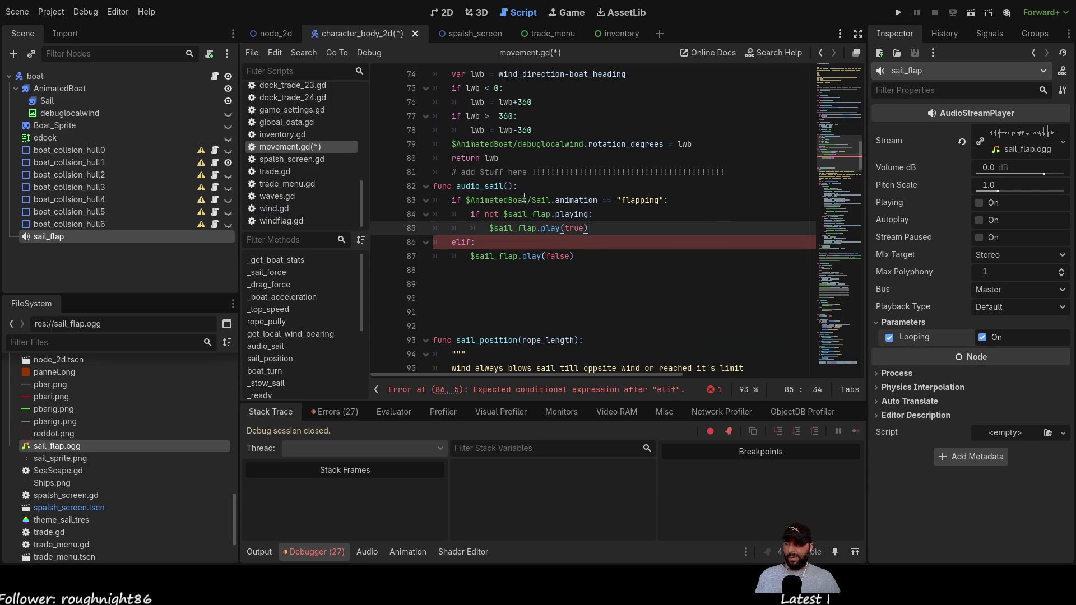
# Paste line 83's animation condition after elif and change it to "left"
pyautogui.moveTo(466, 200); pyautogui.dragTo(663, 202)
pyautogui.hotkey('ctrl', 'c')
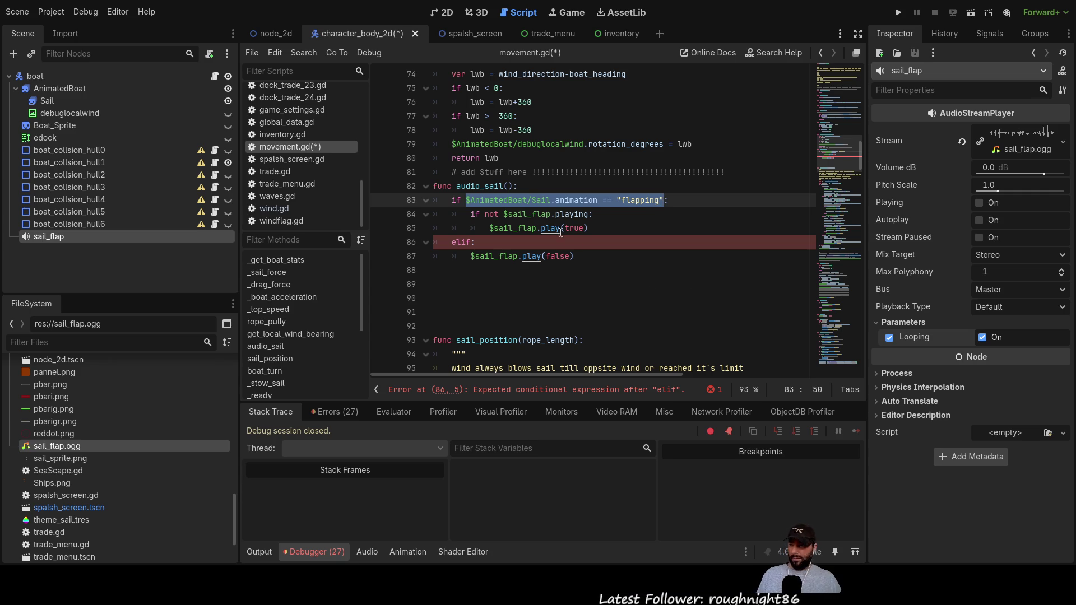
pyautogui.click(490, 244)
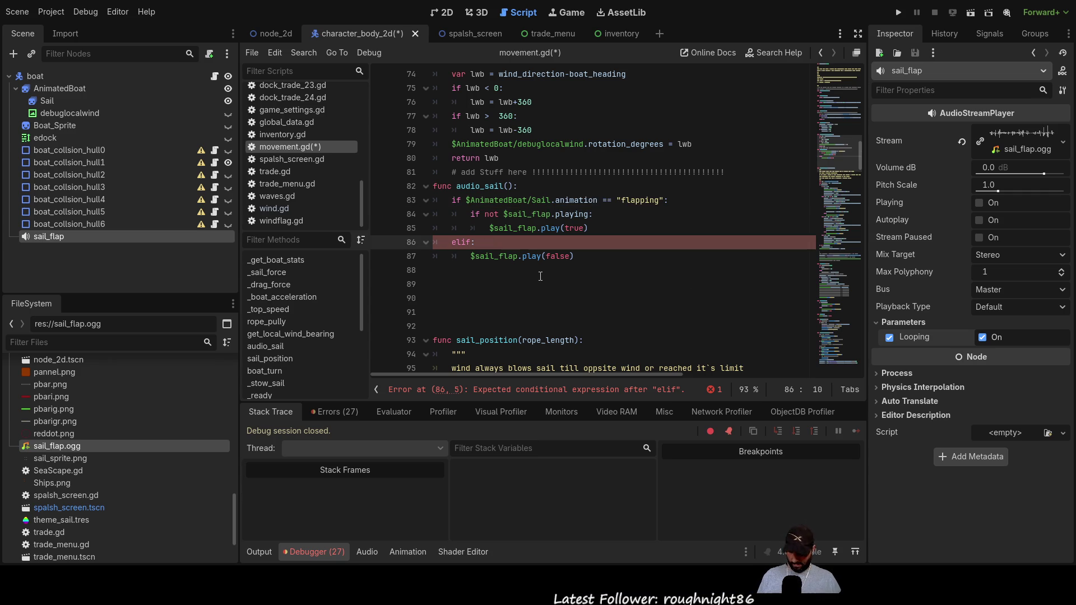
pyautogui.press('BackSpace')
pyautogui.hotkey('ctrl', 'v')
pyautogui.press('Left')
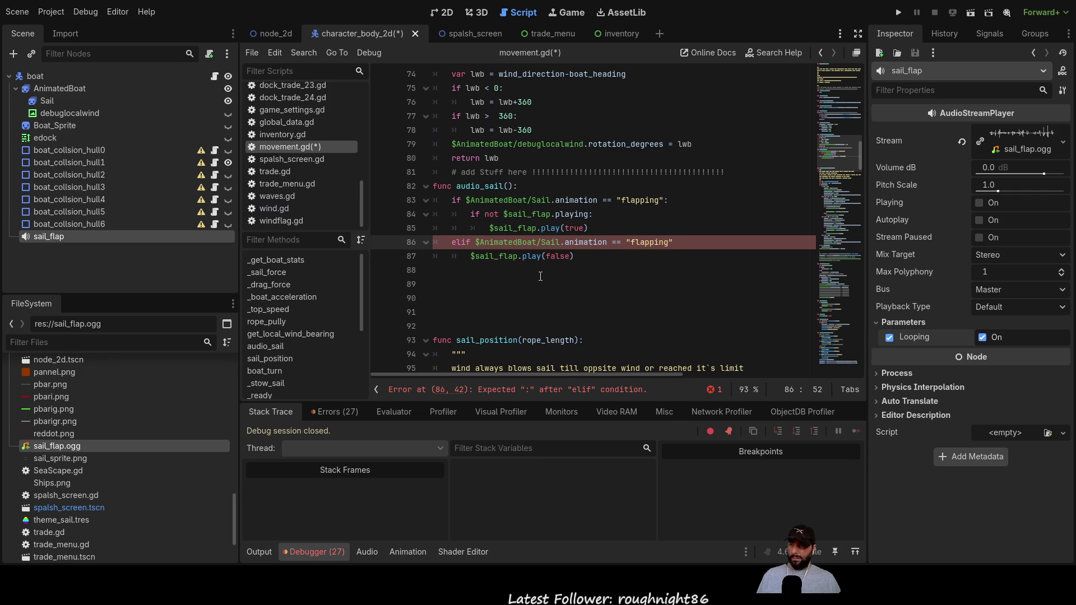
pyautogui.press('BackSpace')
pyautogui.press('BackSpace')
pyautogui.press('BackSpace')
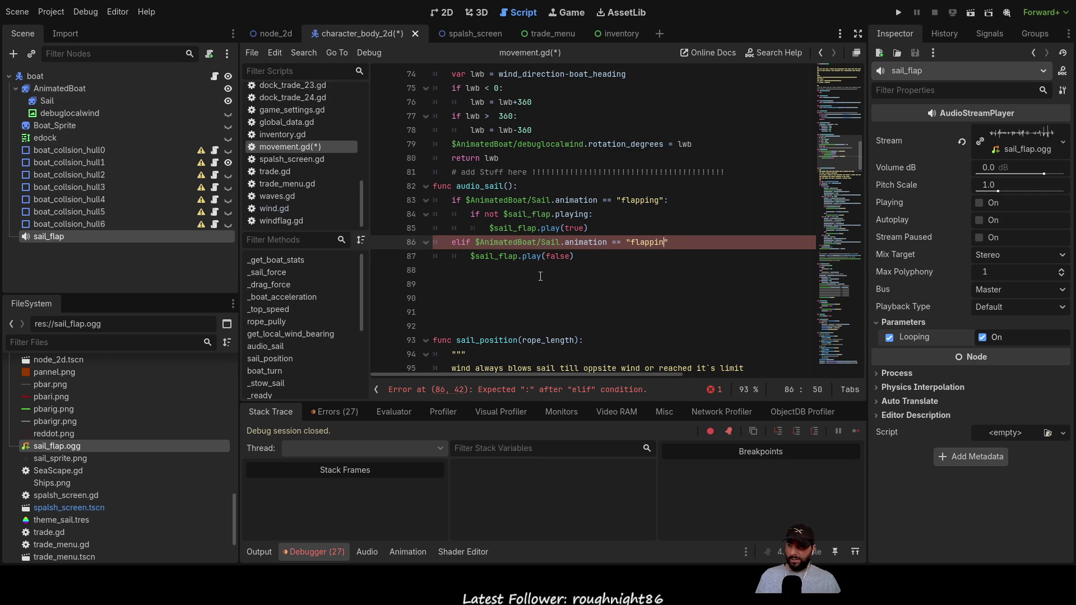
pyautogui.write('left')
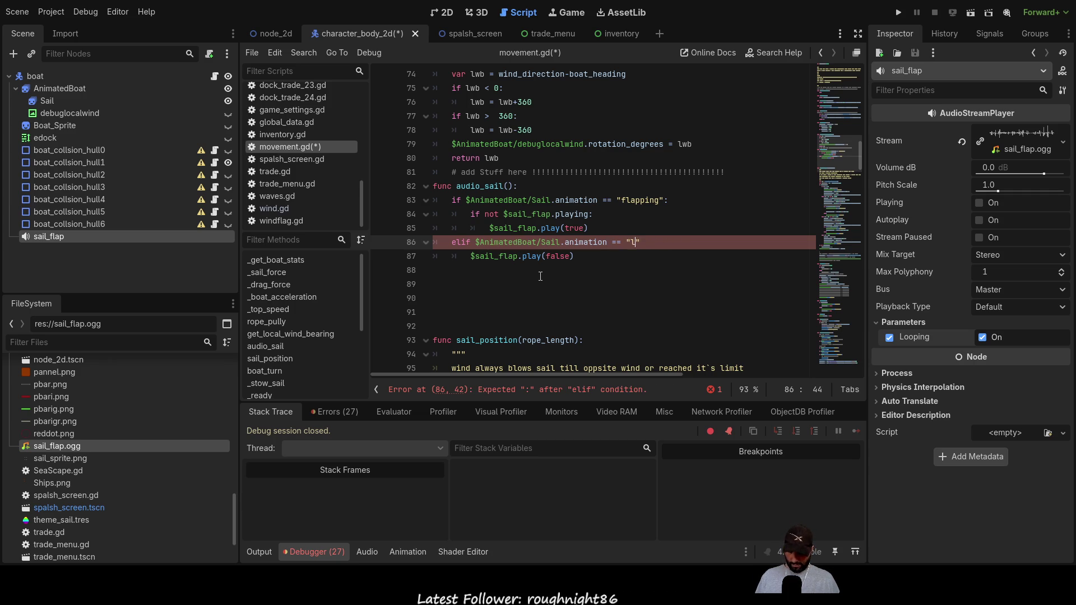
pyautogui.scroll(-4, 657, 265)
pyautogui.scroll(-3, 657, 265)
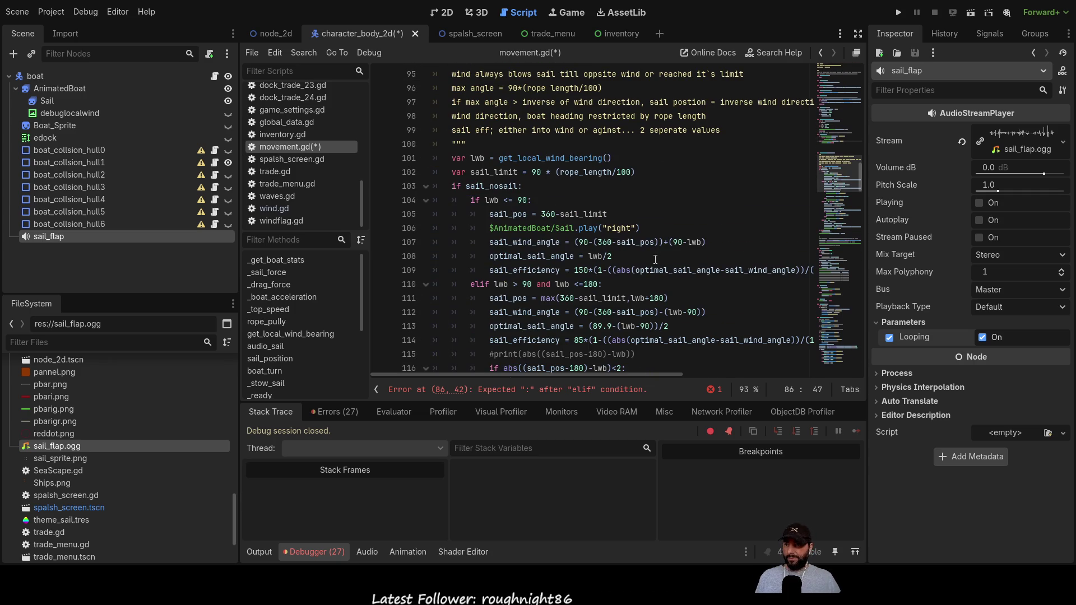
pyautogui.scroll(-5, 619, 222)
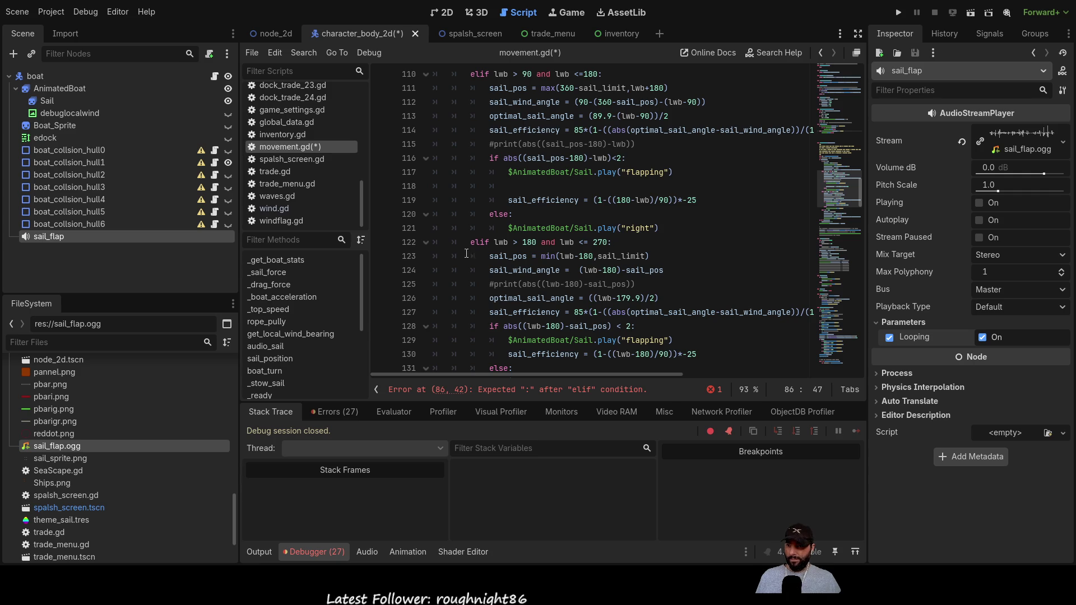
pyautogui.scroll(1, 638, 251)
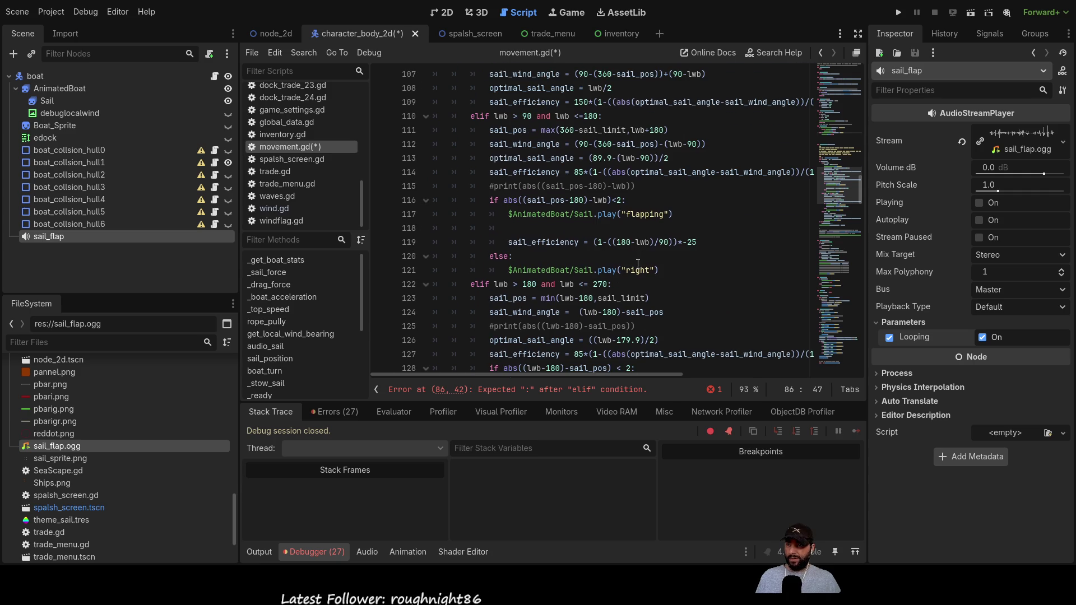
pyautogui.scroll(5, 639, 251)
pyautogui.scroll(-12, 619, 207)
pyautogui.scroll(-2, 619, 207)
pyautogui.scroll(20, 637, 230)
pyautogui.scroll(-4, 637, 231)
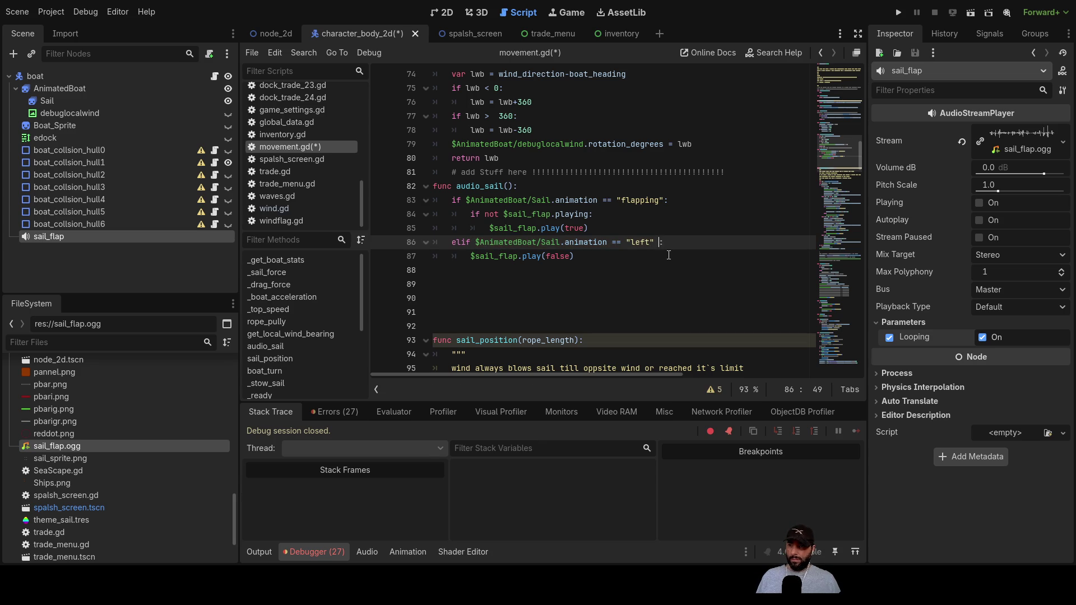
# Add an or clause for the "right" animation, then return to the sail_flap stop line
pyautogui.write('or')
pyautogui.press('Left')
pyautogui.press('Left')
pyautogui.press('Left')
pyautogui.hotkey('shift', 'Right')
pyautogui.hotkey('shift', 'Right')
pyautogui.hotkey('shift', 'Right')
pyautogui.hotkey('shift', 'Right')
pyautogui.hotkey('shift', 'Right')
pyautogui.hotkey('shift', 'Right')
pyautogui.hotkey('ctrl', 'c')
pyautogui.press('Right')
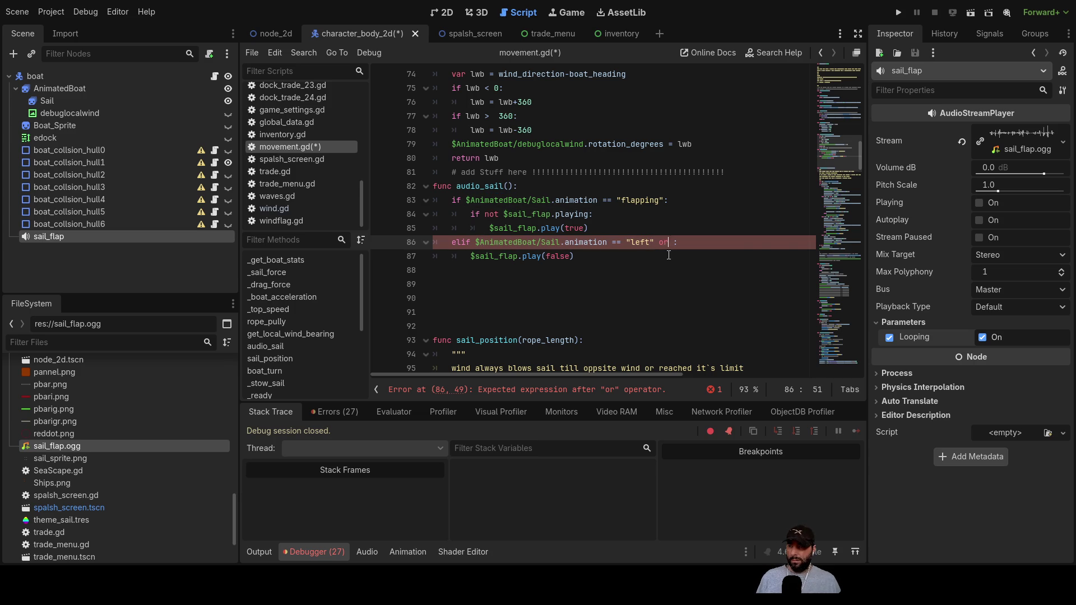
pyautogui.press('Right')
pyautogui.hotkey('ctrl', 'v')
pyautogui.press('BackSpace')
pyautogui.press('BackSpace')
pyautogui.press('BackSpace')
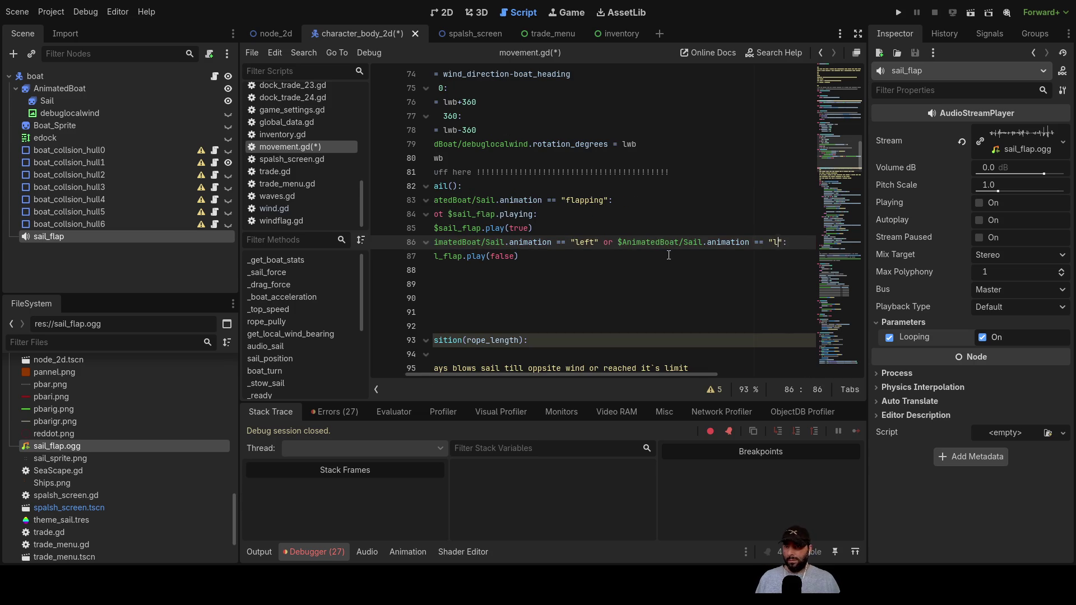
pyautogui.write('ight')
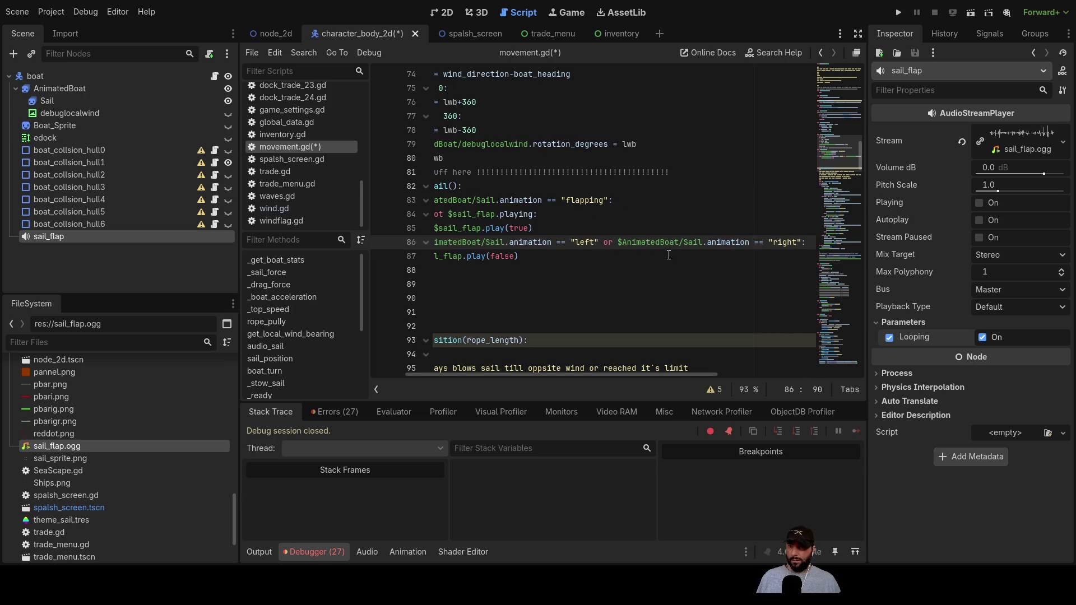
pyautogui.press('Down')
pyautogui.press('Left')
pyautogui.press('Left')
pyautogui.press('Left')
pyautogui.press('Left')
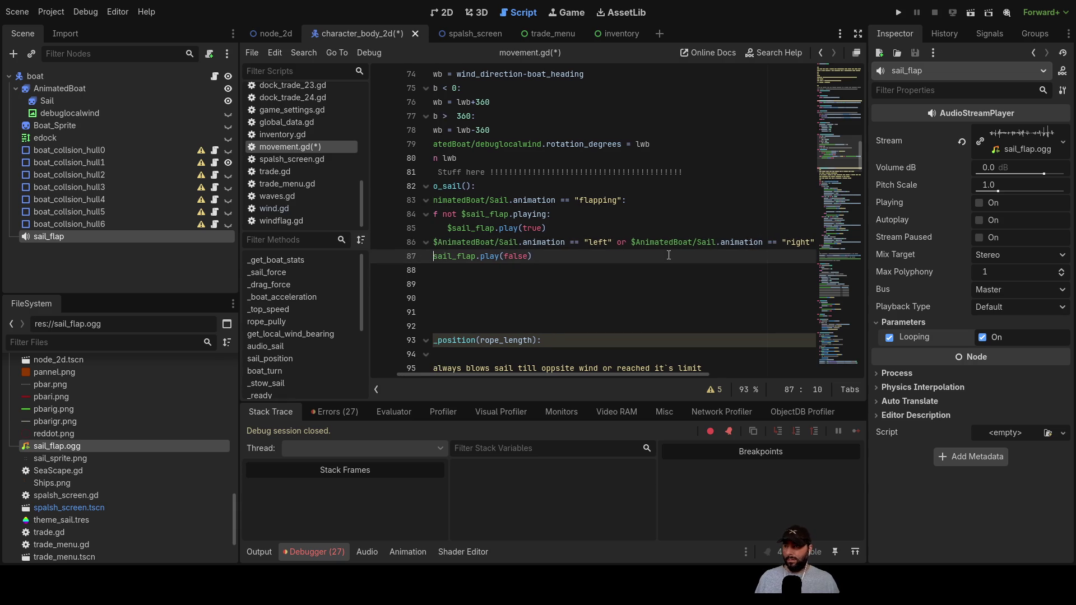
pyautogui.press('Down')
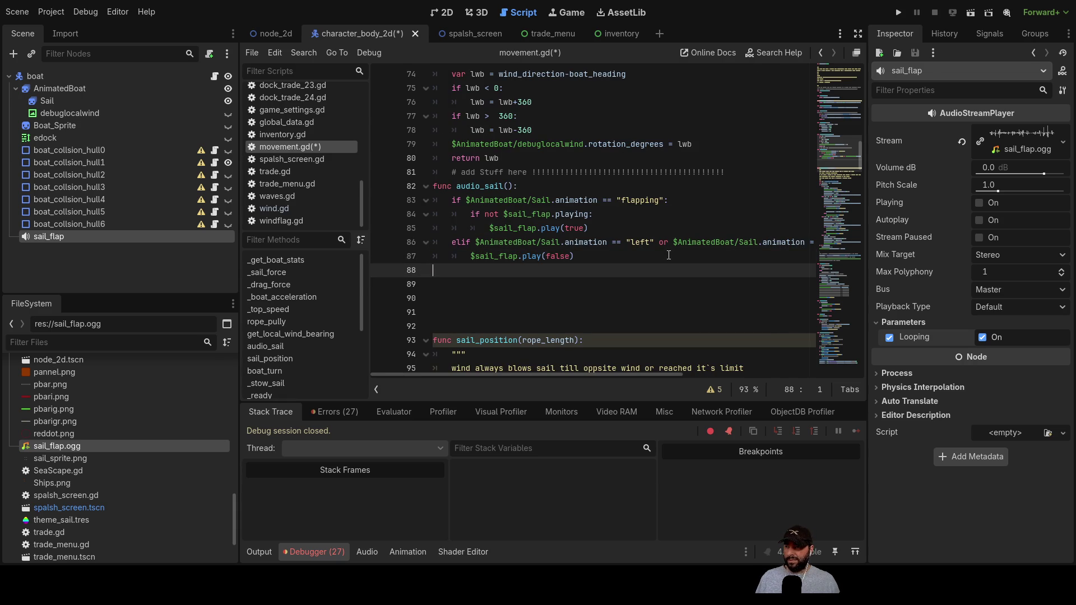
pyautogui.press('Up')
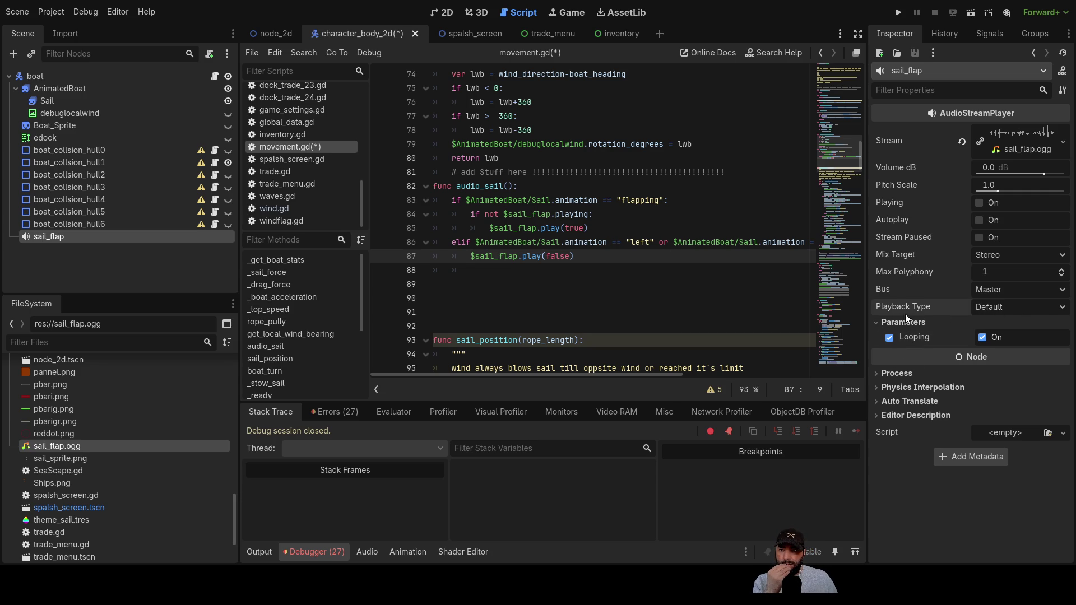
pyautogui.click(877, 321)
pyautogui.click(876, 323)
pyautogui.click(876, 324)
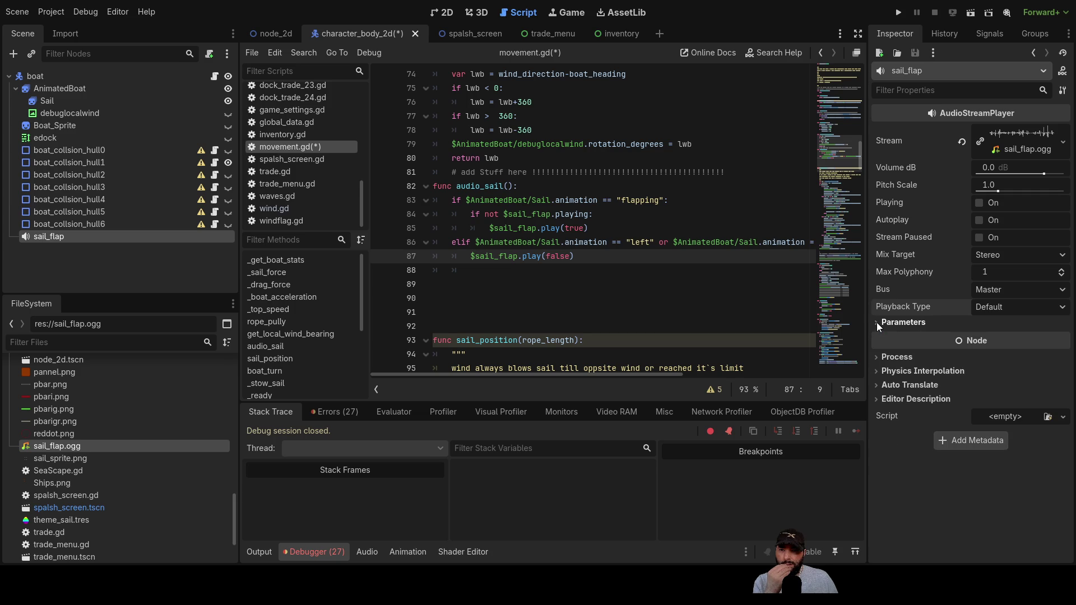
pyautogui.click(878, 357)
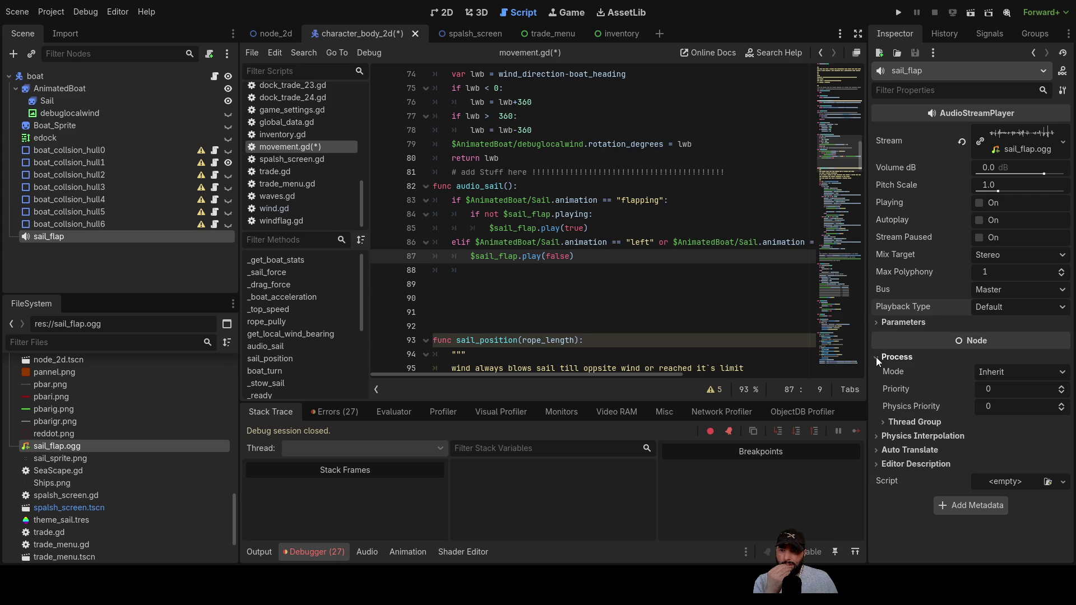
pyautogui.click(876, 355)
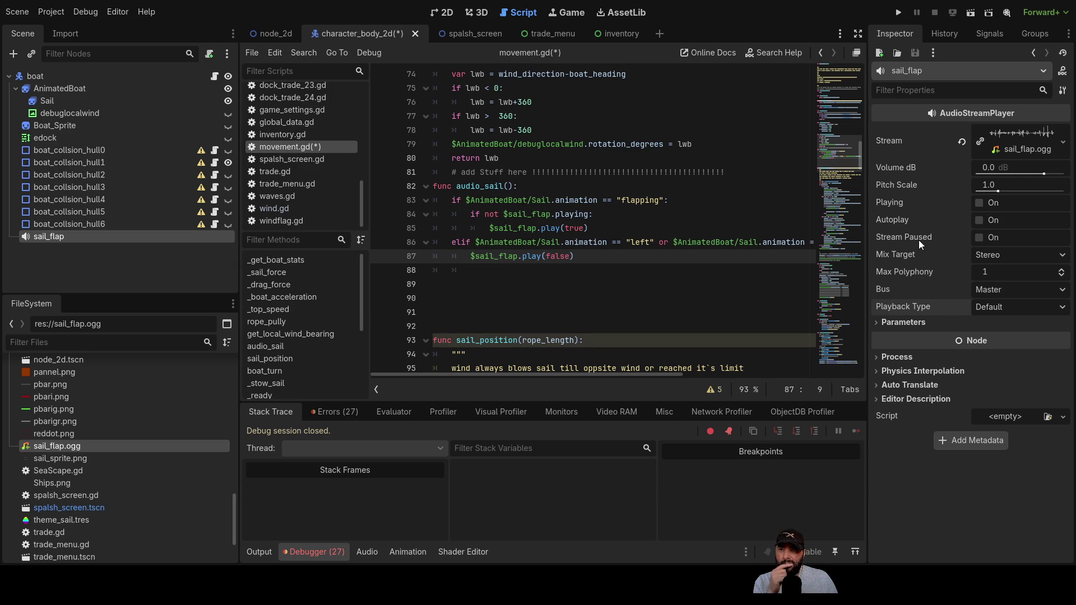
pyautogui.click(875, 398)
pyautogui.click(875, 400)
pyautogui.click(875, 387)
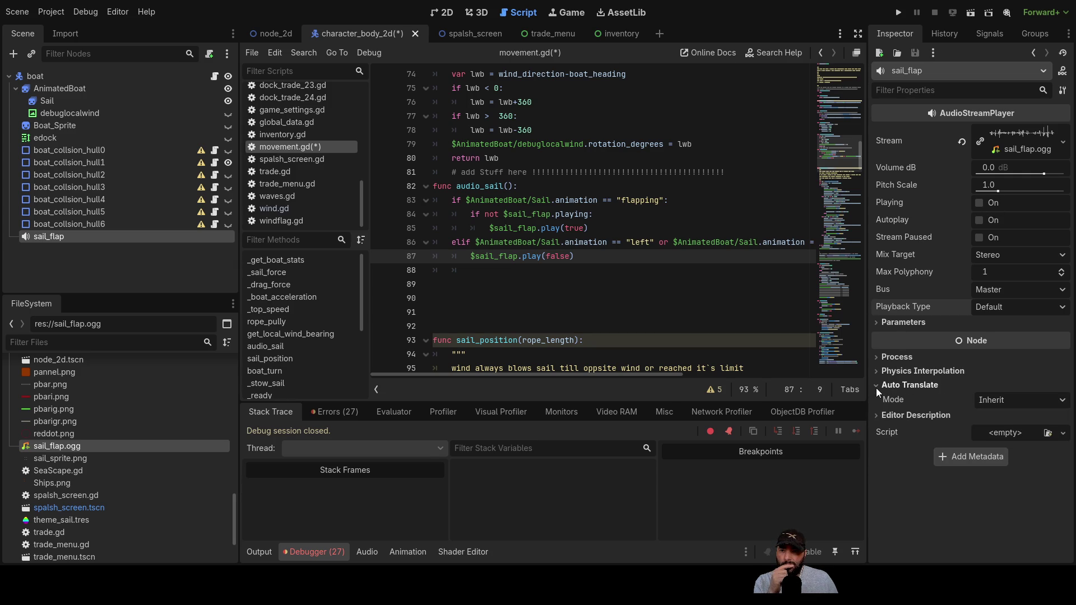
pyautogui.click(876, 388)
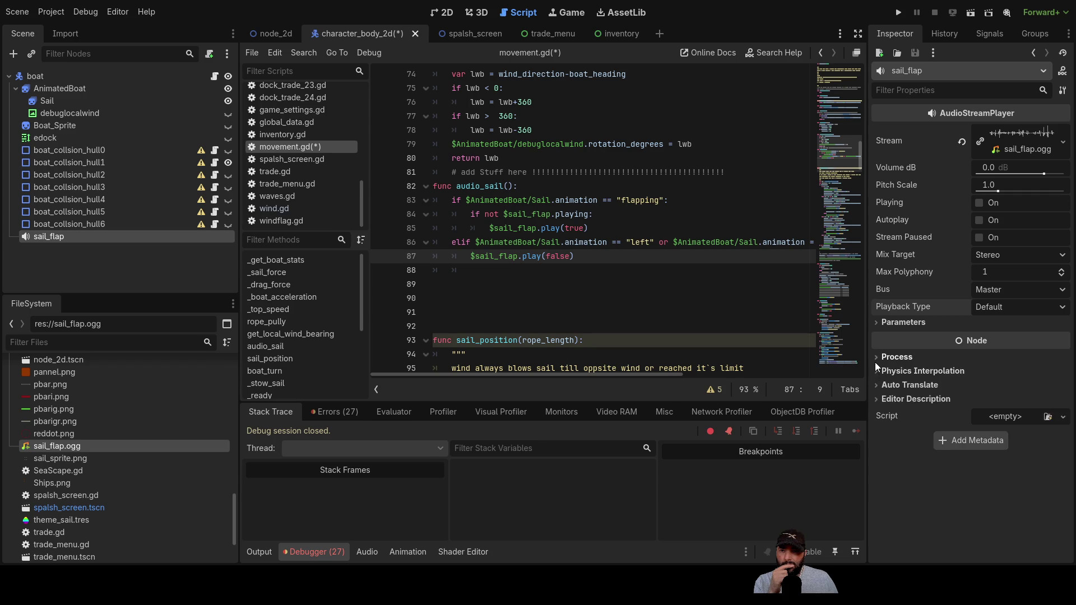
pyautogui.click(875, 357)
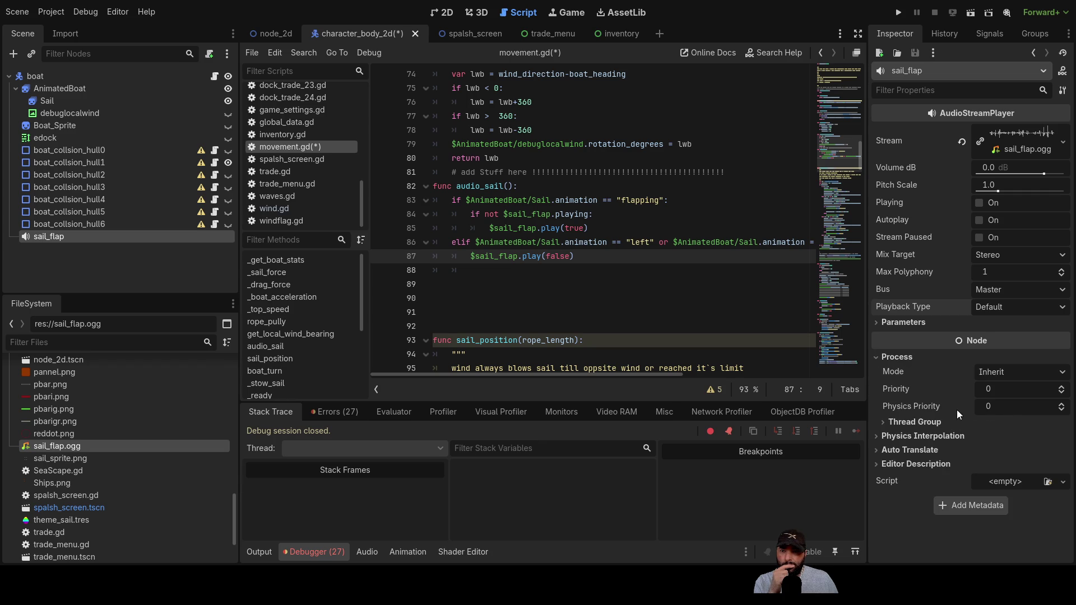
pyautogui.click(873, 357)
pyautogui.click(877, 321)
pyautogui.click(877, 321)
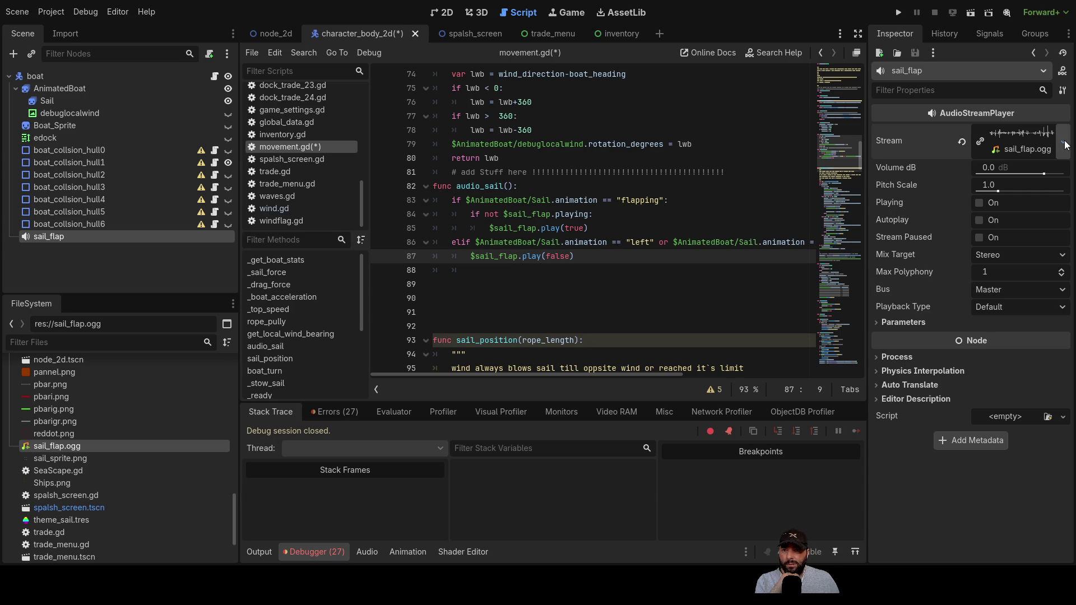
# Inspect the sail_flap.ogg stream resource, then select the boat node in the Scene tree
pyautogui.click(1017, 133)
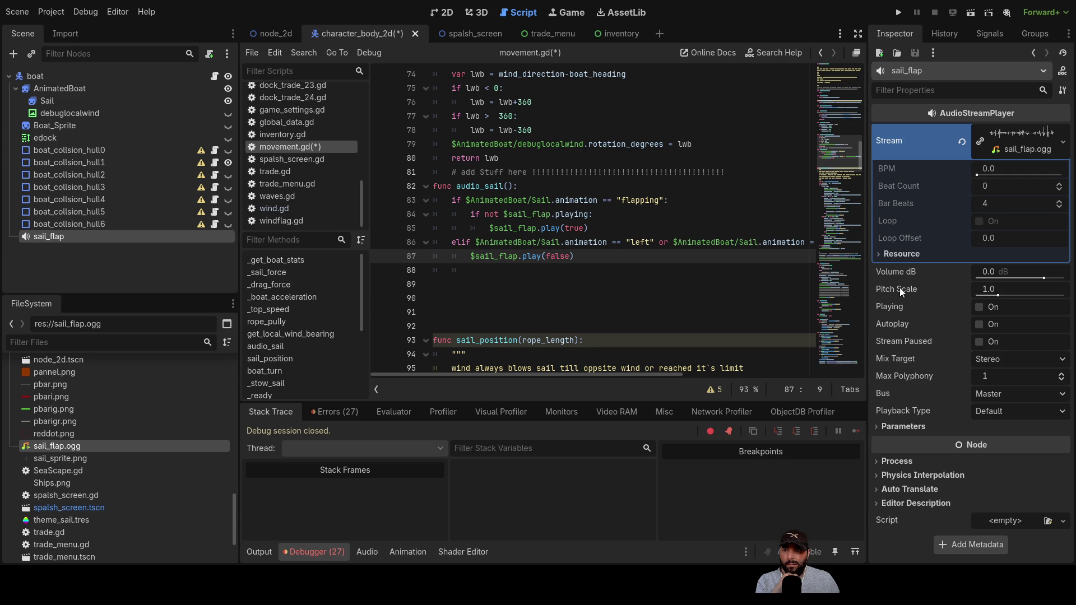
pyautogui.click(881, 255)
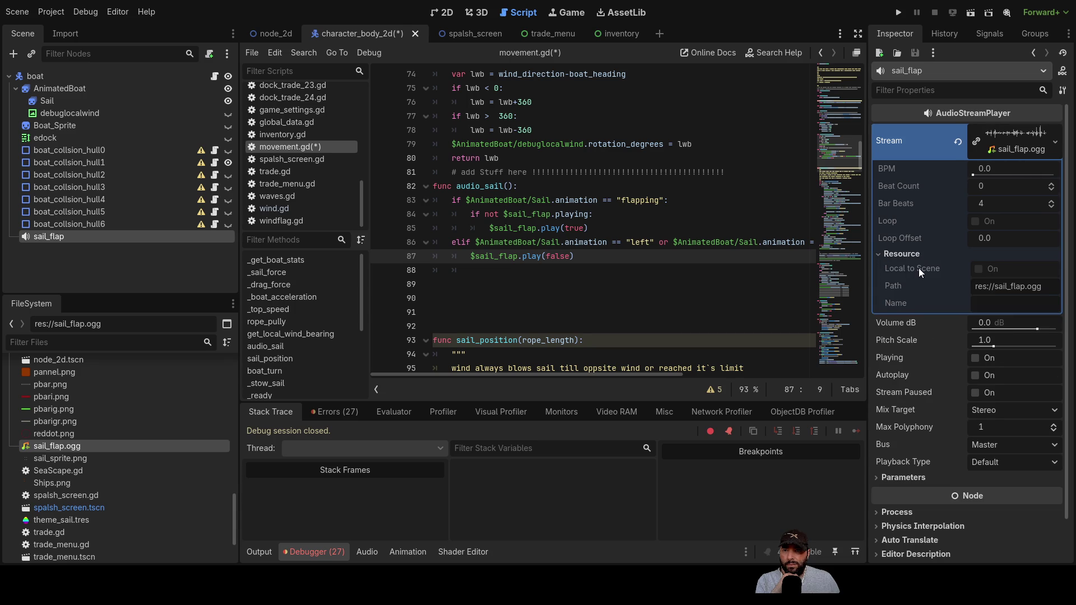
pyautogui.click(881, 254)
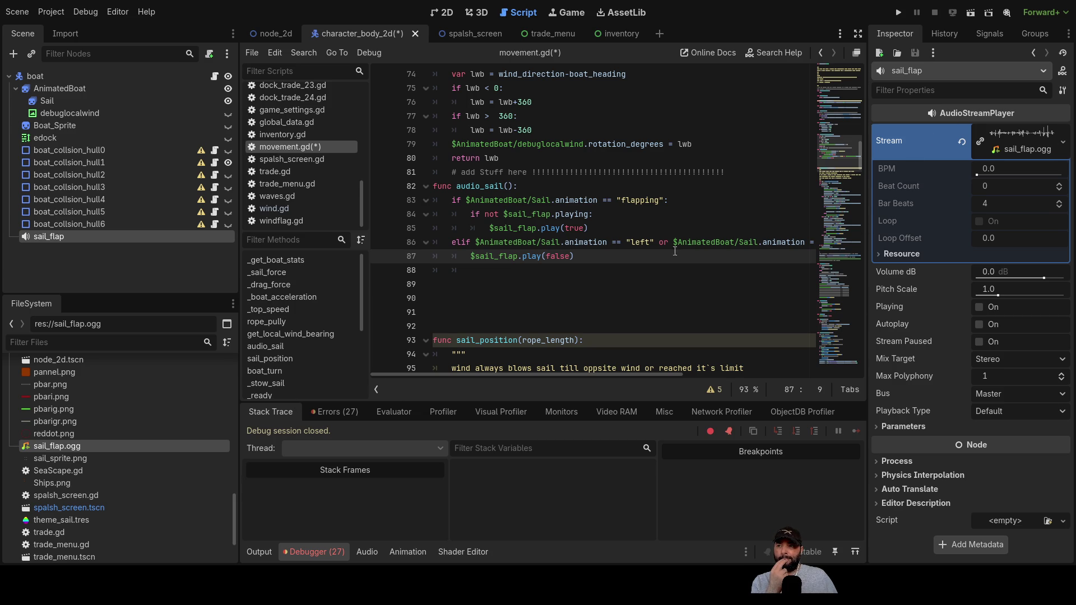
pyautogui.click(540, 283)
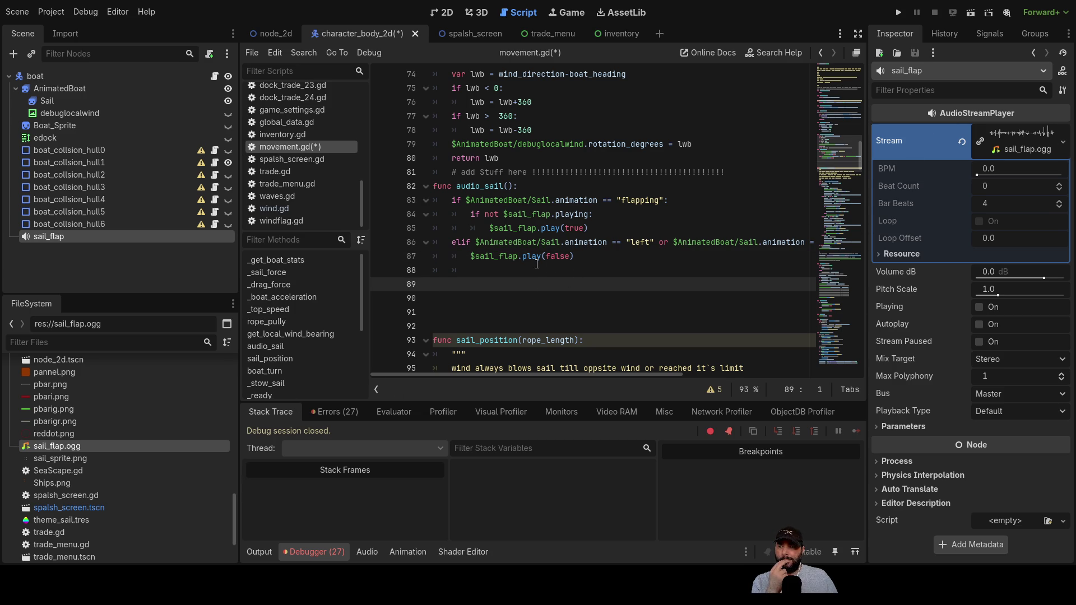
pyautogui.click(577, 255)
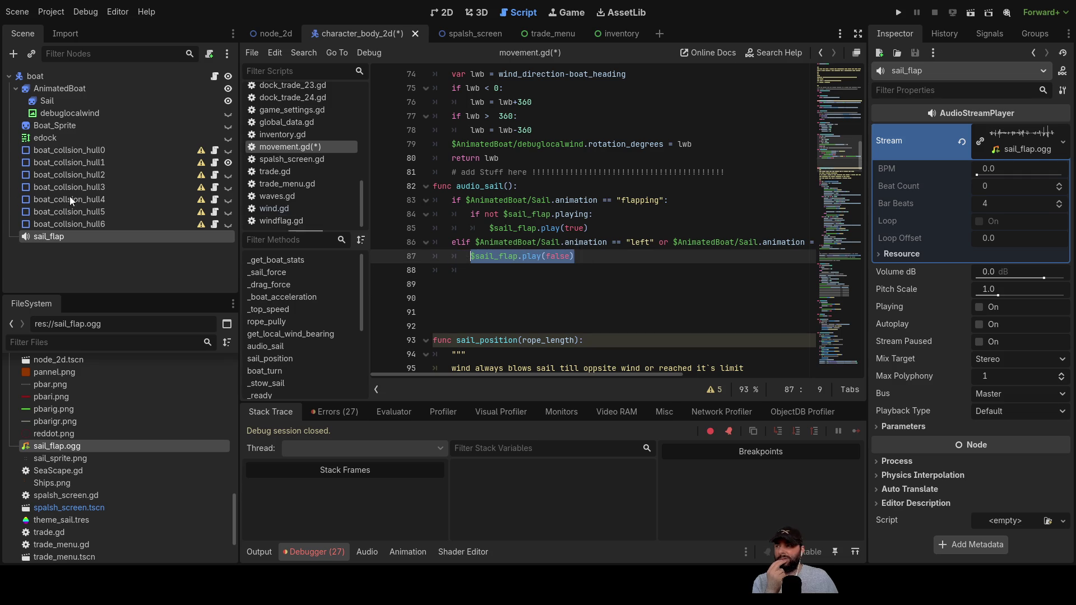
pyautogui.click(37, 79)
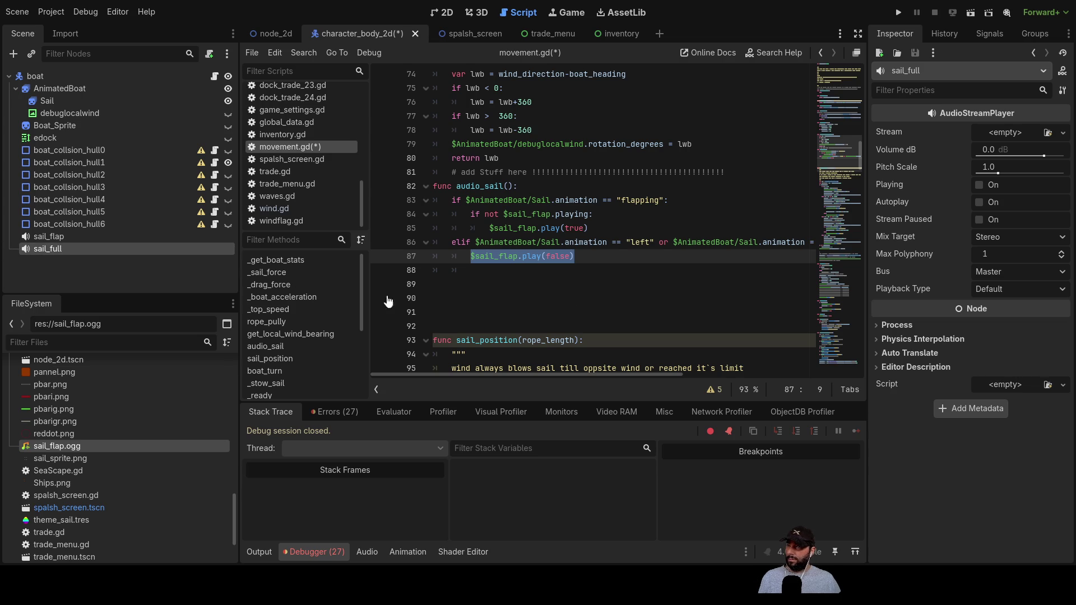
# Start the else branch on line 88 with the $sail_flap.play(false) stop statement beneath it
pyautogui.click(558, 288)
pyautogui.moveTo(675, 368); pyautogui.dragTo(620, 385)
pyautogui.keyDown('ctrl'); pyautogui.scroll(1, 606, 226); pyautogui.keyUp('ctrl')
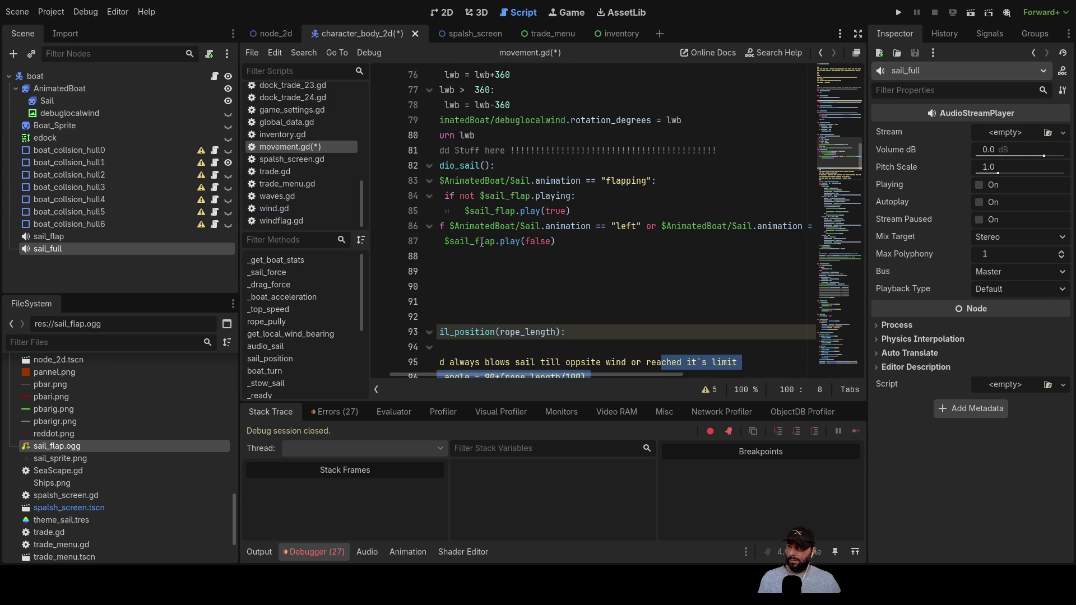
pyautogui.hscroll(-2, 493, 280)
pyautogui.click(485, 272)
pyautogui.click(480, 256)
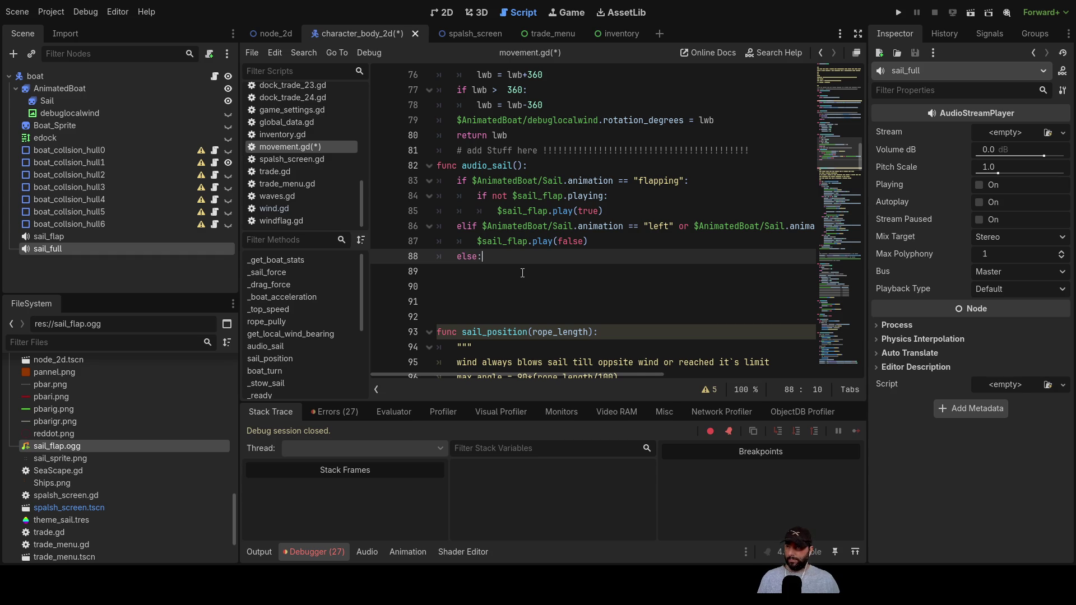
pyautogui.press('Return')
pyautogui.press('Up')
pyautogui.press('Up')
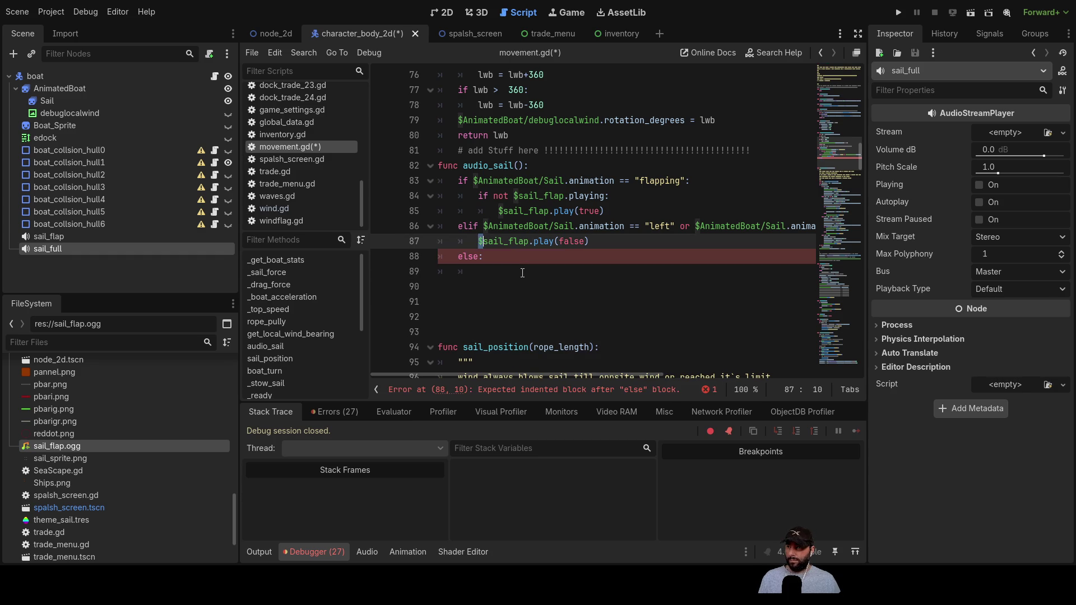
pyautogui.hotkey('shift', 'Right')
pyautogui.hotkey('shift', 'Right')
pyautogui.hotkey('shift', 'Right')
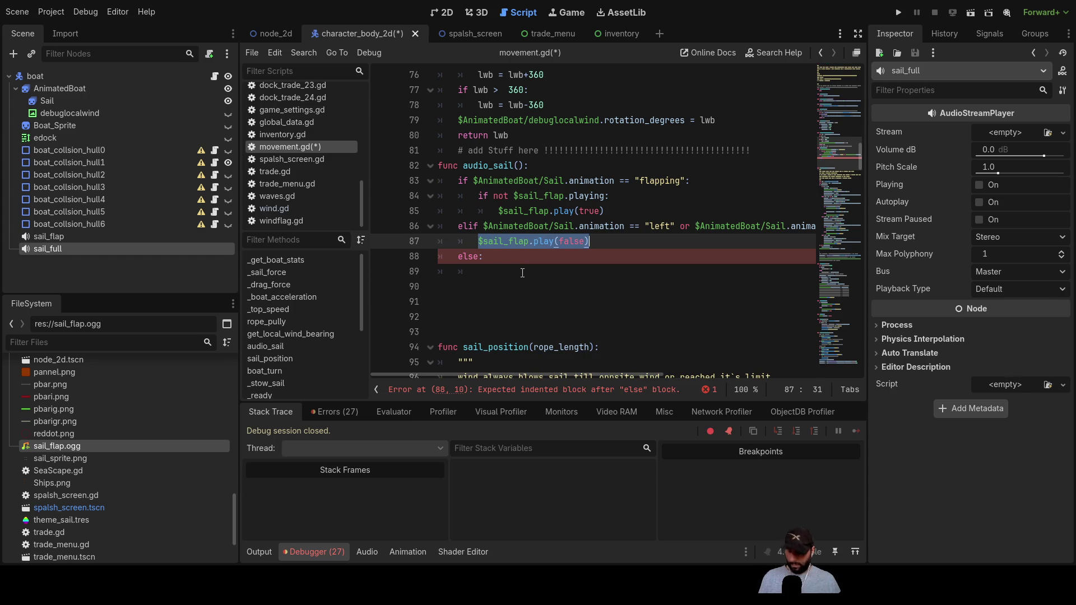
pyautogui.press('Down')
pyautogui.press('Down')
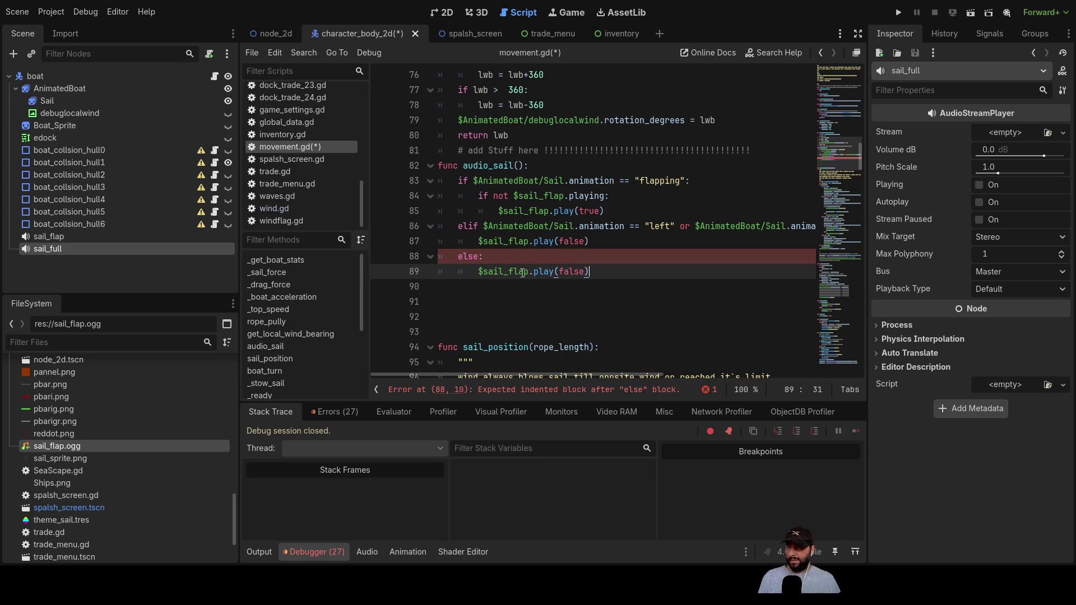
# Add $sail_full.play(false) by dragging sail_full into the script, then open a line under the flapping call
pyautogui.moveTo(224, 256)
pyautogui.mouseDown()
pyautogui.moveTo(560, 279)
pyautogui.moveTo(469, 298)
pyautogui.mouseUp()
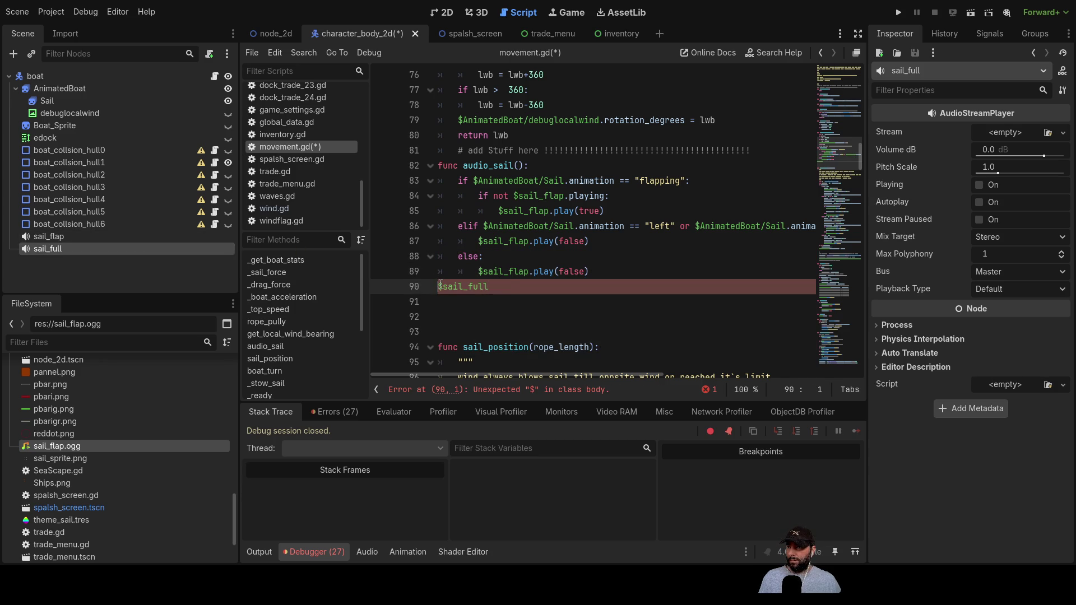
pyautogui.moveTo(583, 275); pyautogui.dragTo(533, 271)
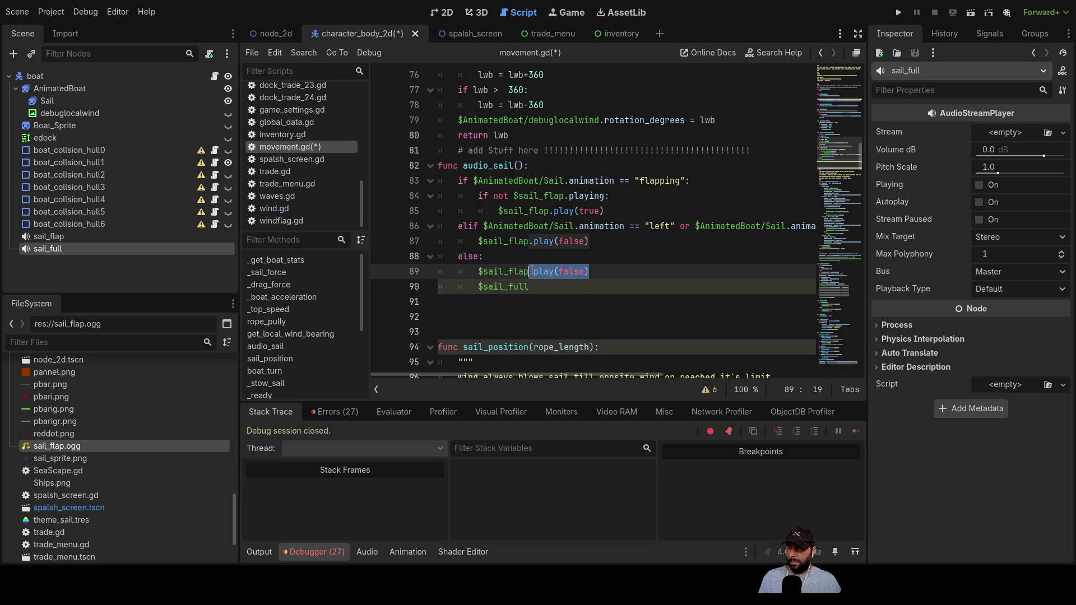
pyautogui.click(552, 291)
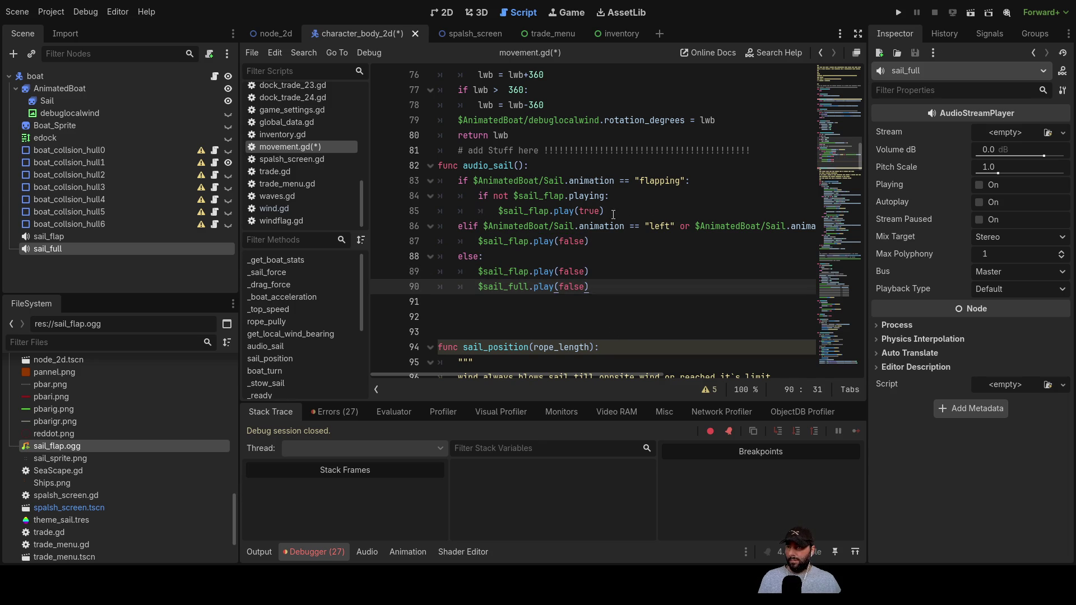
pyautogui.click(613, 215)
pyautogui.press('Return')
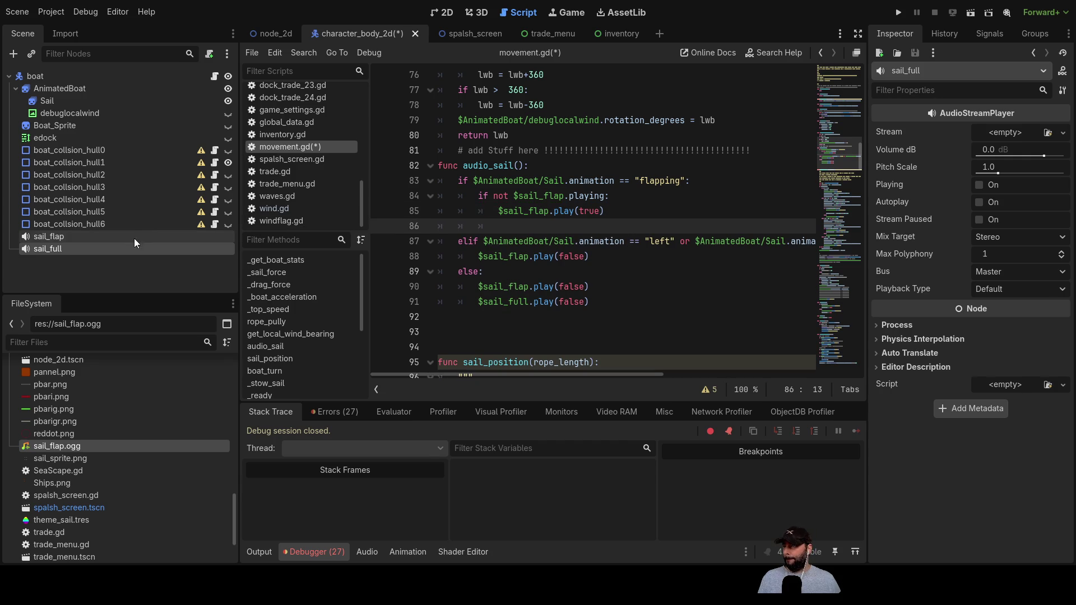
# Copy $sail_full.play(false) onto the new line 86 in the flapping branch
pyautogui.moveTo(585, 302); pyautogui.dragTo(478, 302)
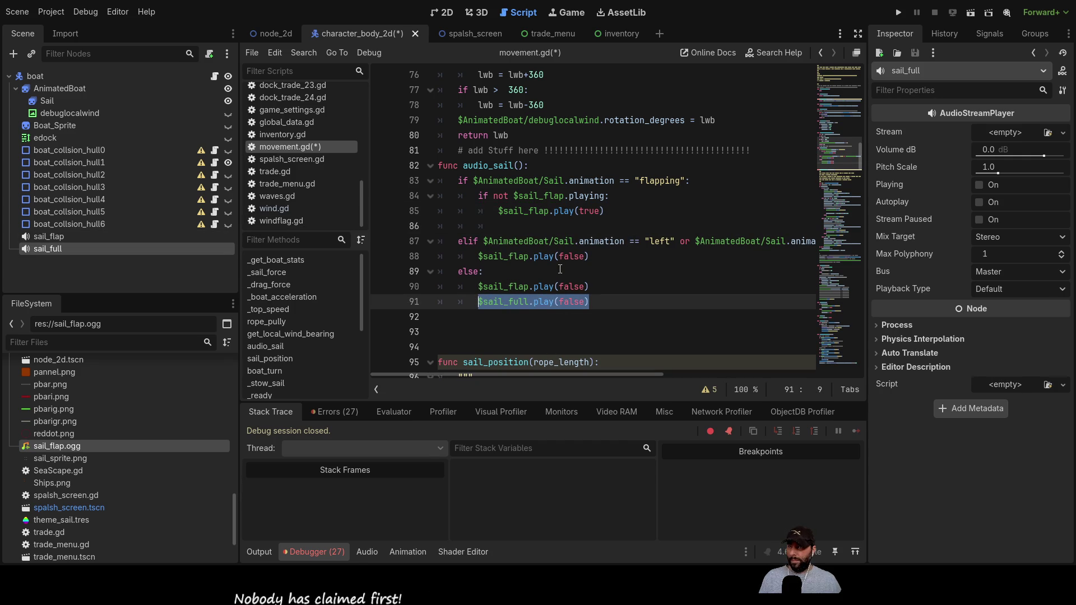
pyautogui.hotkey('ctrl', 'c')
pyautogui.press('Up')
pyautogui.press('Up')
pyautogui.press('Up')
pyautogui.press('End')
pyautogui.hotkey('ctrl', 'v')
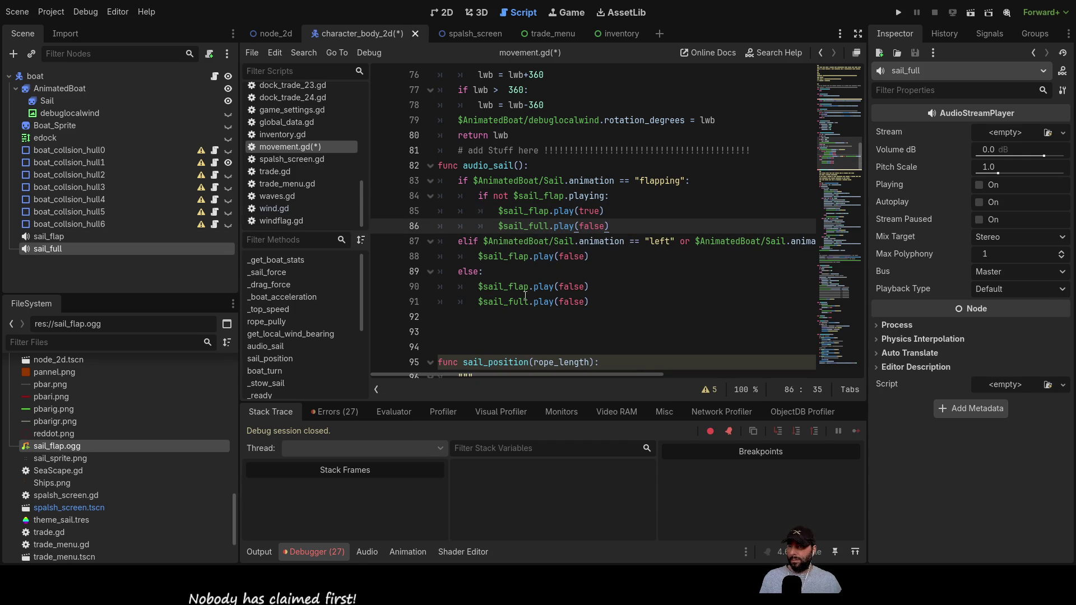
# Insert an 'if not ...playing:' check above else, retargeted to sail_full
pyautogui.moveTo(479, 195); pyautogui.dragTo(609, 195)
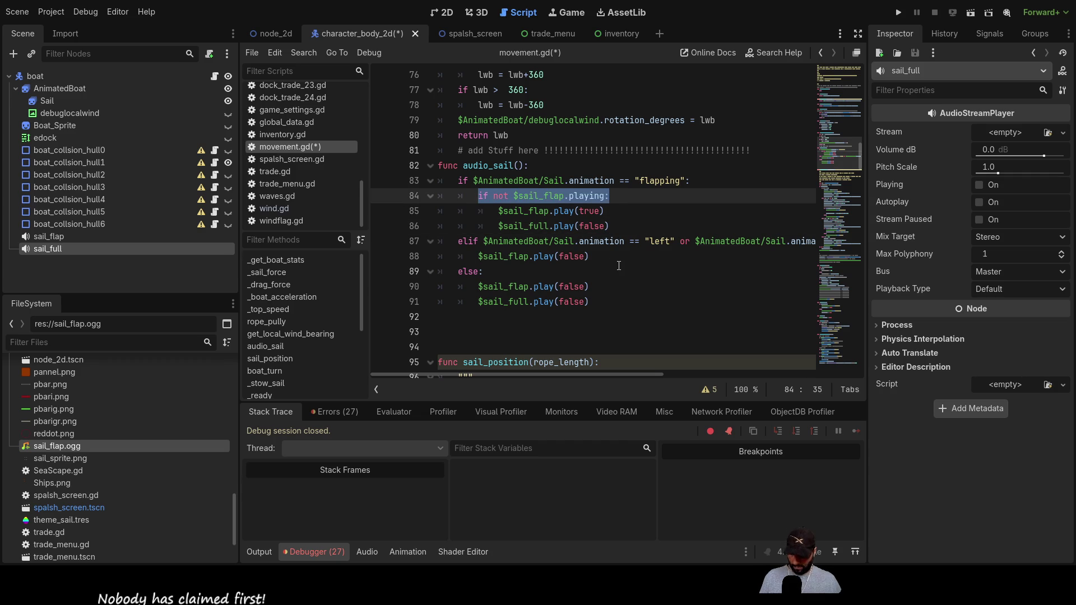
pyautogui.click(458, 266)
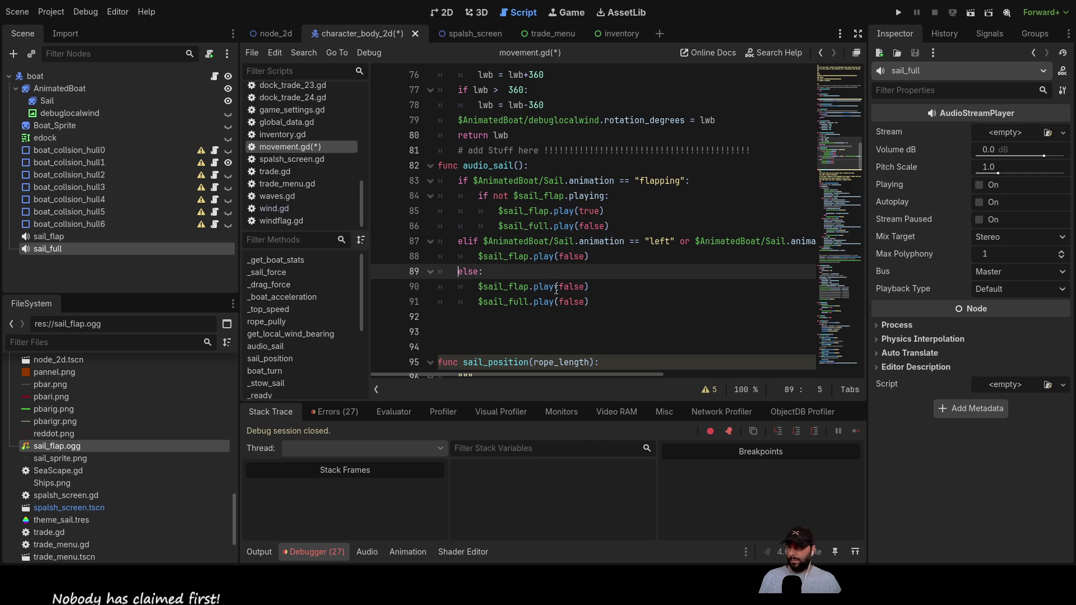
pyautogui.press('Return')
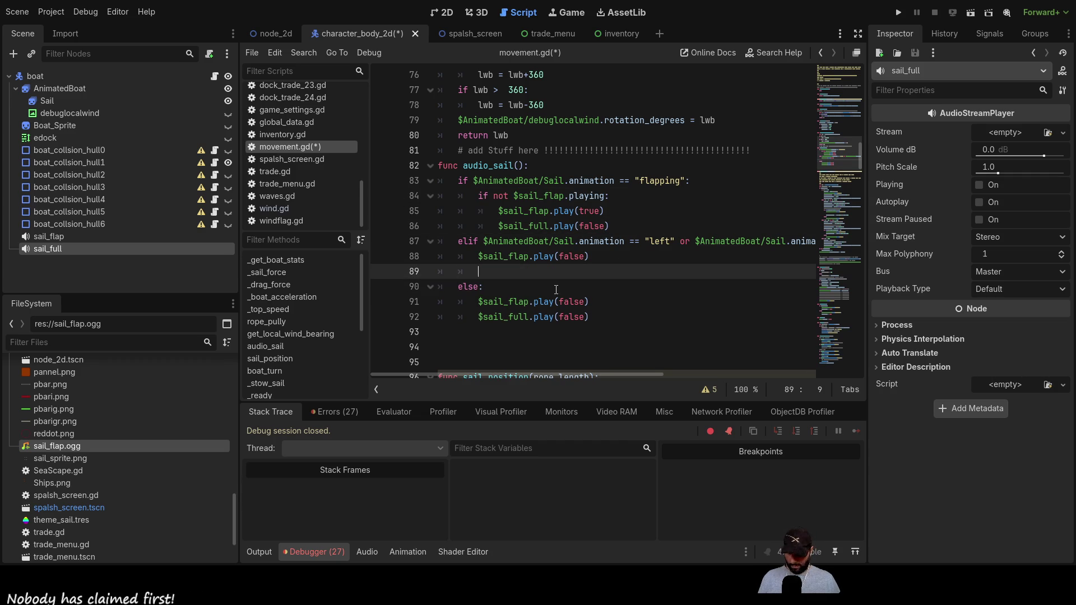
pyautogui.hotkey('ctrl', 'v')
pyautogui.press('Return')
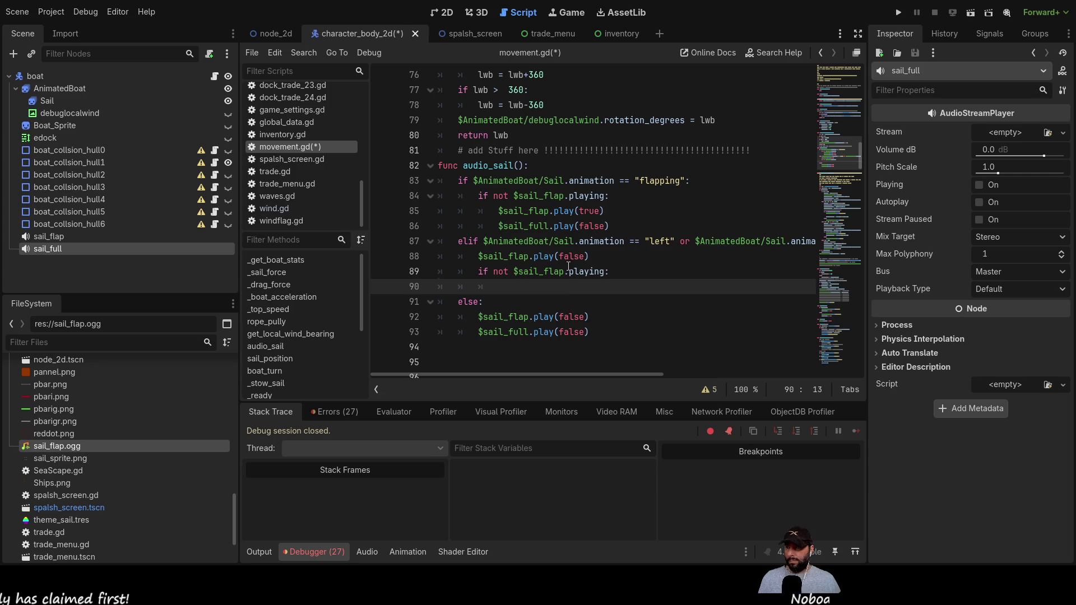
pyautogui.click(567, 268)
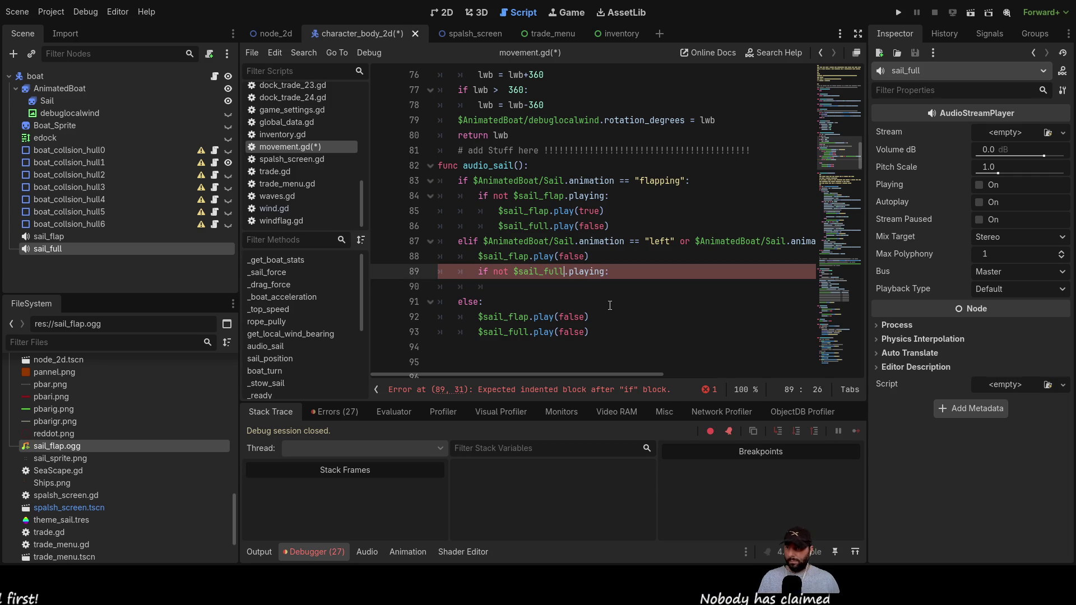
pyautogui.press('Down')
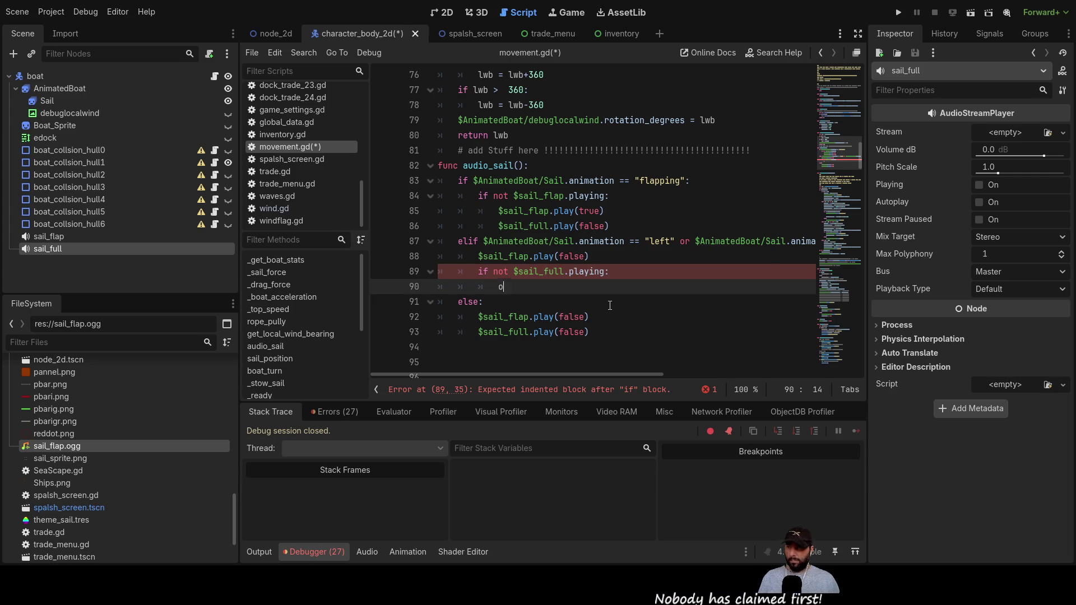
pyautogui.press('BackSpace')
pyautogui.press('BackSpace')
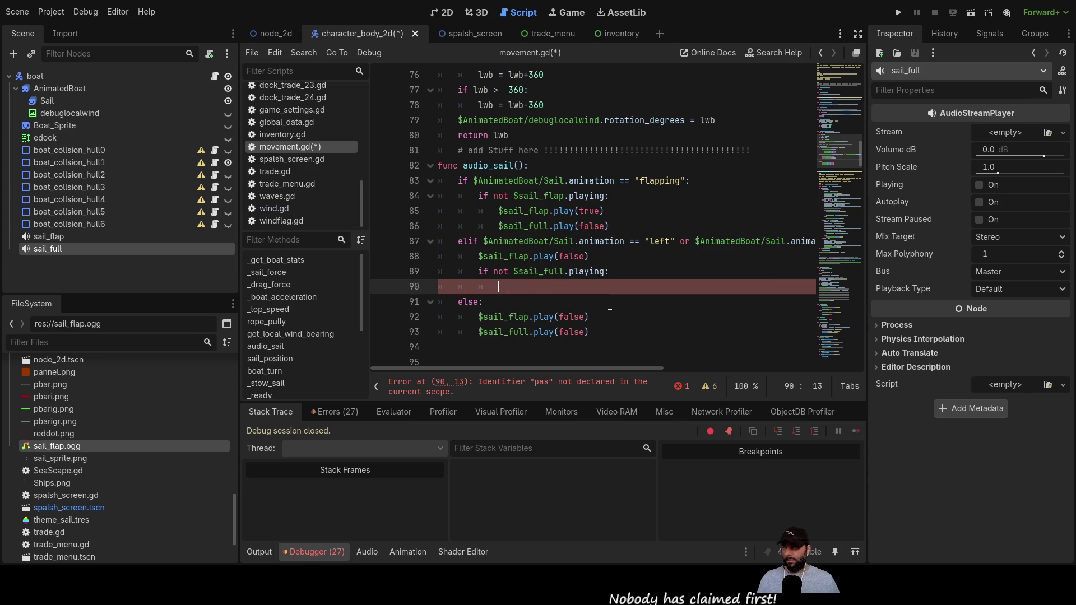
# Put $sail_full.play(true) under the new not-playing check
pyautogui.moveTo(590, 332); pyautogui.dragTo(478, 331)
pyautogui.hotkey('ctrl', 'c')
pyautogui.click(592, 287)
pyautogui.hotkey('ctrl', 'v')
pyautogui.doubleClick(592, 286)
pyautogui.write('true')
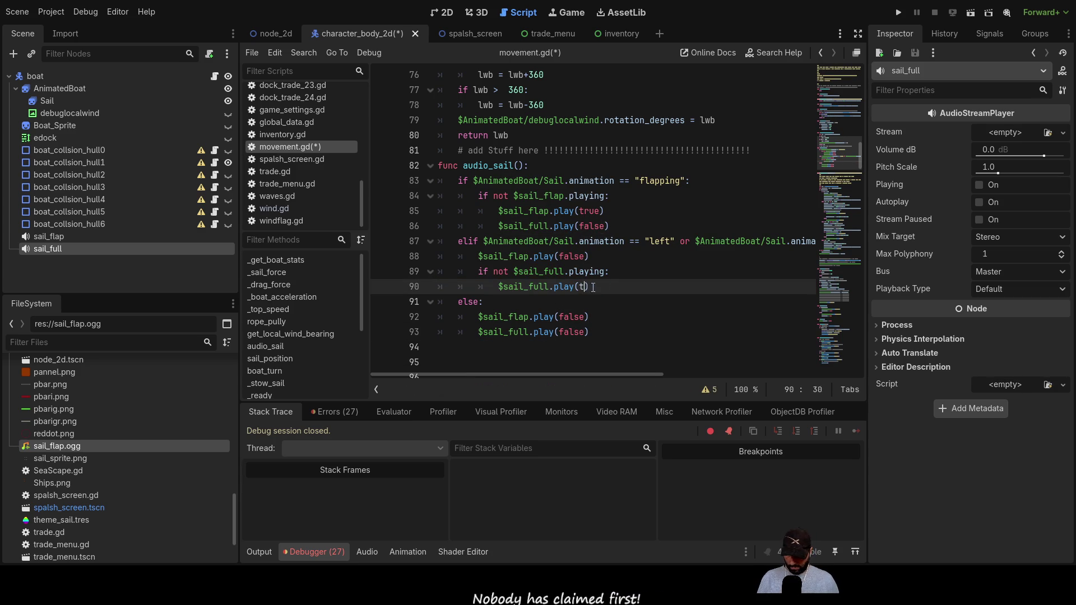
pyautogui.press('Up')
pyautogui.press('Up')
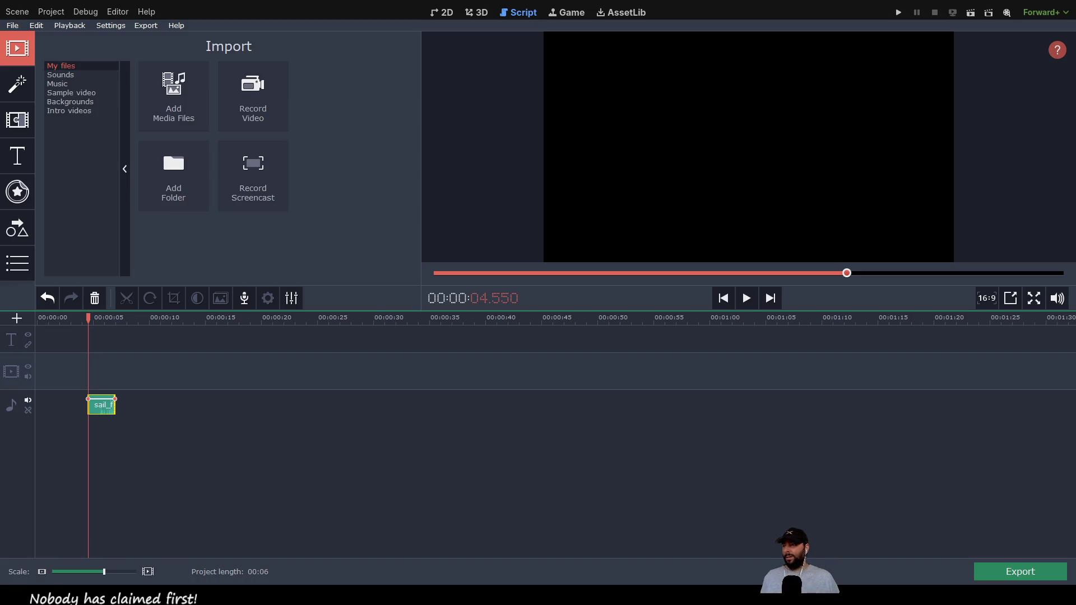
# Zoom the Movavi timeline, move the playhead to about 4.7 s, and select the sail_flap.ogg clip
pyautogui.hotkey('ctrl', '+')
pyautogui.hotkey('ctrl', '-')
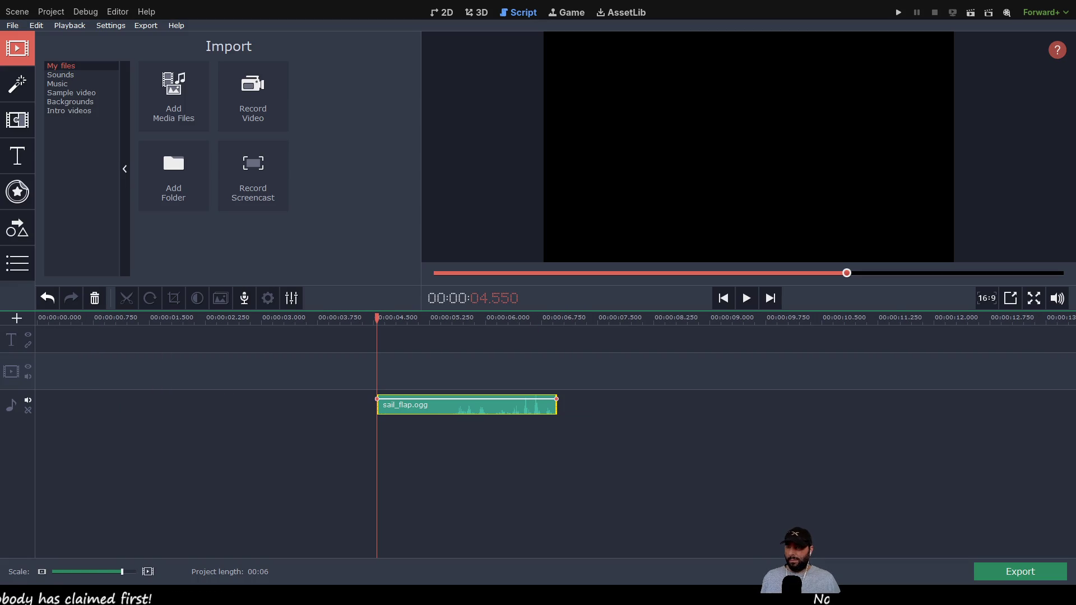
pyautogui.click(581, 403)
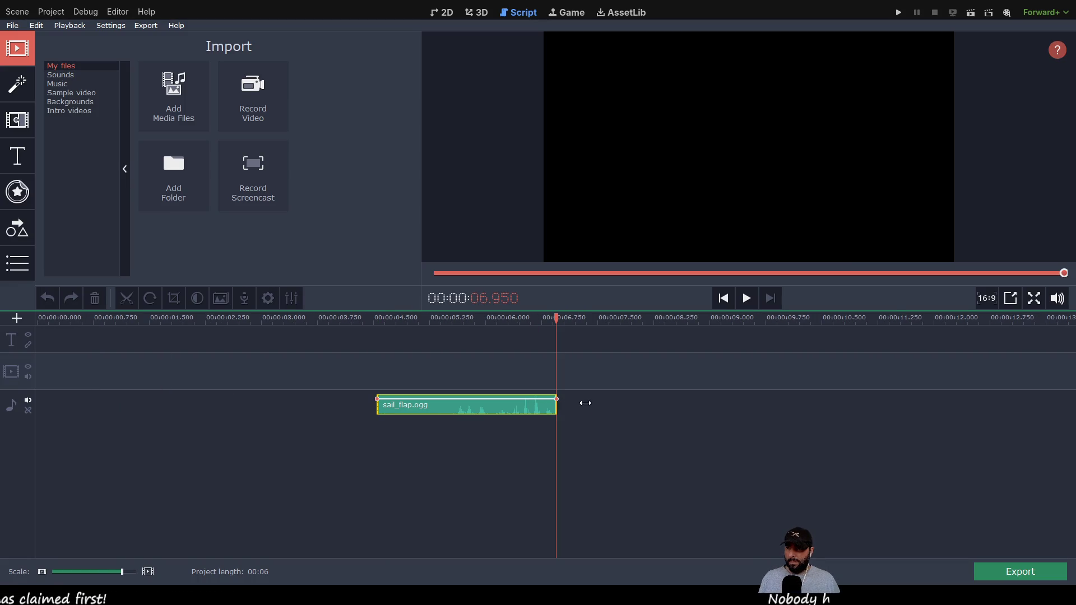
pyautogui.click(564, 412)
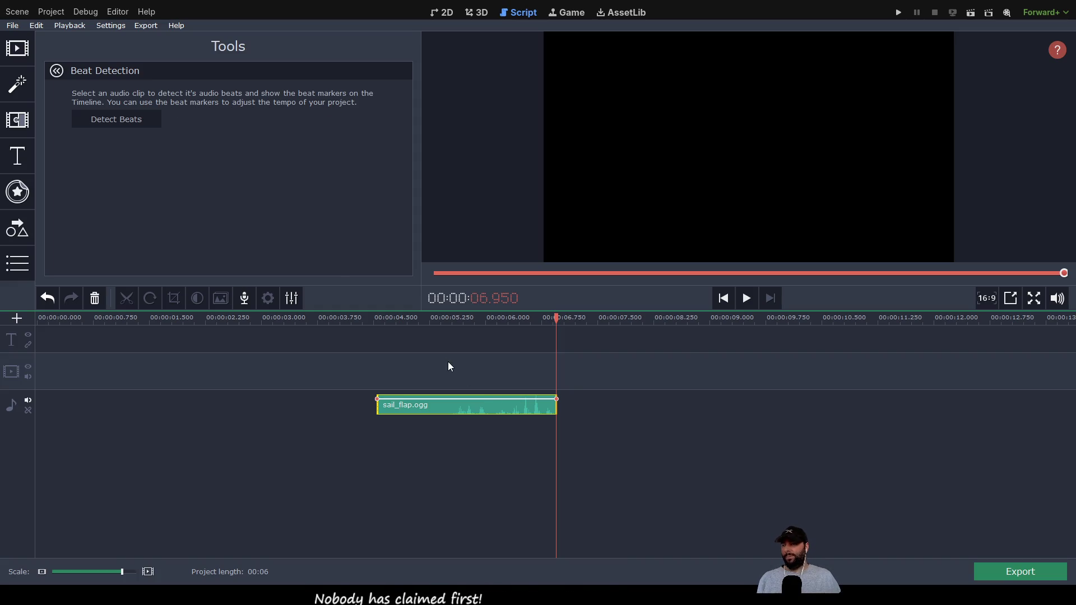
pyautogui.moveTo(558, 319); pyautogui.dragTo(392, 319)
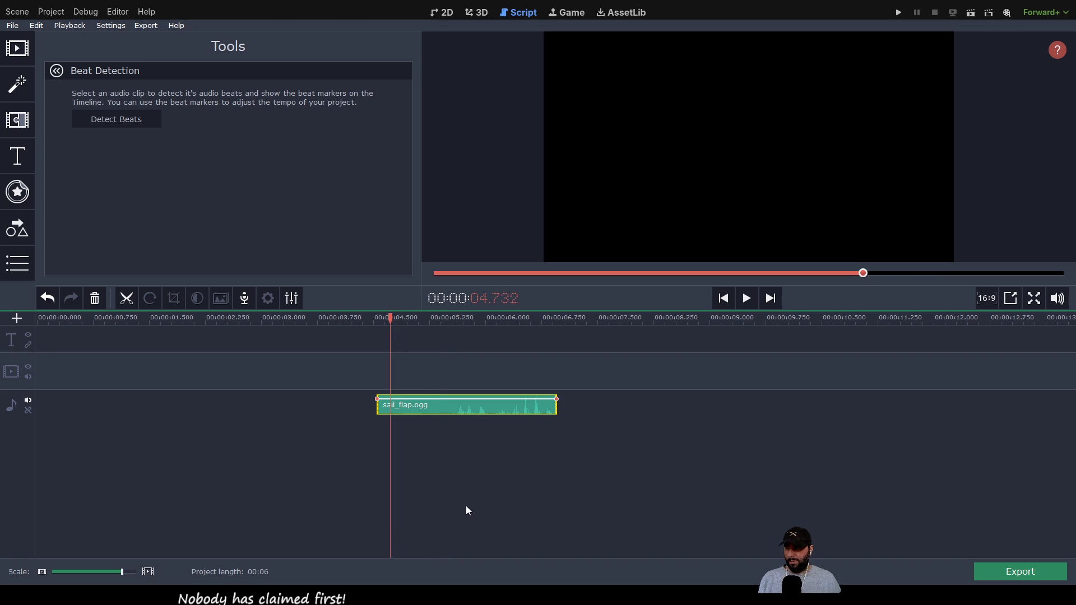
pyautogui.click(335, 438)
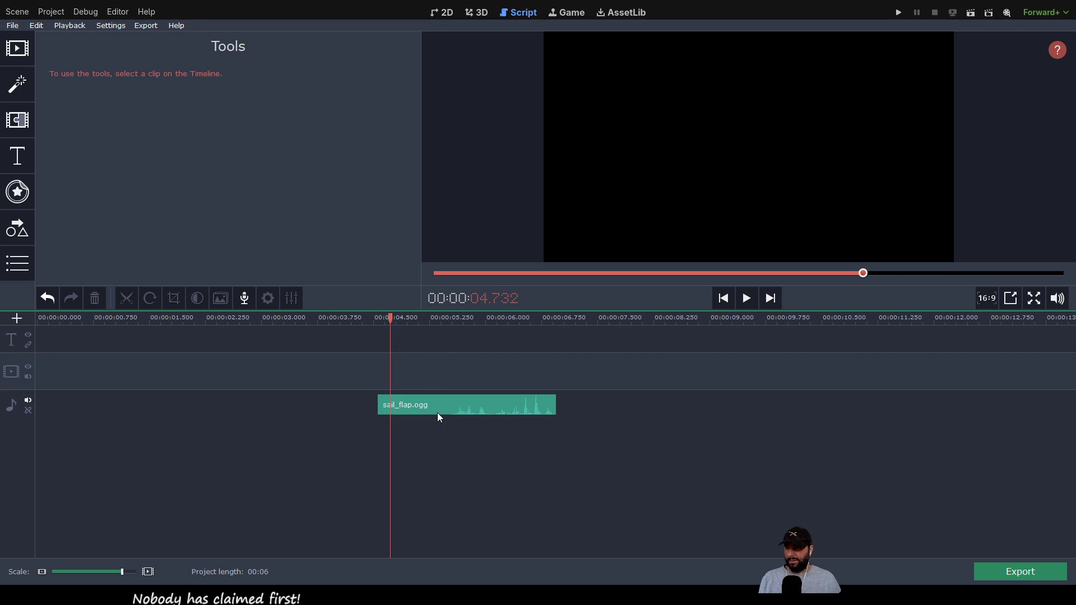
pyautogui.click(438, 408)
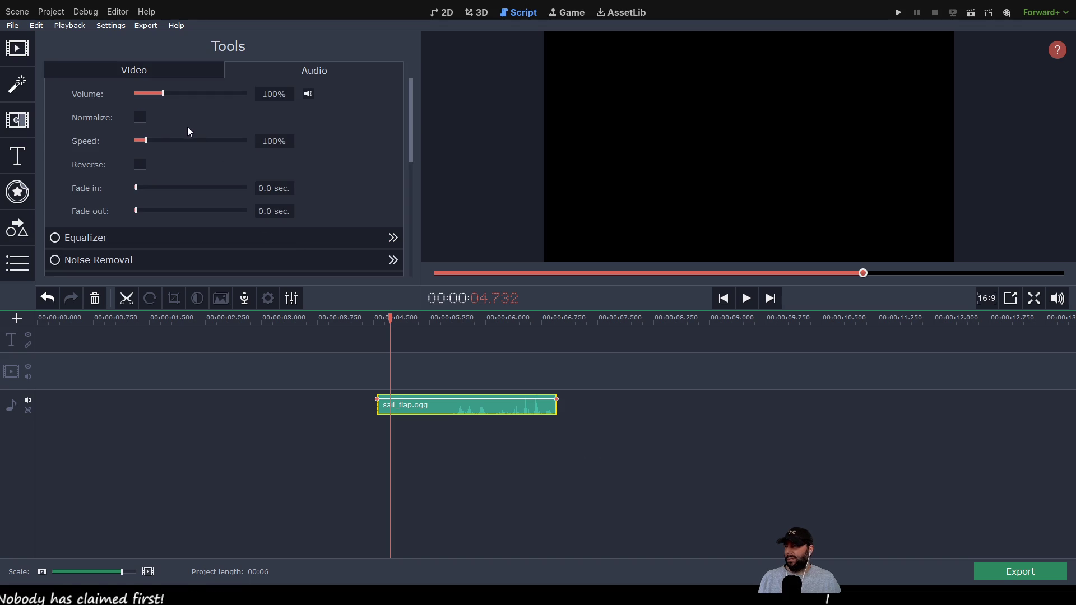
# Set the sail_flap.ogg clip speed to 10%, move it to the timeline start, and play it
pyautogui.doubleClick(264, 143)
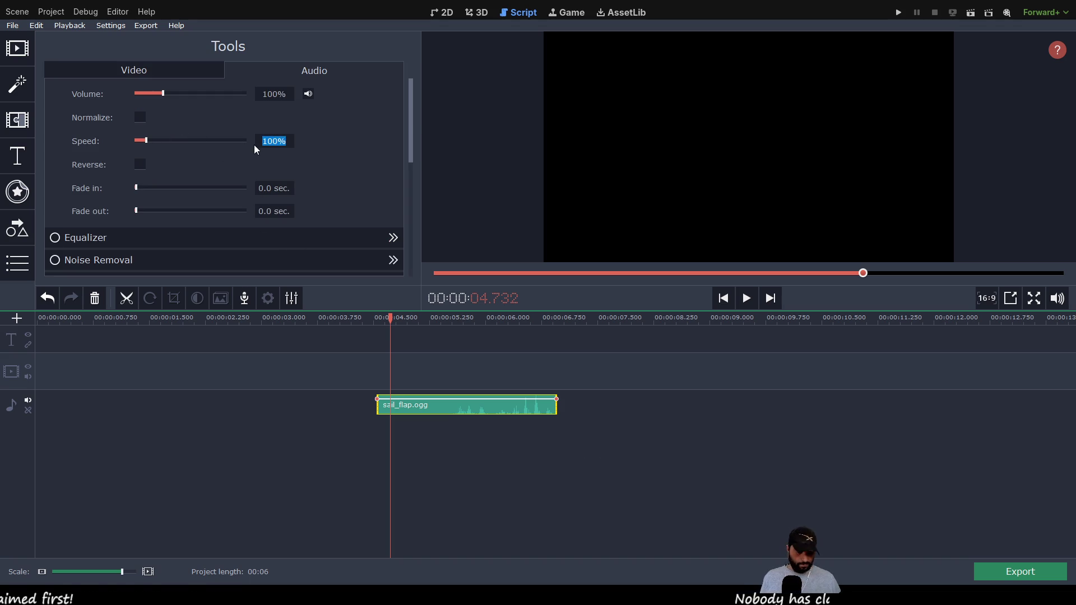
pyautogui.write('10')
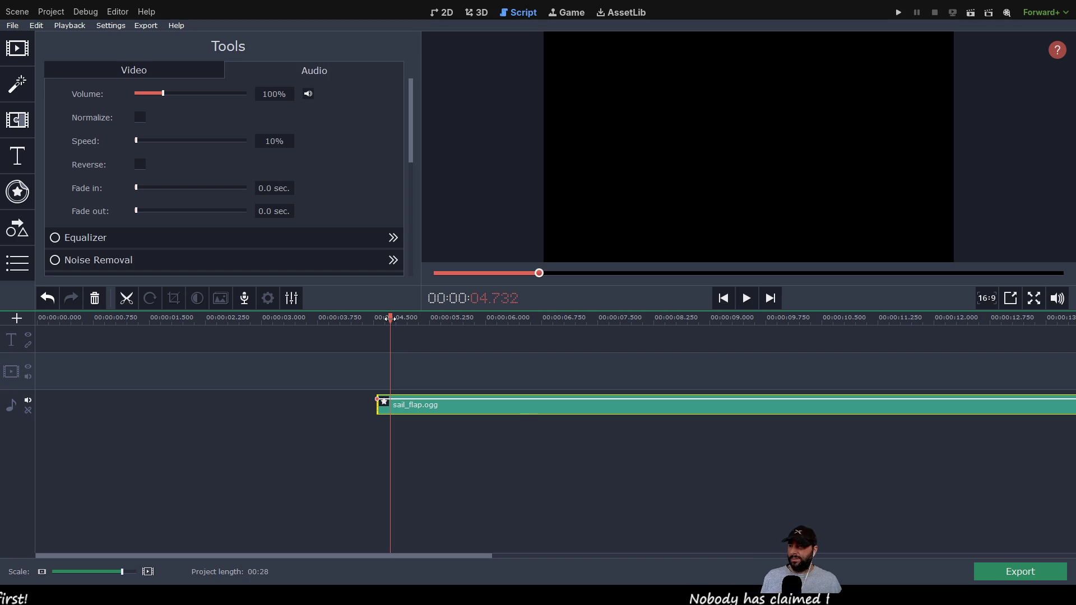
pyautogui.moveTo(521, 418)
pyautogui.mouseDown()
pyautogui.moveTo(180, 408)
pyautogui.moveTo(192, 409)
pyautogui.mouseUp()
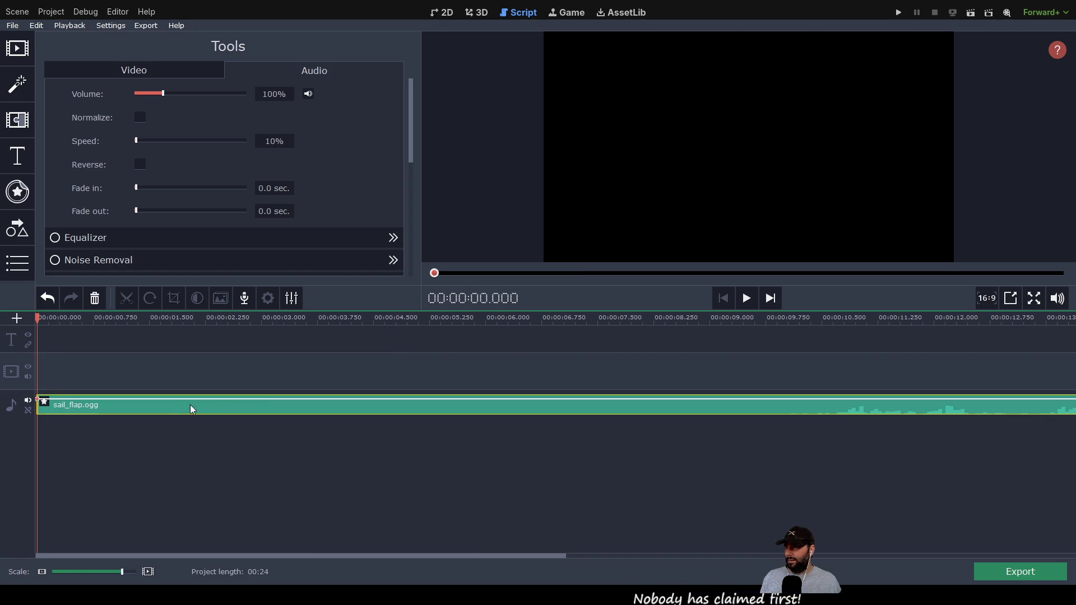
pyautogui.click(746, 298)
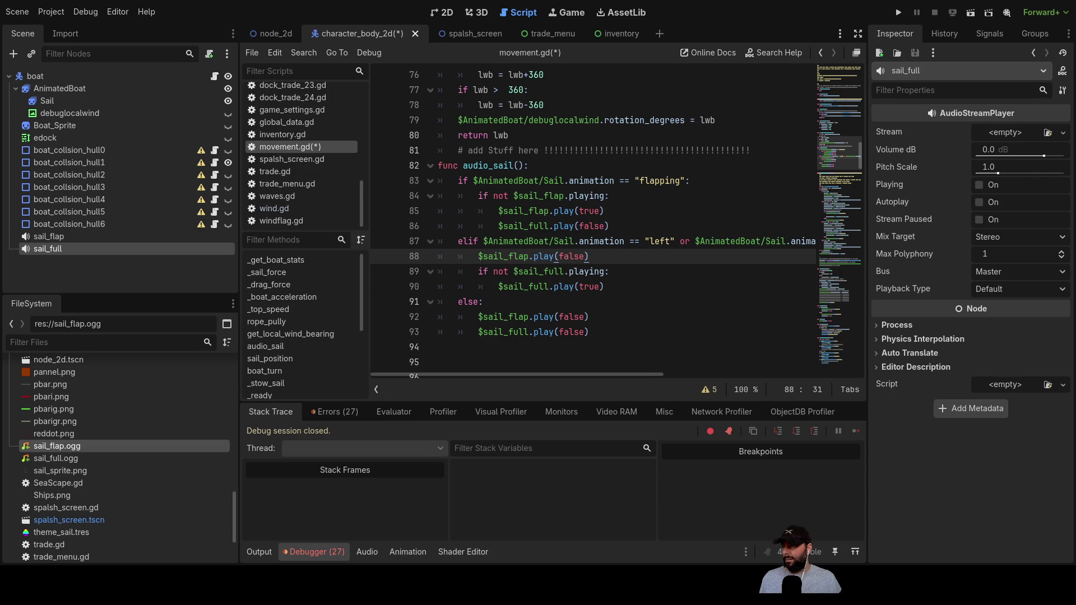
# Assign sail_full.ogg to sail_full, set Volume dB to 10, preview it, and lower the pitch scale
pyautogui.moveTo(49, 459); pyautogui.dragTo(1005, 134)
pyautogui.moveTo(1044, 175); pyautogui.dragTo(1016, 172)
pyautogui.click(1004, 166)
pyautogui.write('10')
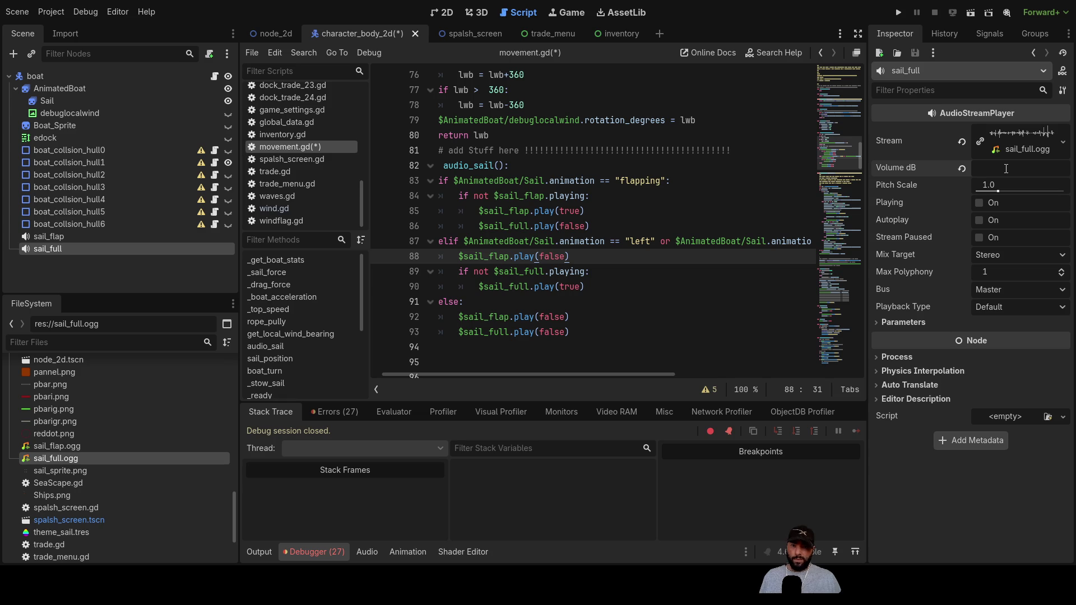
pyautogui.press('Return')
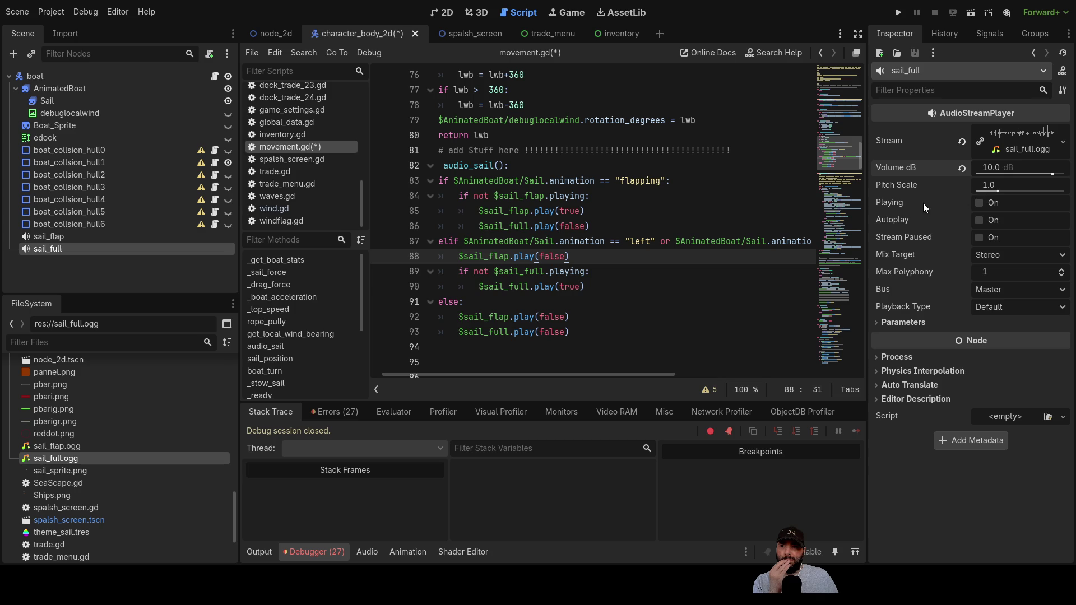
pyautogui.click(978, 203)
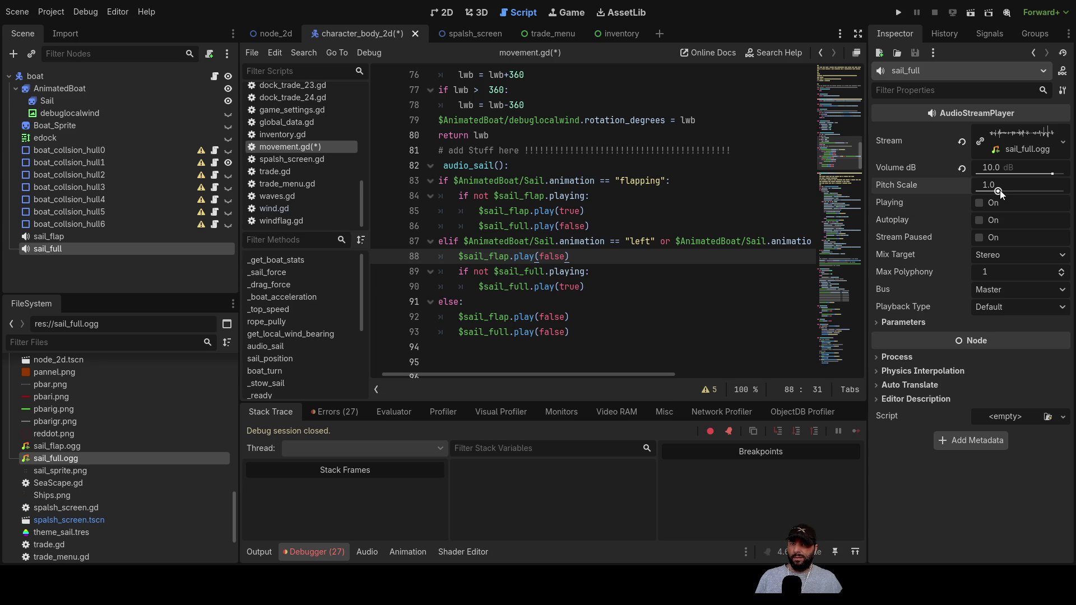
pyautogui.moveTo(1000, 189); pyautogui.dragTo(990, 190)
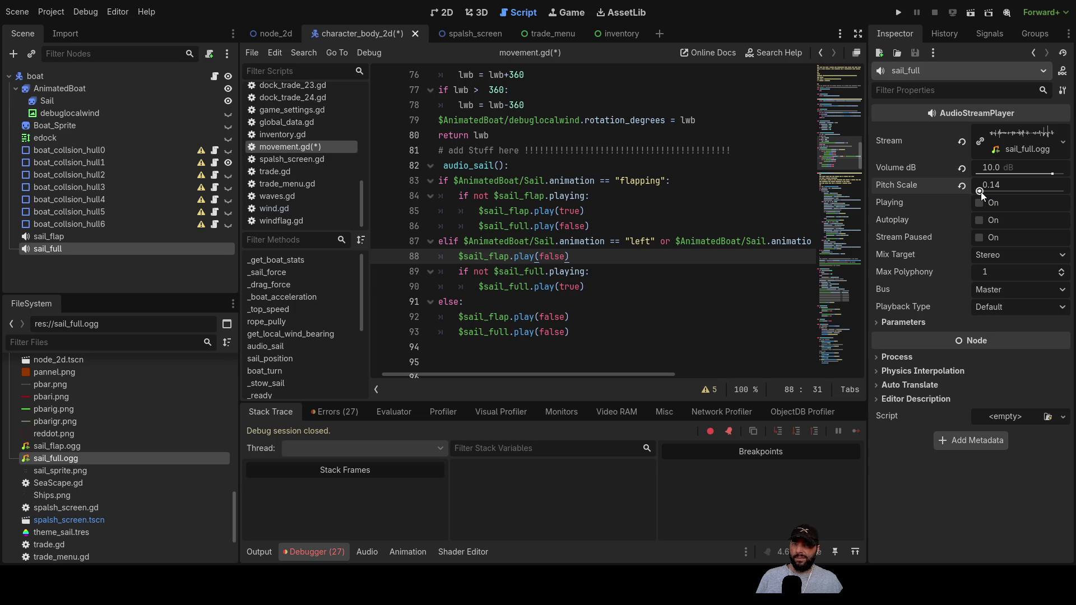
# Set sail_full's pitch scale to 0.01 and preview the sound
pyautogui.click(990, 186)
pyautogui.press('BackSpace')
pyautogui.write('1')
pyautogui.press('Return')
pyautogui.click(976, 203)
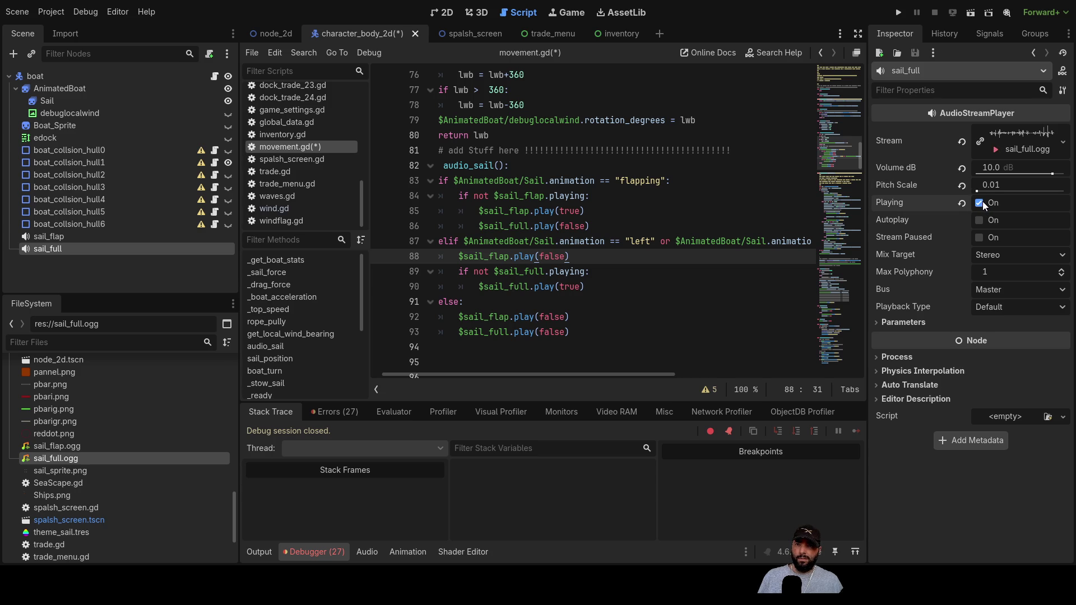
# Raise the pitch scale to 10.0, preview again, then select sail_flap
pyautogui.doubleClick(989, 185)
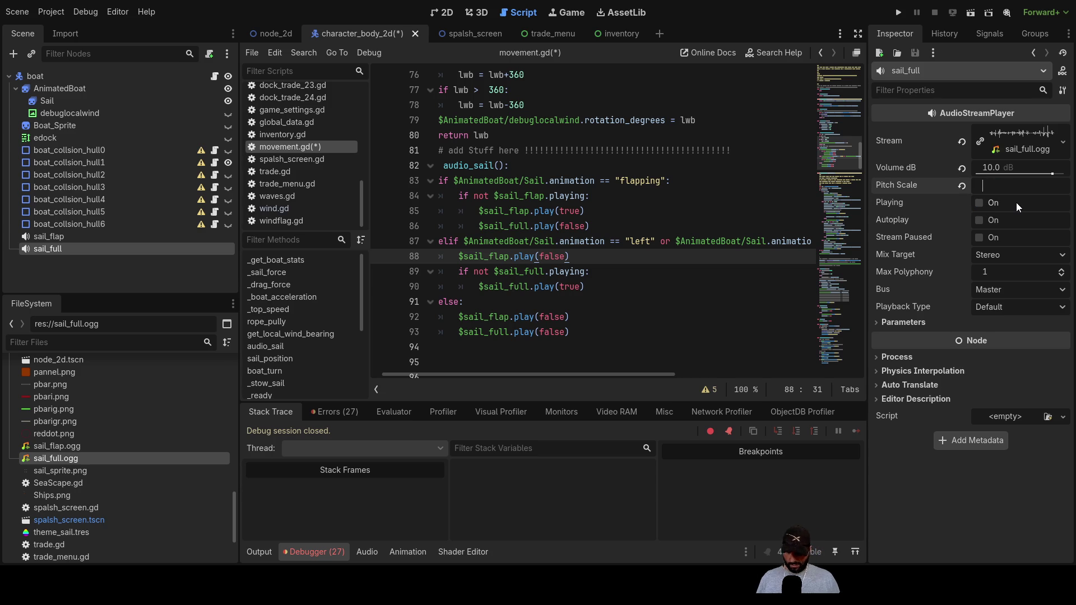
pyautogui.write('10')
pyautogui.press('Return')
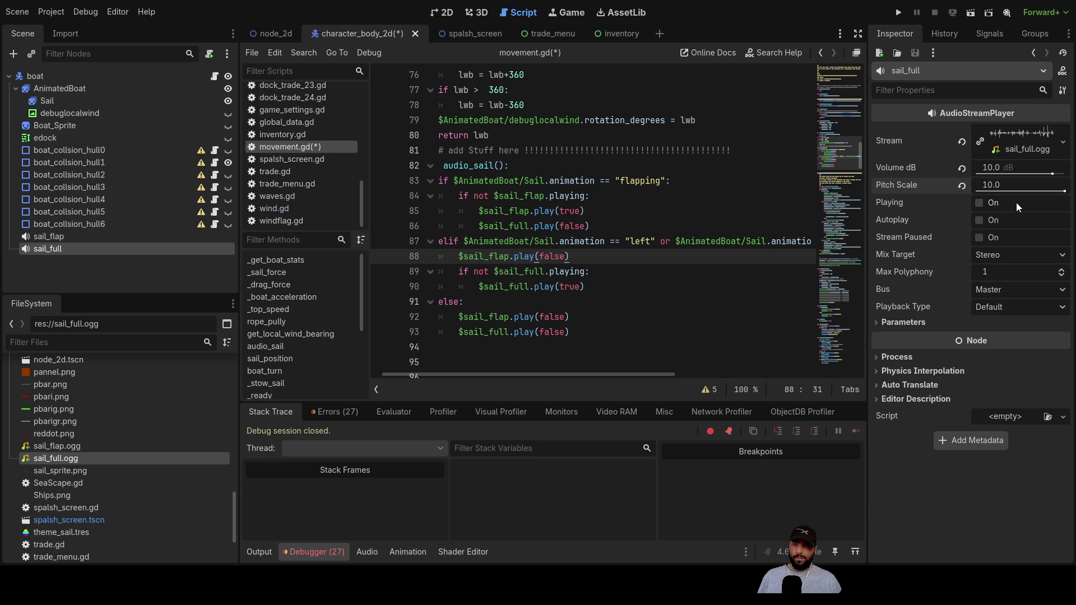
pyautogui.click(980, 204)
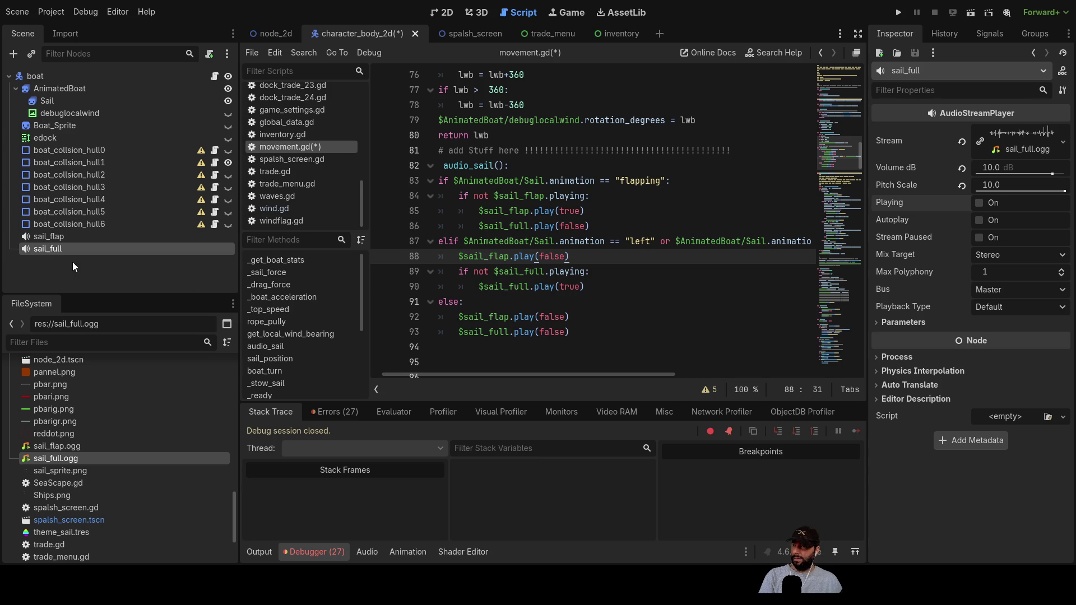
pyautogui.click(48, 238)
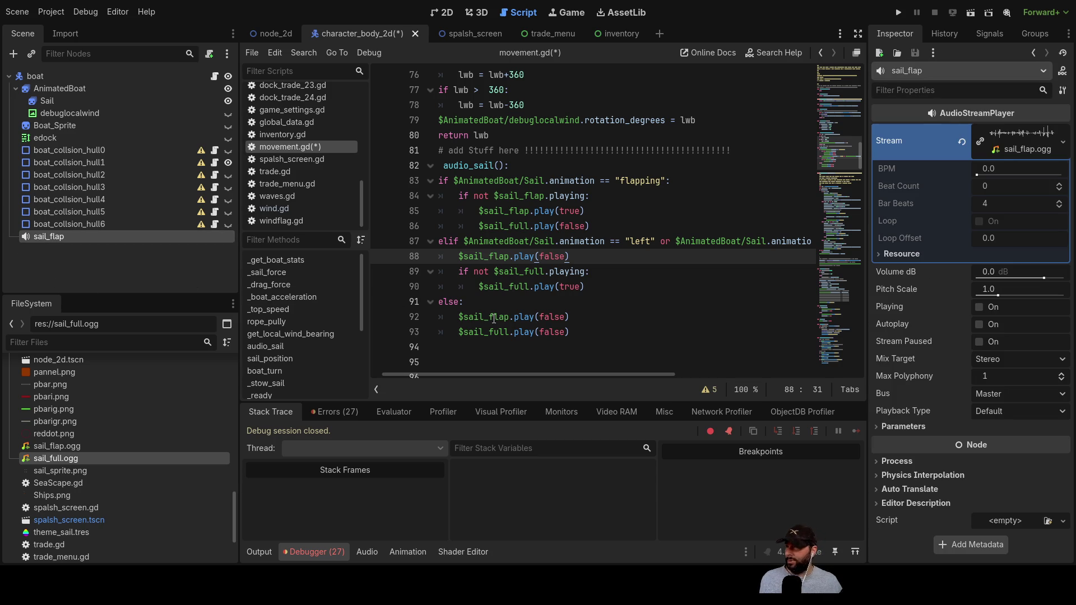
# Cut the $sail_full calls on lines 90, 93 and 86, and rename the sail_flap node to sail
pyautogui.moveTo(589, 286); pyautogui.dragTo(428, 274)
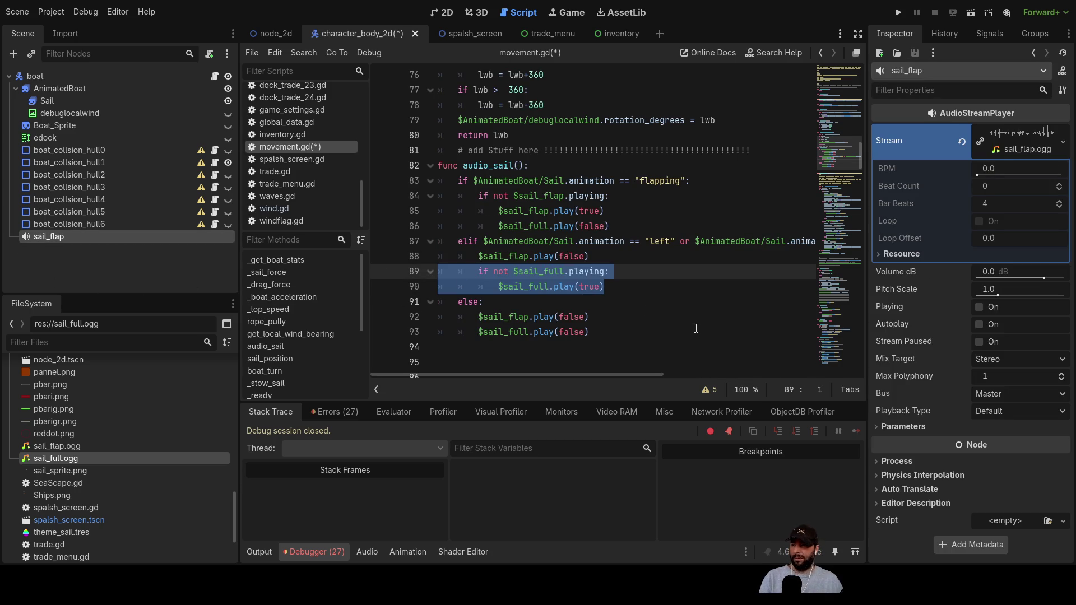
pyautogui.hotkey('shift', 'Down')
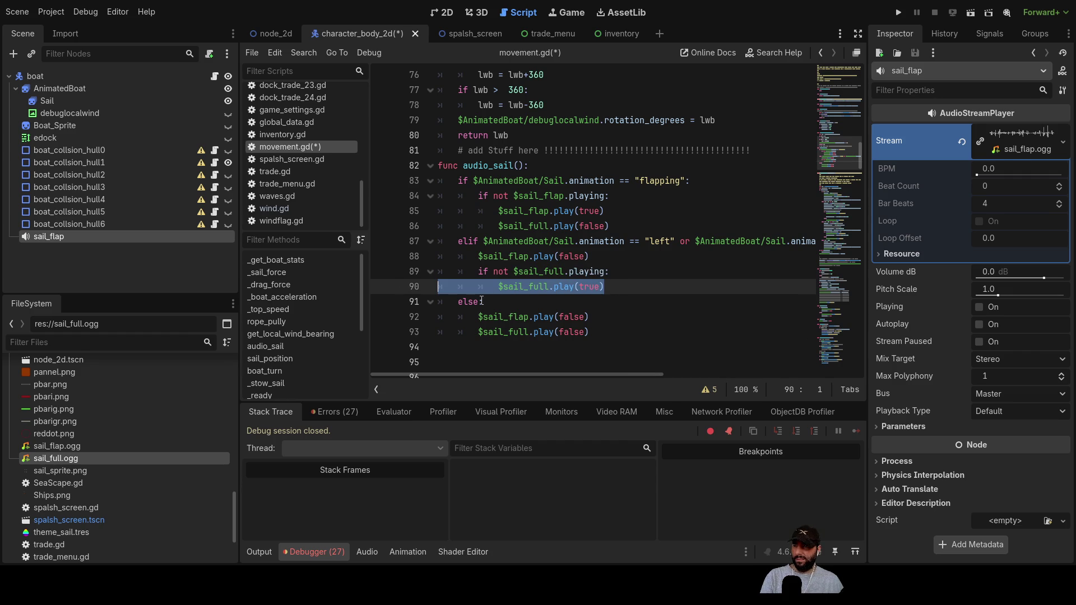
pyautogui.hotkey('ctrl', 'x')
pyautogui.moveTo(592, 333); pyautogui.dragTo(421, 339)
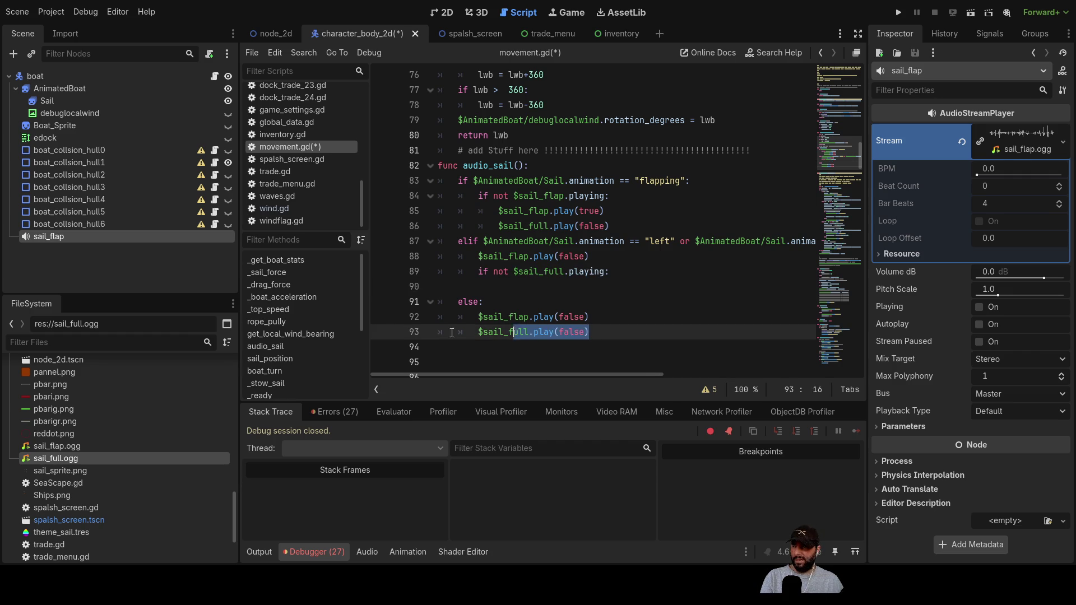
pyautogui.hotkey('ctrl', 'x')
pyautogui.moveTo(610, 226)
pyautogui.mouseDown()
pyautogui.moveTo(448, 227)
pyautogui.moveTo(361, 241)
pyautogui.moveTo(364, 229)
pyautogui.mouseUp()
pyautogui.hotkey('ctrl', 'x')
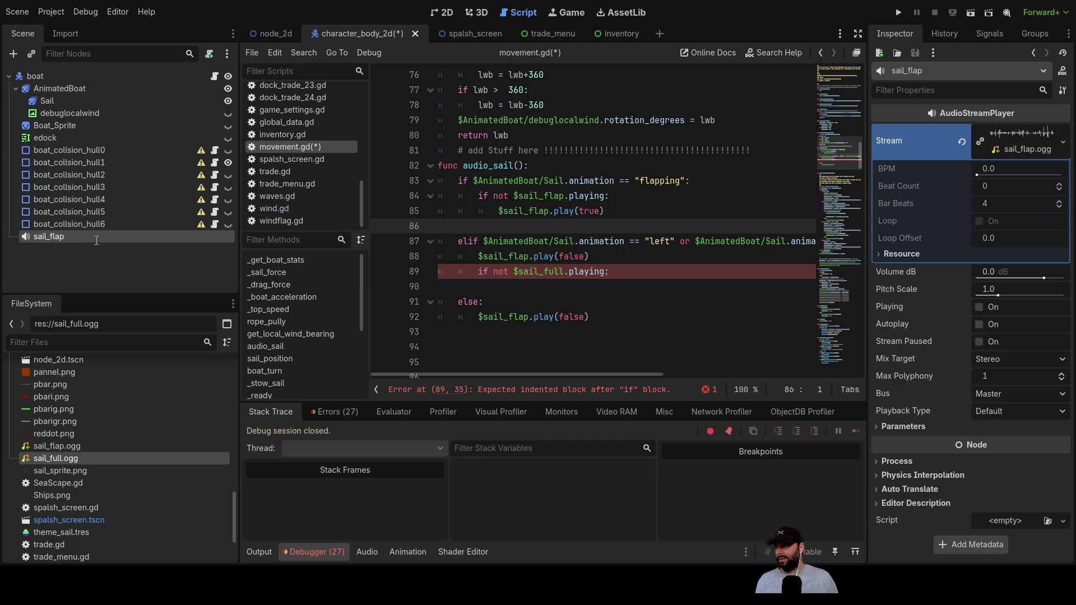
pyautogui.press('BackSpace')
pyautogui.press('BackSpace')
pyautogui.press('BackSpace')
pyautogui.press('Return')
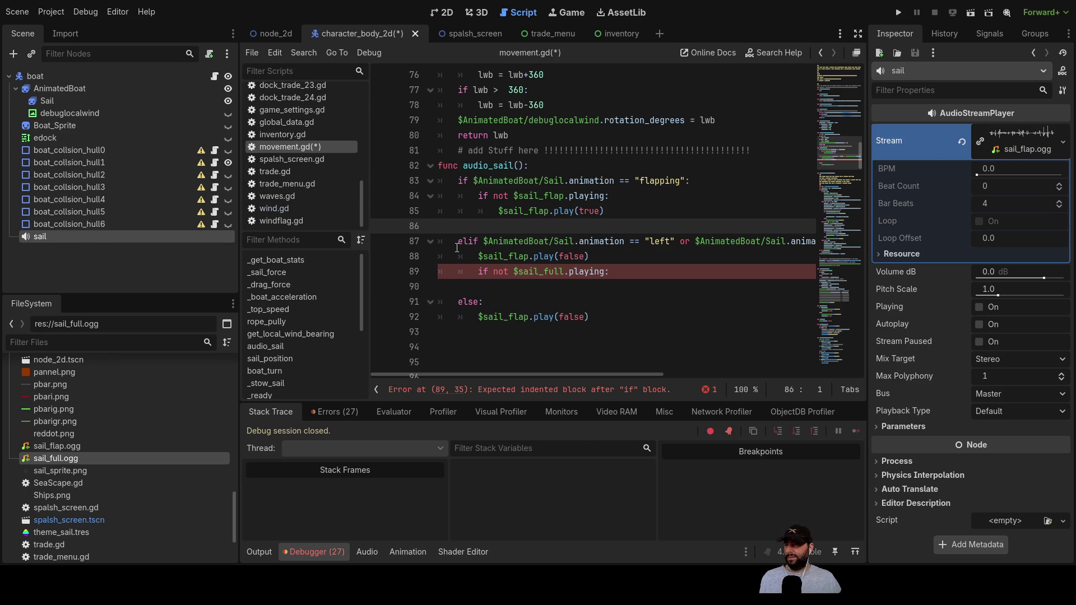
# Change the $sail_flap and $sail_full references on lines 86 and 90 to $sail
pyautogui.scroll(1, 538, 282)
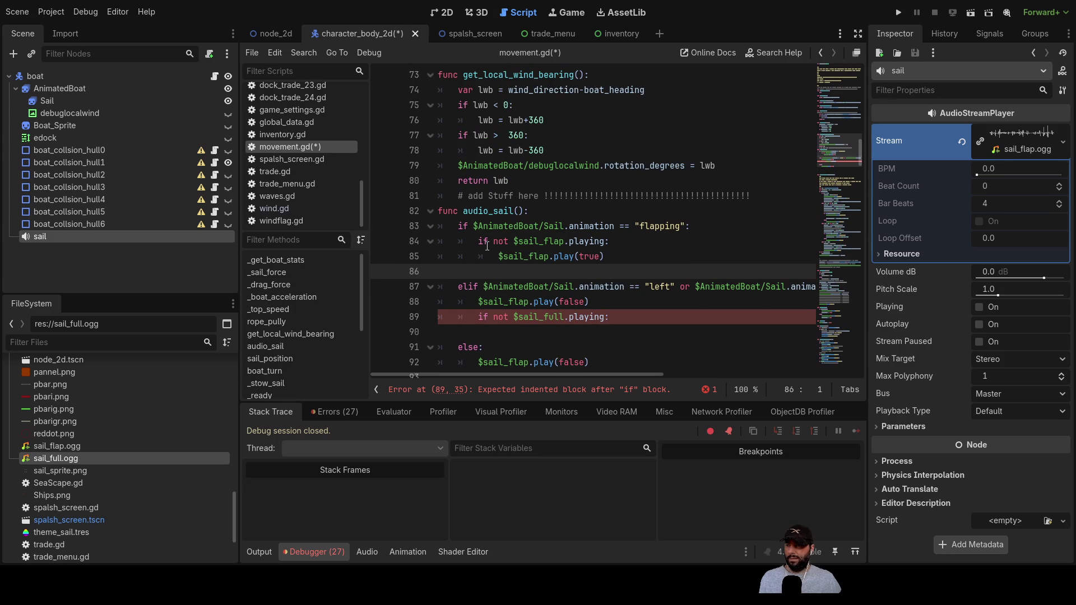
pyautogui.click(499, 256)
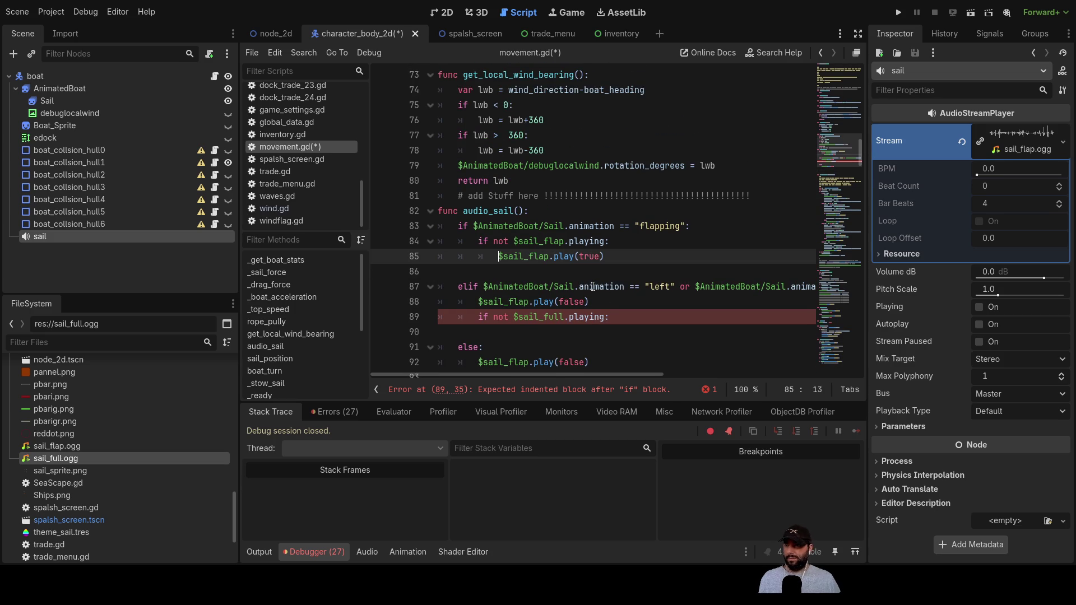
pyautogui.press('Return')
pyautogui.hotkey('shift', 'Right')
pyautogui.hotkey('shift', 'Right')
pyautogui.hotkey('shift', 'Right')
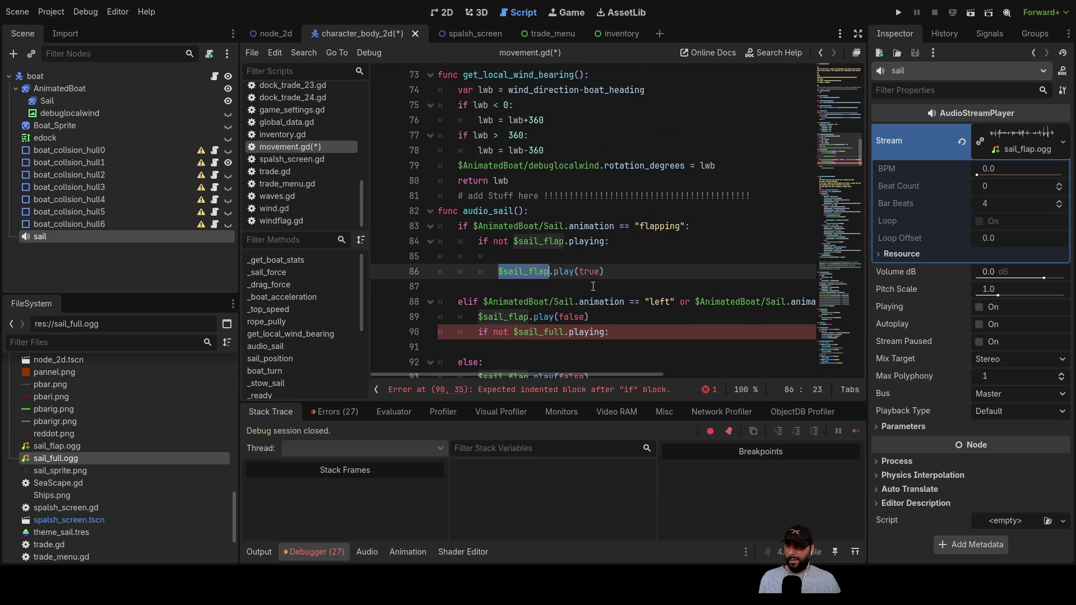
pyautogui.press('Up')
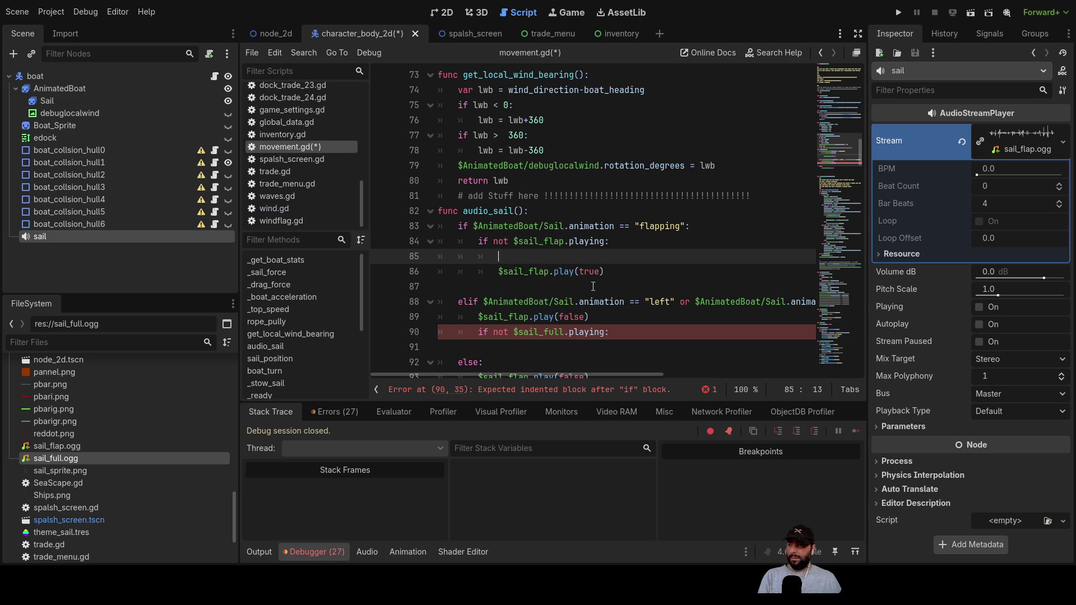
pyautogui.press('Right')
pyautogui.press('Delete')
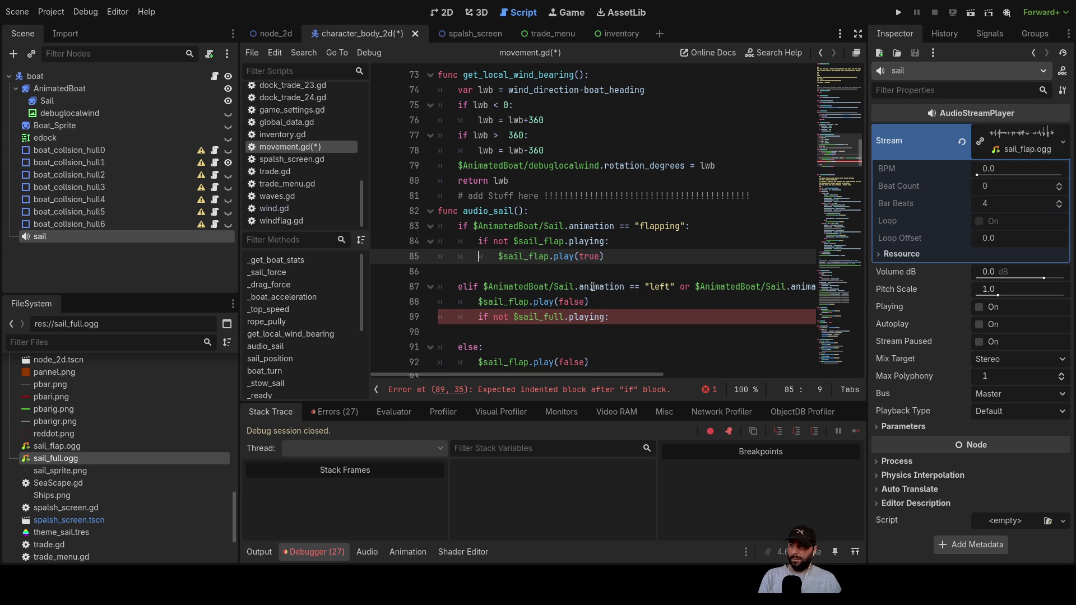
pyautogui.press('Up')
pyautogui.hotkey('ctrl', 'shift', 'Return')
pyautogui.press('Down')
pyautogui.press('Down')
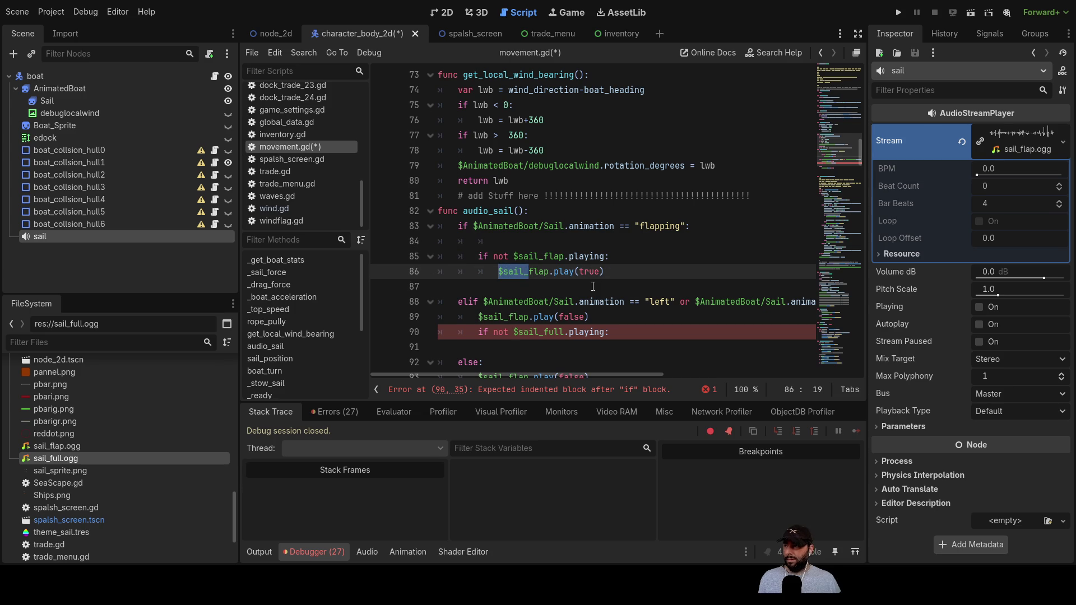
pyautogui.hotkey('shift', 'Right')
pyautogui.hotkey('shift', 'Right')
pyautogui.hotkey('shift', 'Right')
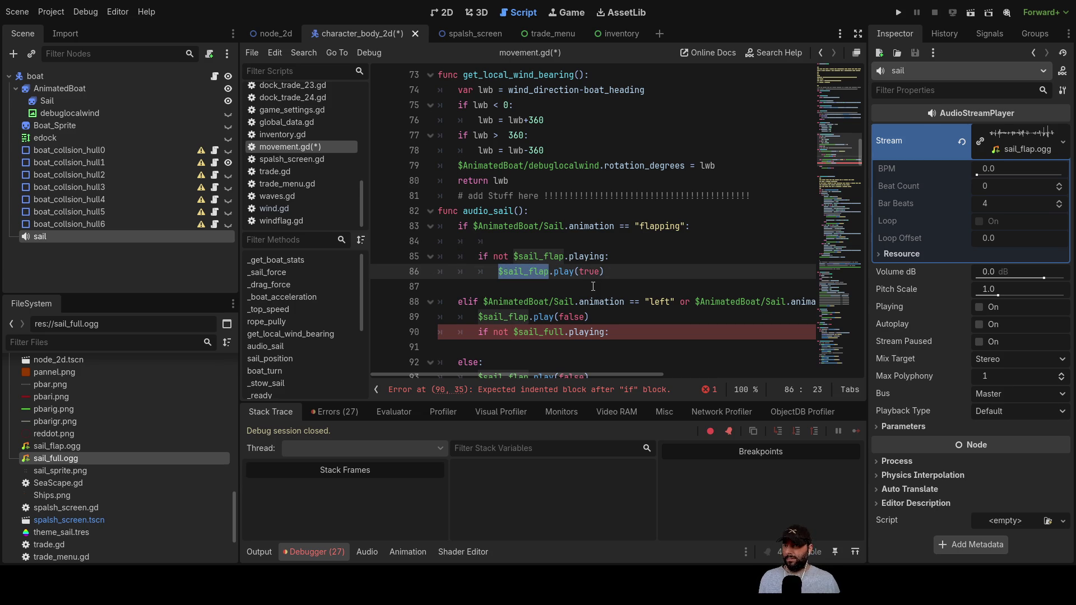
pyautogui.press('Left')
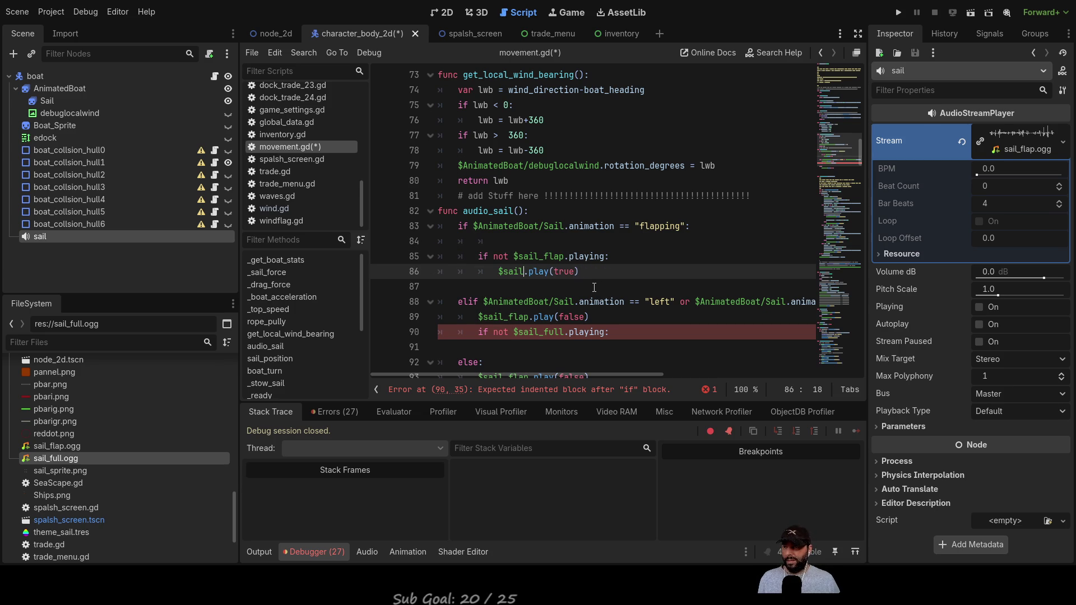
pyautogui.click(564, 331)
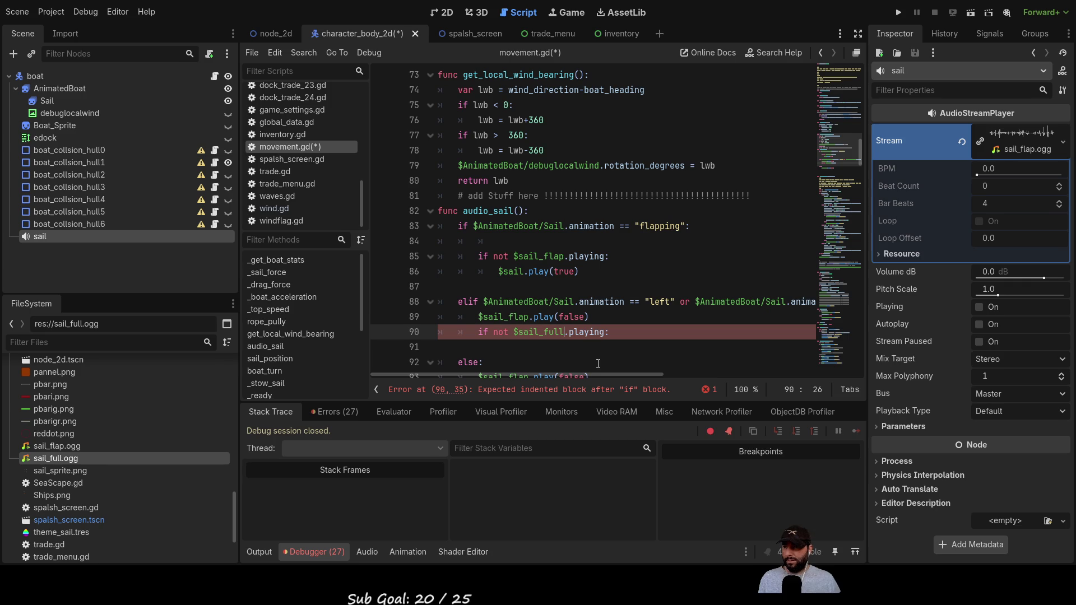
pyautogui.press('BackSpace')
pyautogui.press('BackSpace')
pyautogui.press('BackSpace')
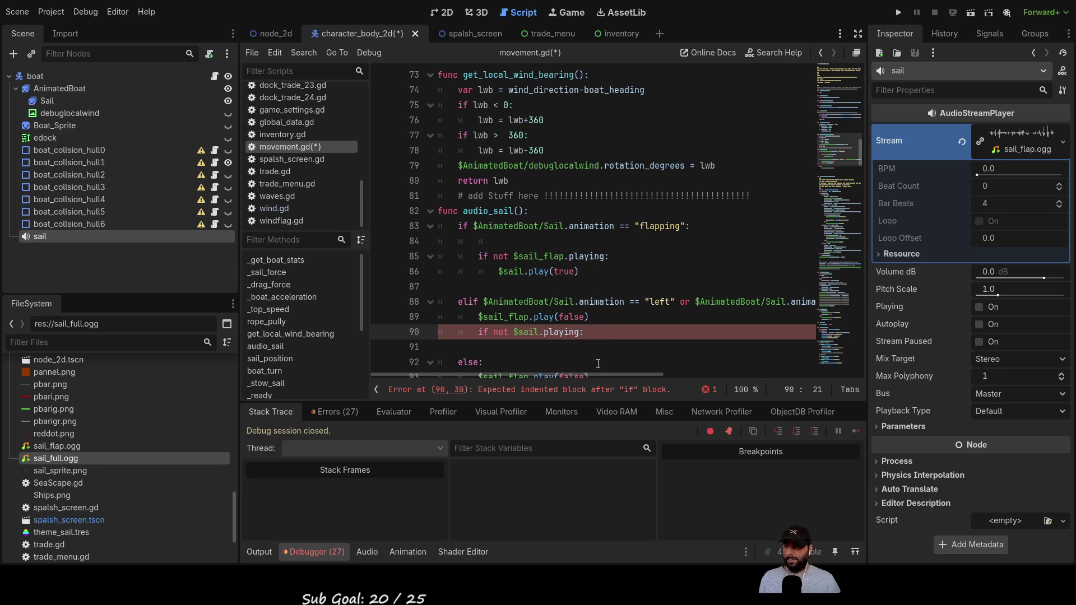
# Switch the else branch to $sail and delete the elif's $sail_flap stop call
pyautogui.scroll(-2, 573, 283)
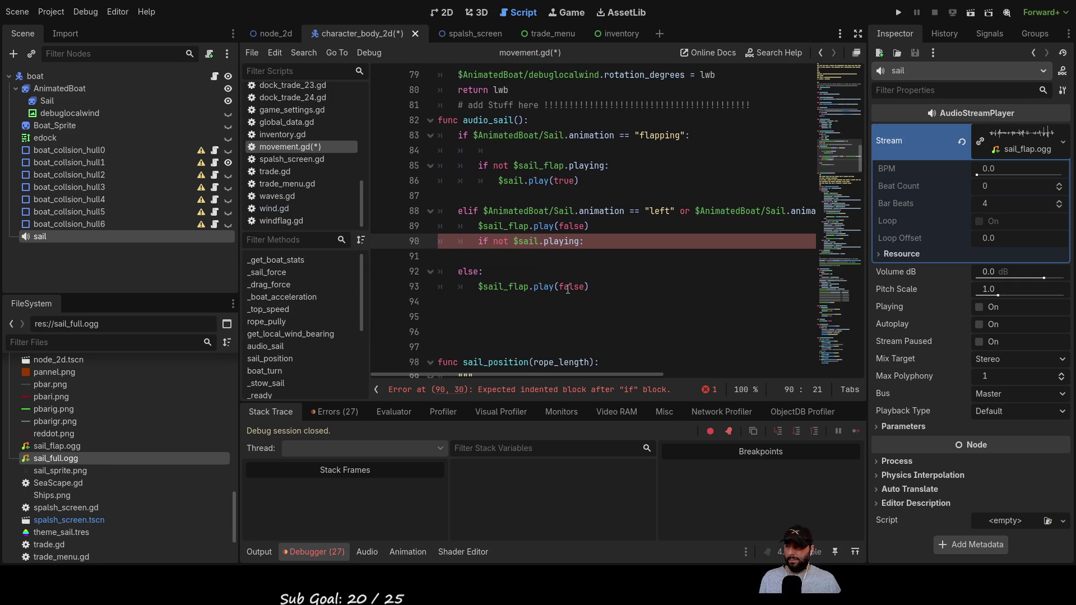
pyautogui.click(522, 288)
pyautogui.press('BackSpace')
pyautogui.press('BackSpace')
pyautogui.press('BackSpace')
pyautogui.press('Up')
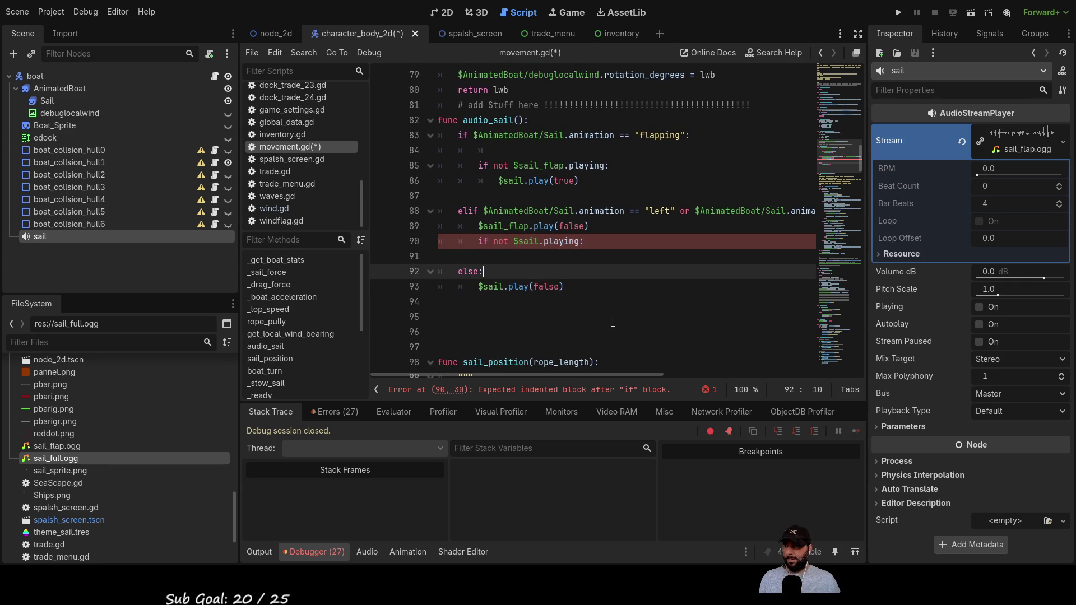
pyautogui.press('Up')
pyautogui.press('Up')
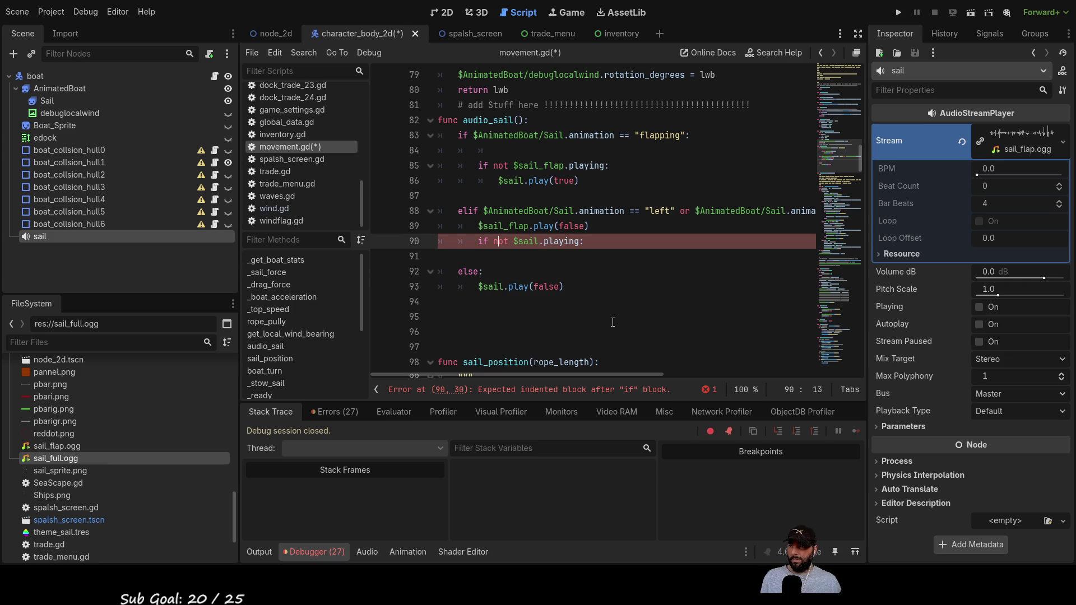
pyautogui.press('Home')
pyautogui.press('Home')
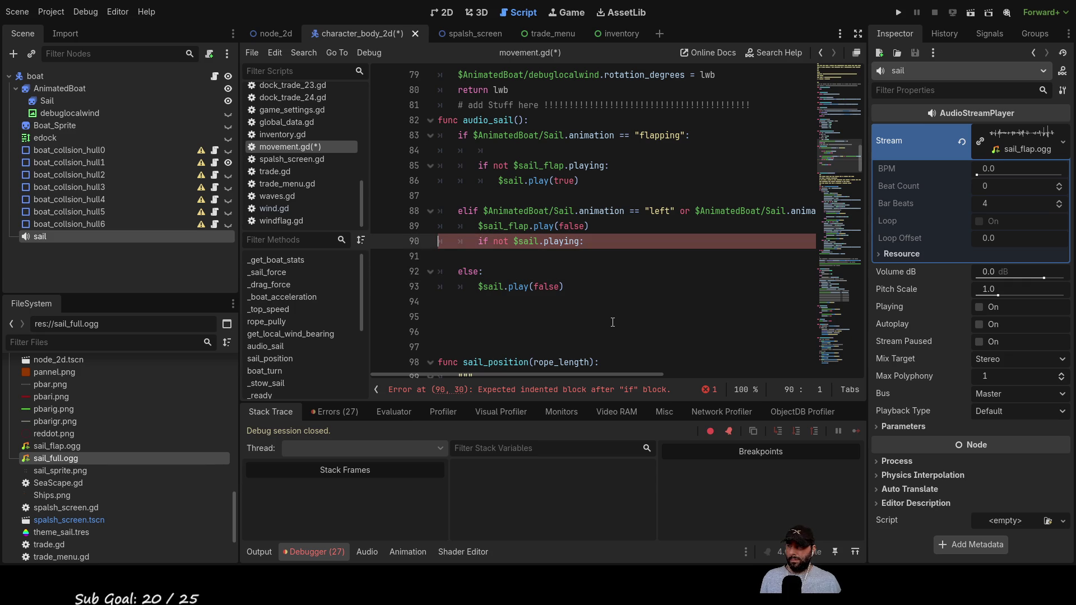
pyautogui.press('Up')
pyautogui.hotkey('ctrl', 'Right')
pyautogui.press('BackSpace')
pyautogui.press('BackSpace')
pyautogui.press('BackSpace')
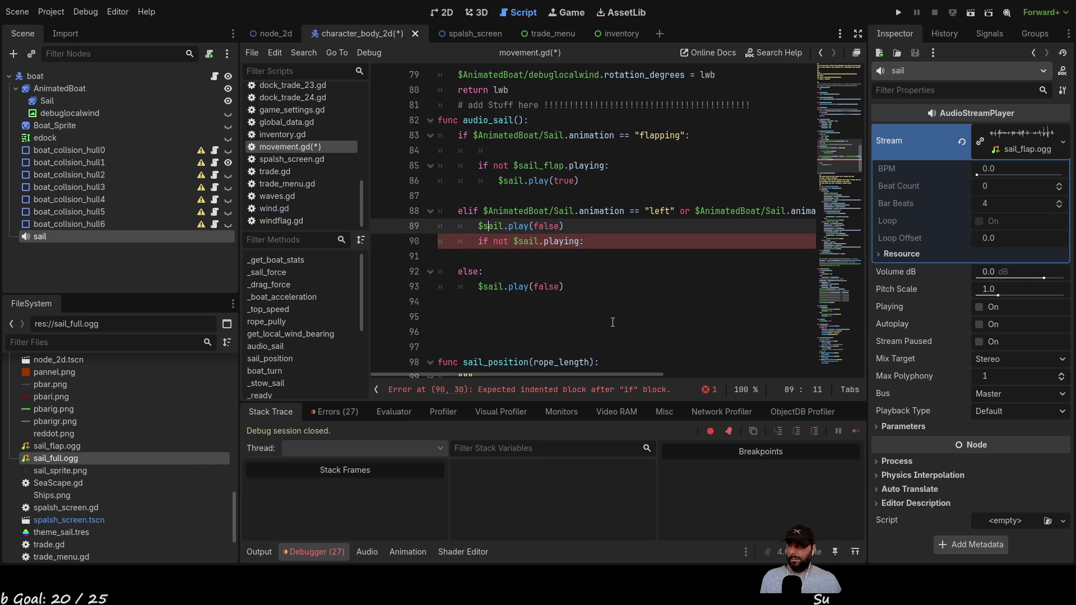
pyautogui.hotkey('ctrl', 'shift', 'Right')
pyautogui.hotkey('ctrl', 'shift', 'Right')
pyautogui.hotkey('ctrl', 'shift', 'Right')
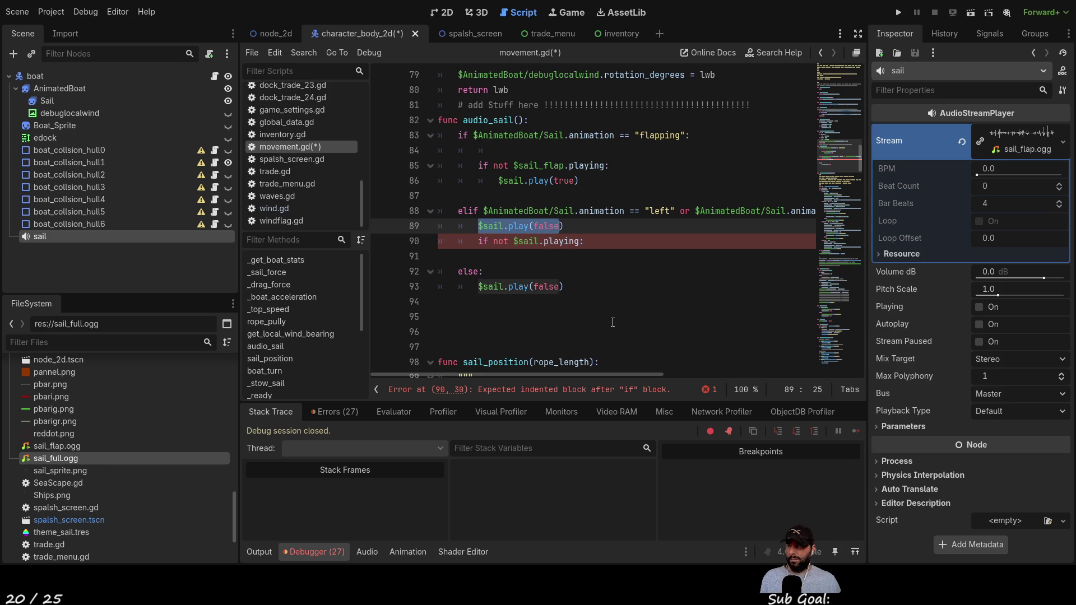
pyautogui.press('BackSpace')
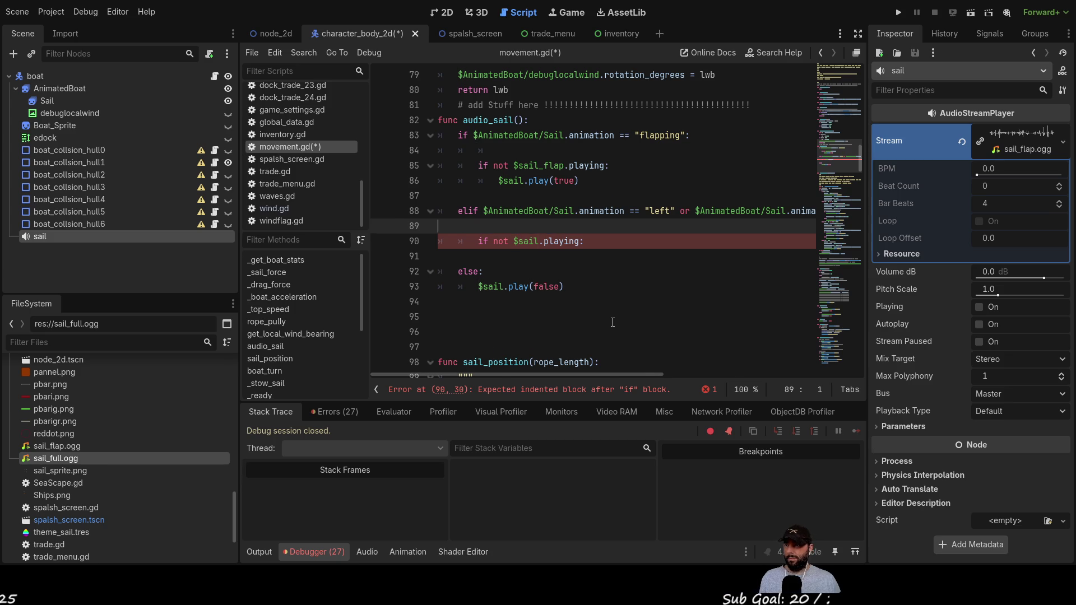
pyautogui.press('BackSpace')
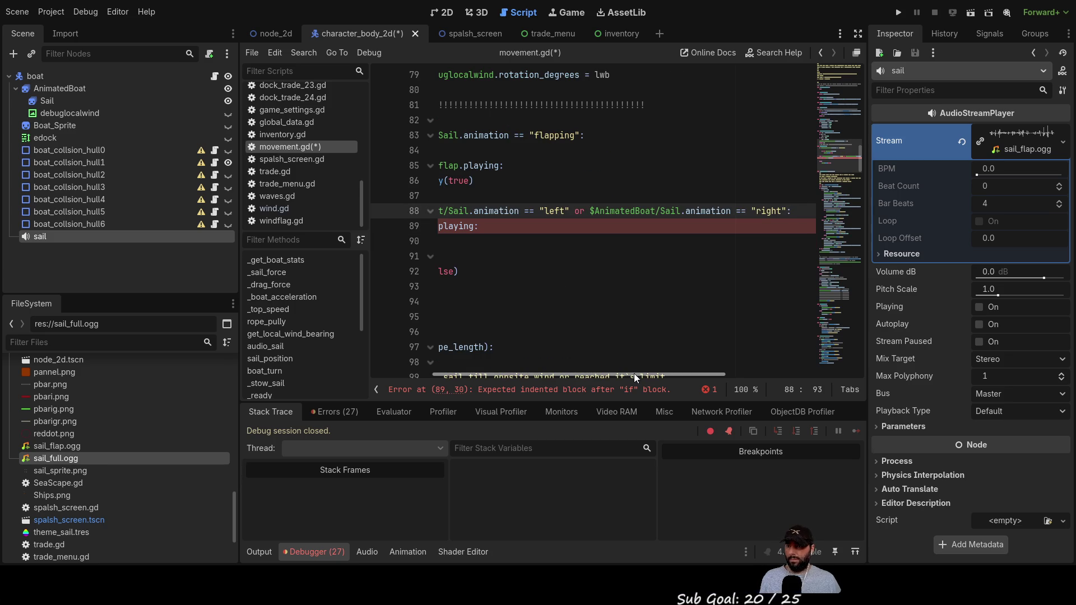
pyautogui.hscroll(-3, 638, 375)
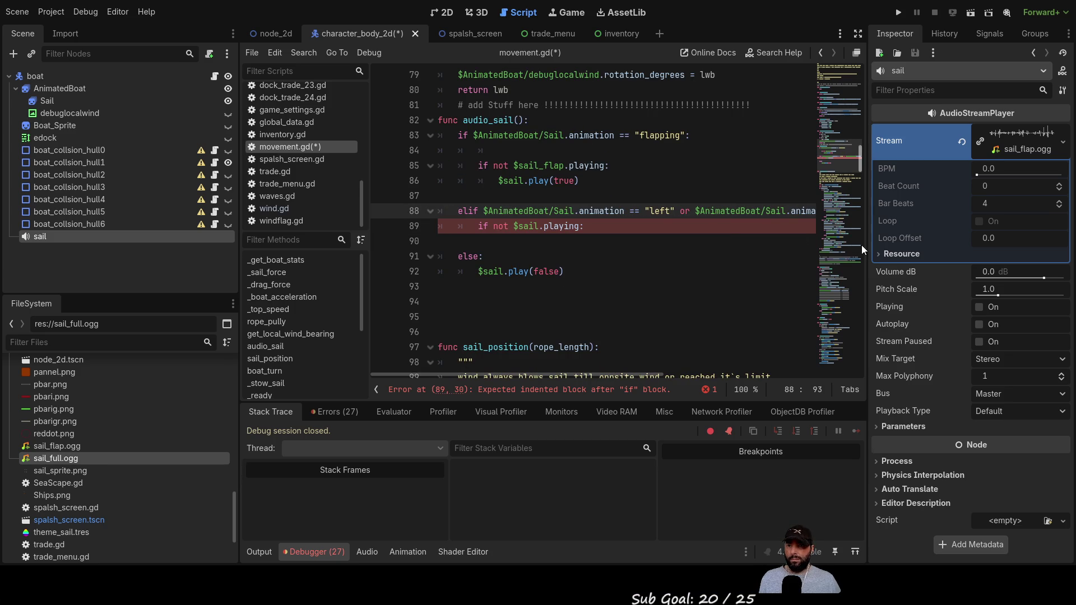
pyautogui.moveTo(866, 249); pyautogui.dragTo(932, 251)
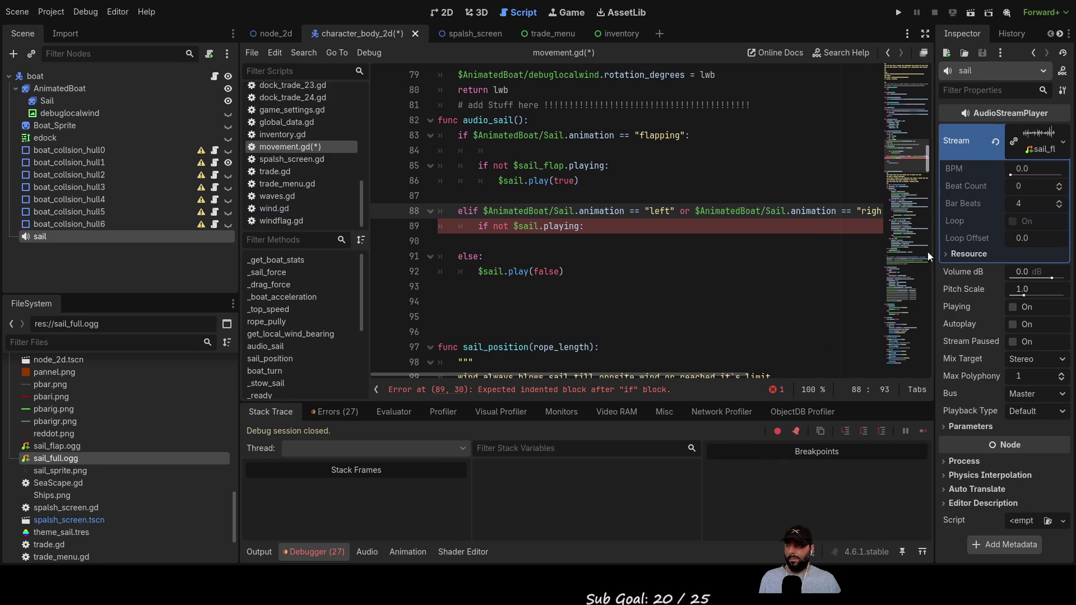
# Add '$sail.pitch_scale = 1' on line 84 in the flapping branch
pyautogui.click(585, 181)
pyautogui.press('Up')
pyautogui.press('Up')
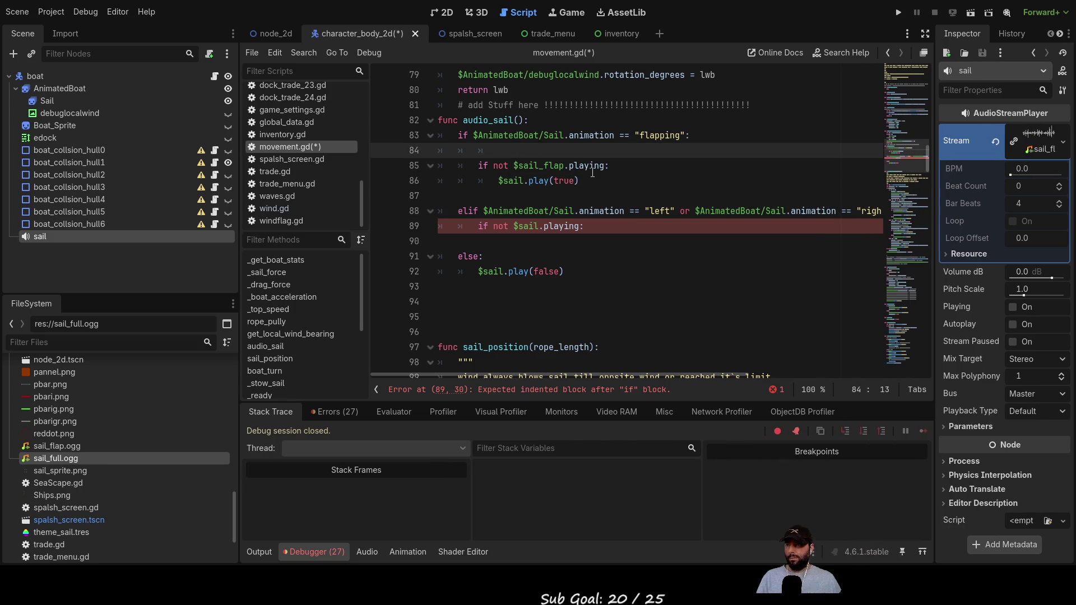
pyautogui.press('BackSpace')
pyautogui.press('Down')
pyautogui.press('Down')
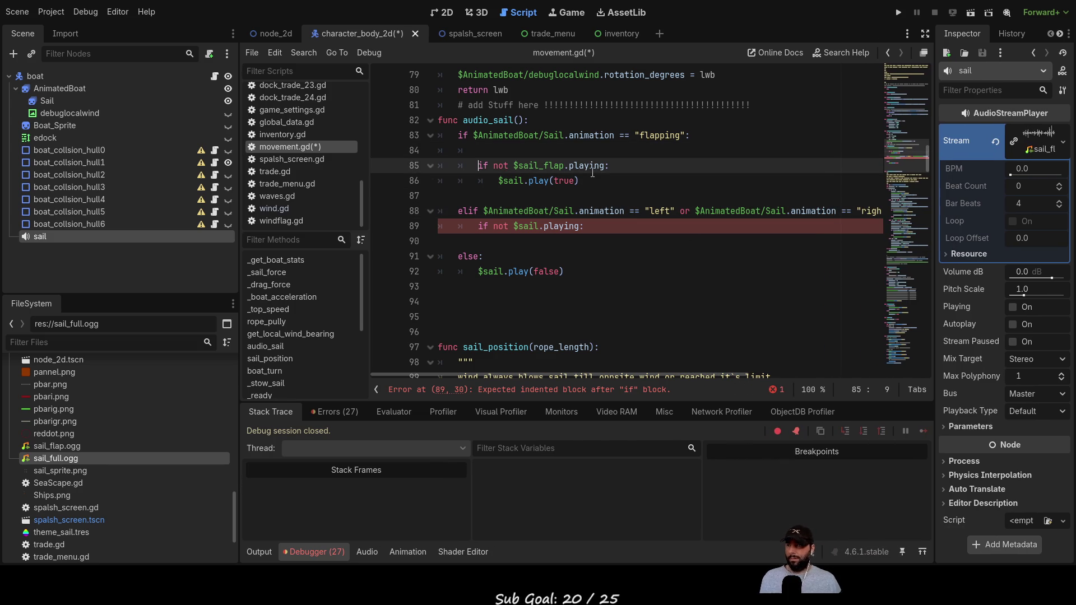
pyautogui.press('Right')
pyautogui.hotkey('shift', 'Right')
pyautogui.hotkey('shift', 'Right')
pyautogui.hotkey('shift', 'Right')
pyautogui.hotkey('shift', 'Right')
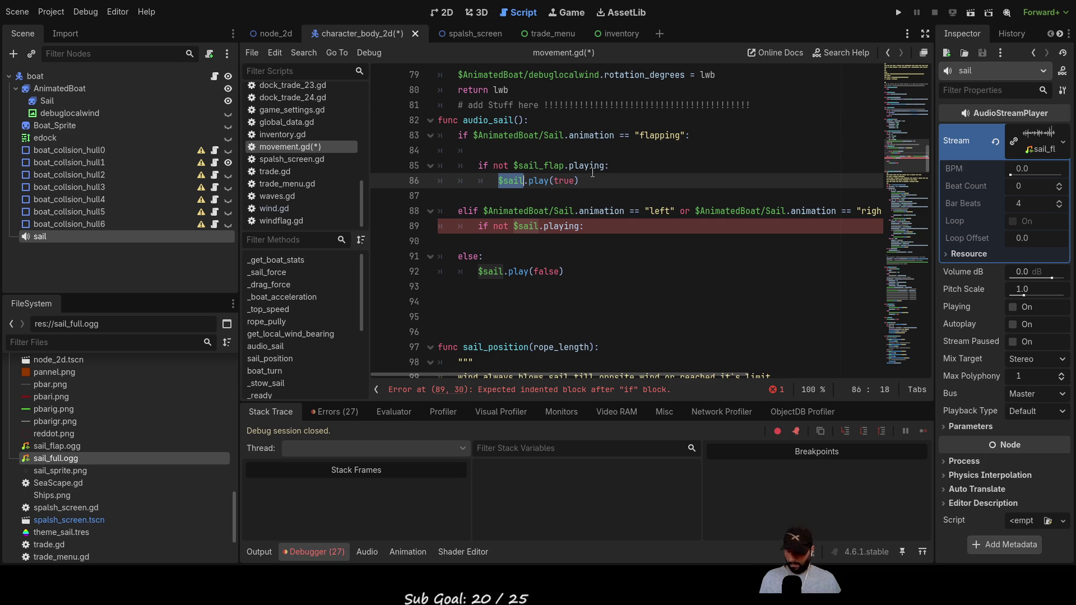
pyautogui.press('Up')
pyautogui.press('Up')
pyautogui.write('$sail')
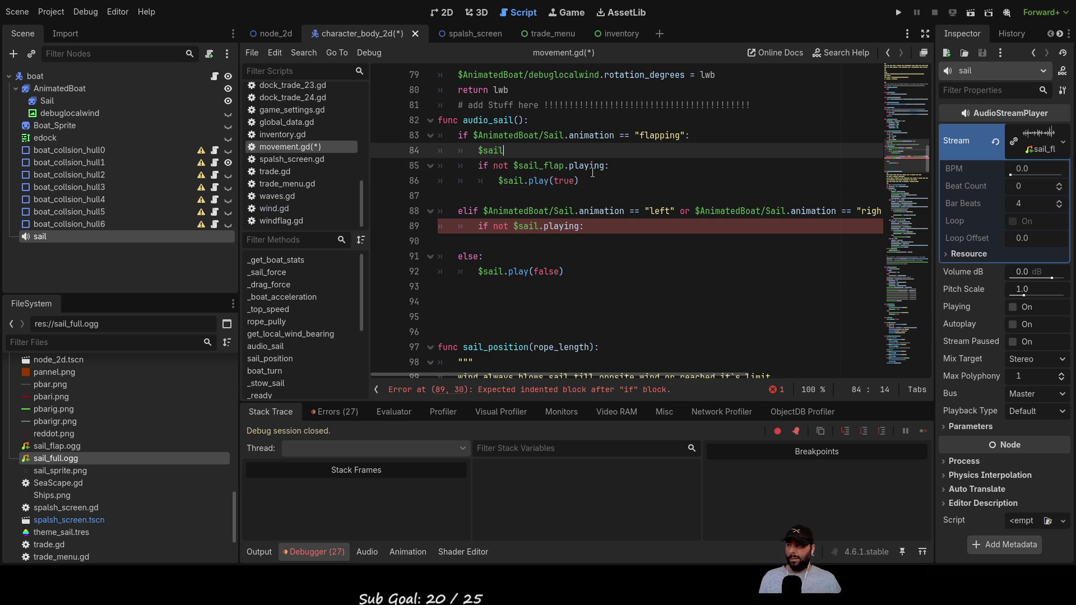
pyautogui.write('.')
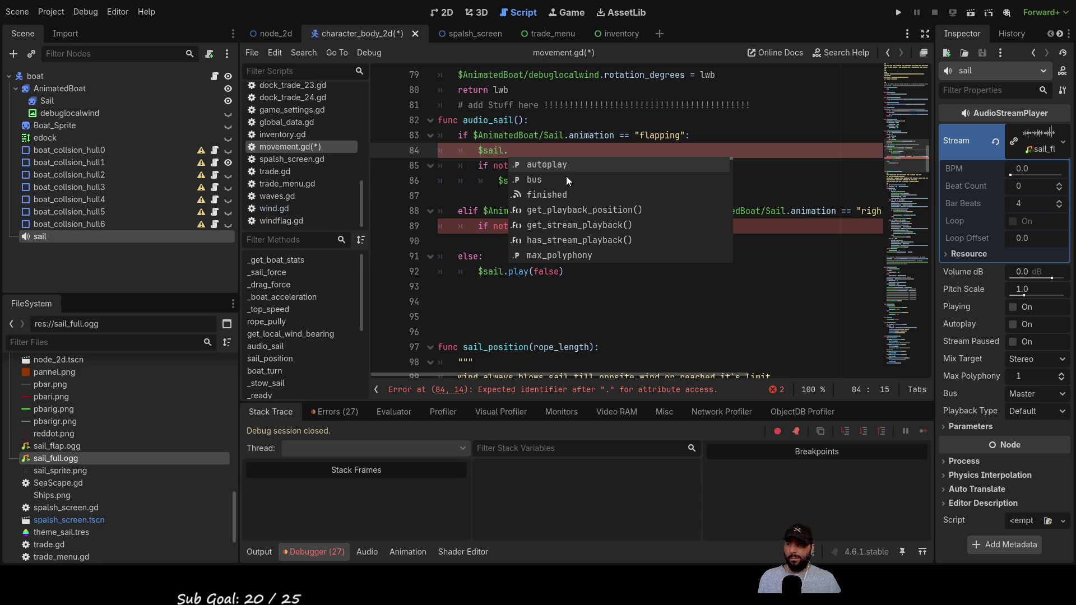
pyautogui.write('pit')
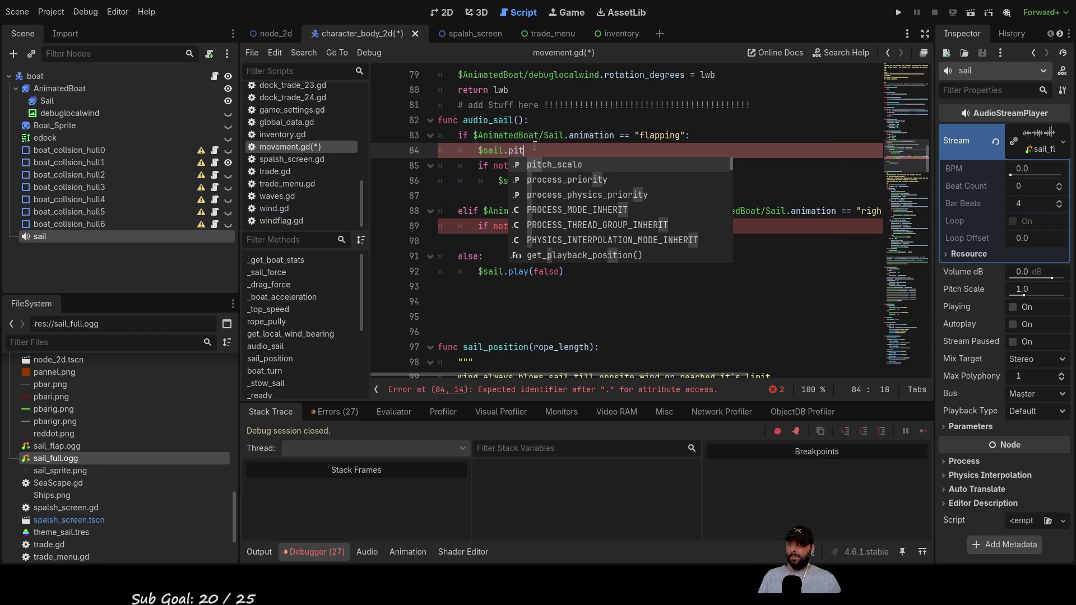
pyautogui.press('Down')
pyautogui.press('Up')
pyautogui.press('Return')
pyautogui.write('= 1')
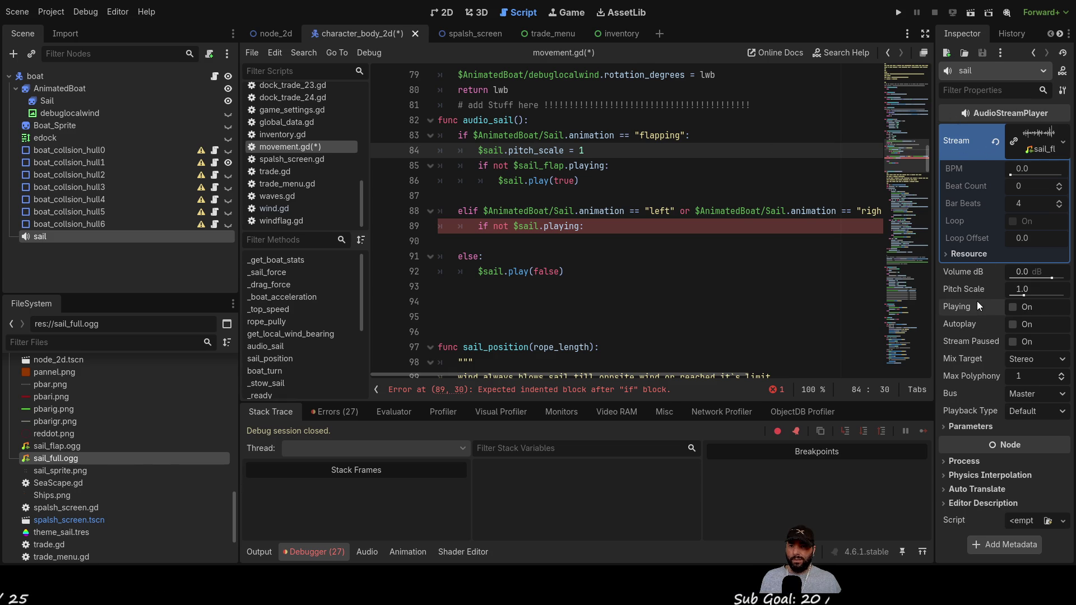
# Copy the pitch_scale line into the elif branch with value 0.1
pyautogui.click(638, 181)
pyautogui.moveTo(584, 150); pyautogui.dragTo(480, 155)
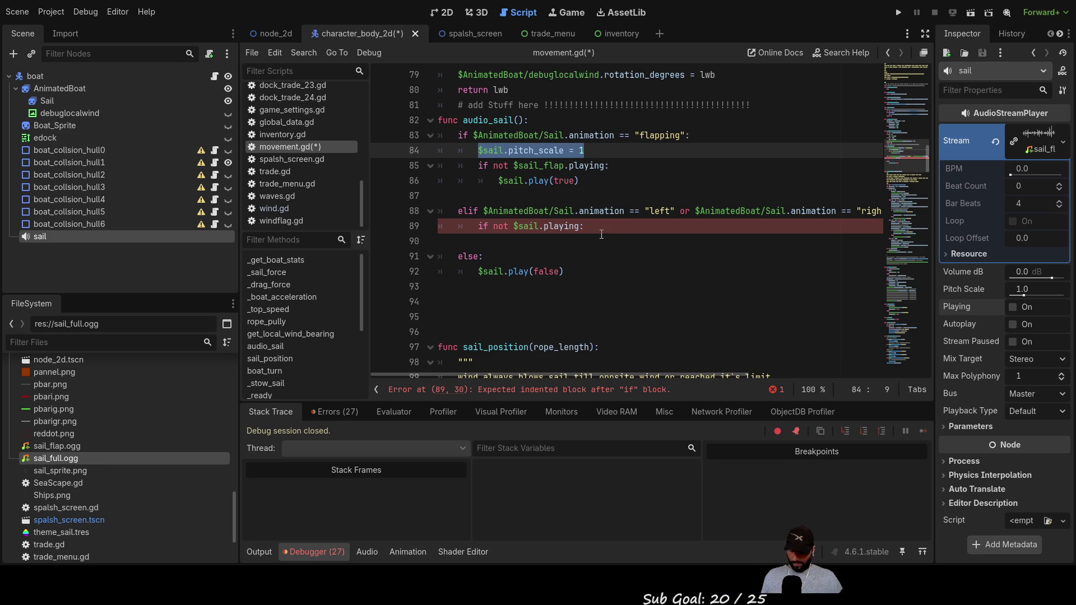
pyautogui.click(475, 226)
pyautogui.press('Return')
pyautogui.press('Up')
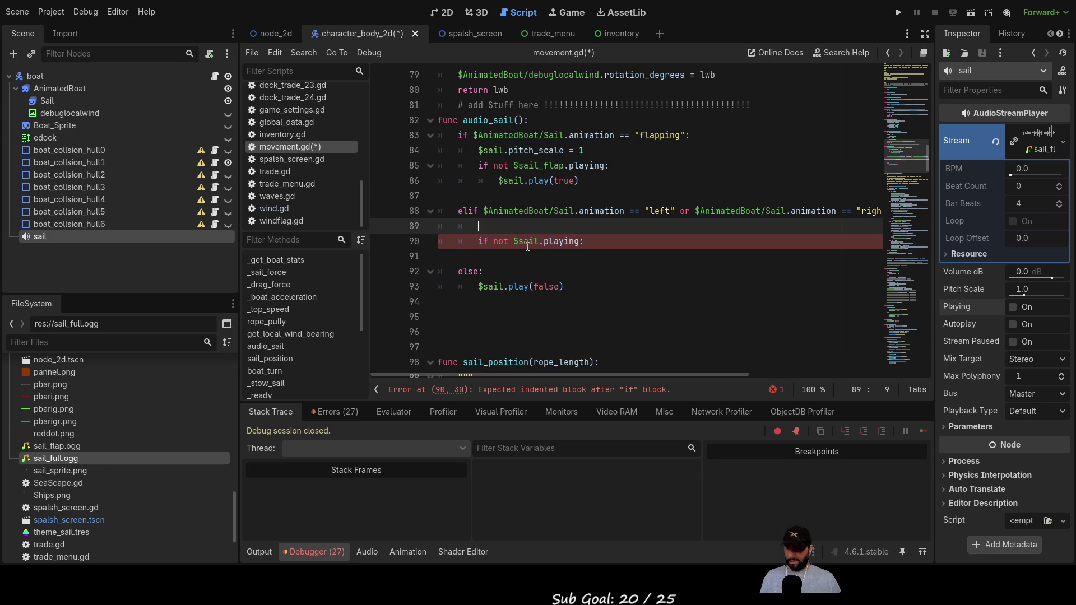
pyautogui.write('$sail.pitch_scale = 1')
pyautogui.write('0.1')
# Paste $sail.play(true) under 'if not $sail.playing:' on line 91
pyautogui.press('Down')
pyautogui.press('Return')
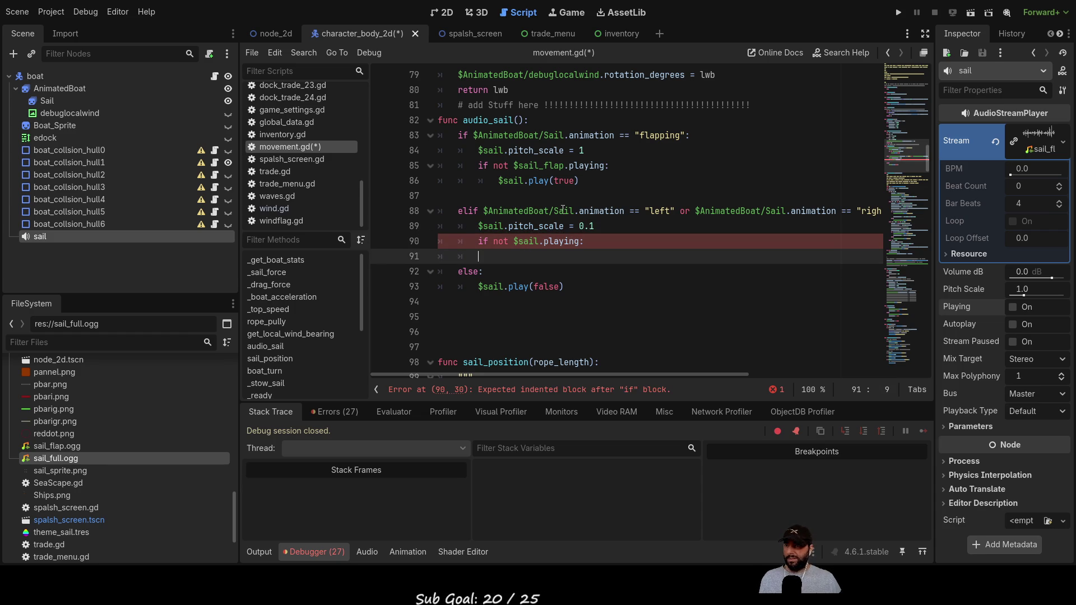
pyautogui.moveTo(579, 180); pyautogui.dragTo(498, 180)
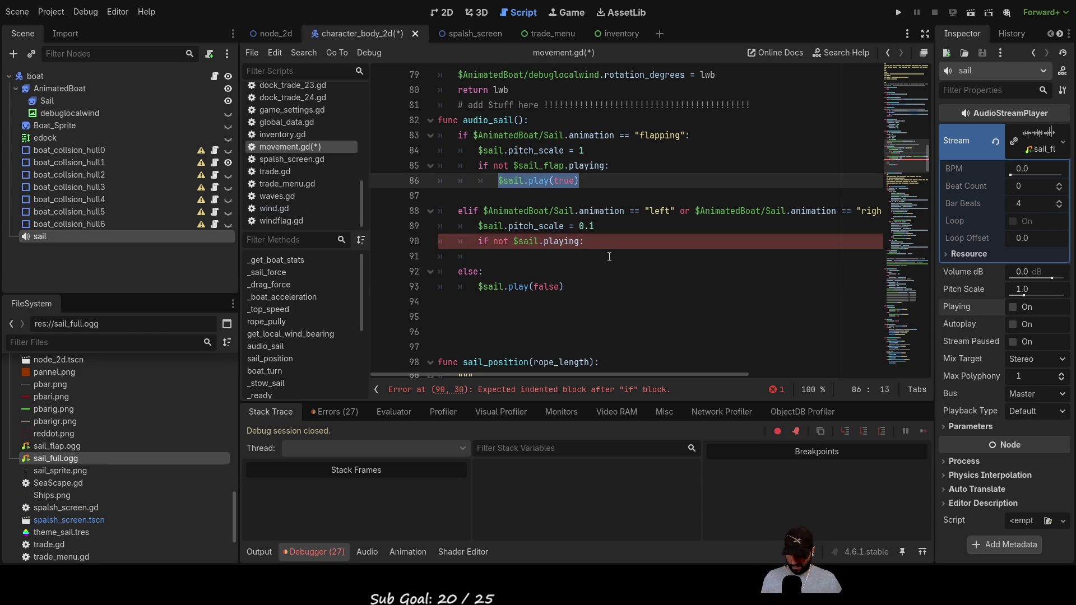
pyautogui.hotkey('ctrl', 'c')
pyautogui.click(498, 250)
pyautogui.hotkey('ctrl', 'v')
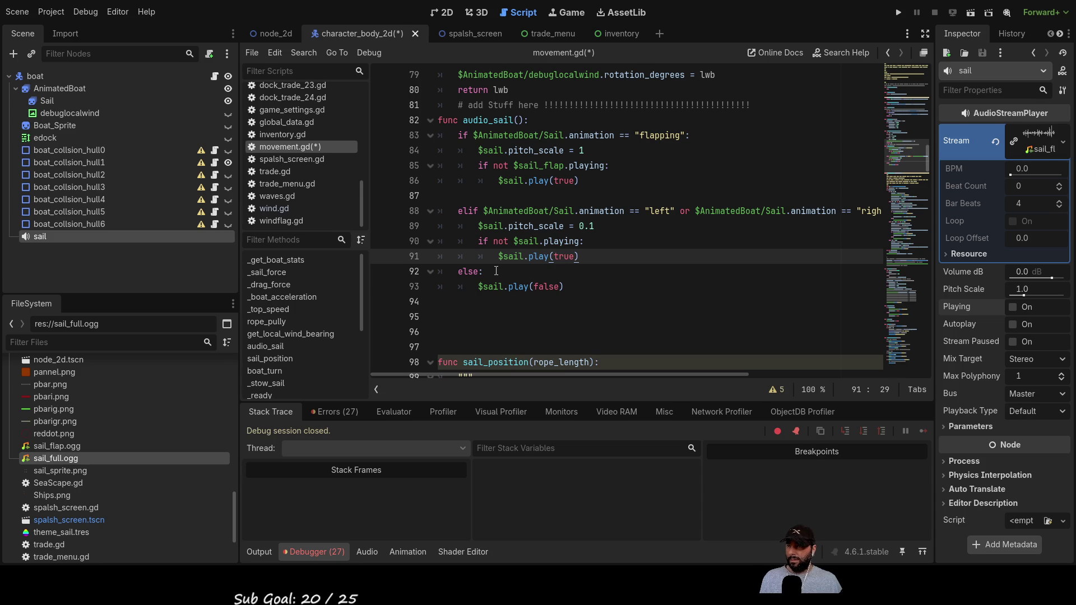
# Delete the blank line 87 before the elif
pyautogui.click(508, 202)
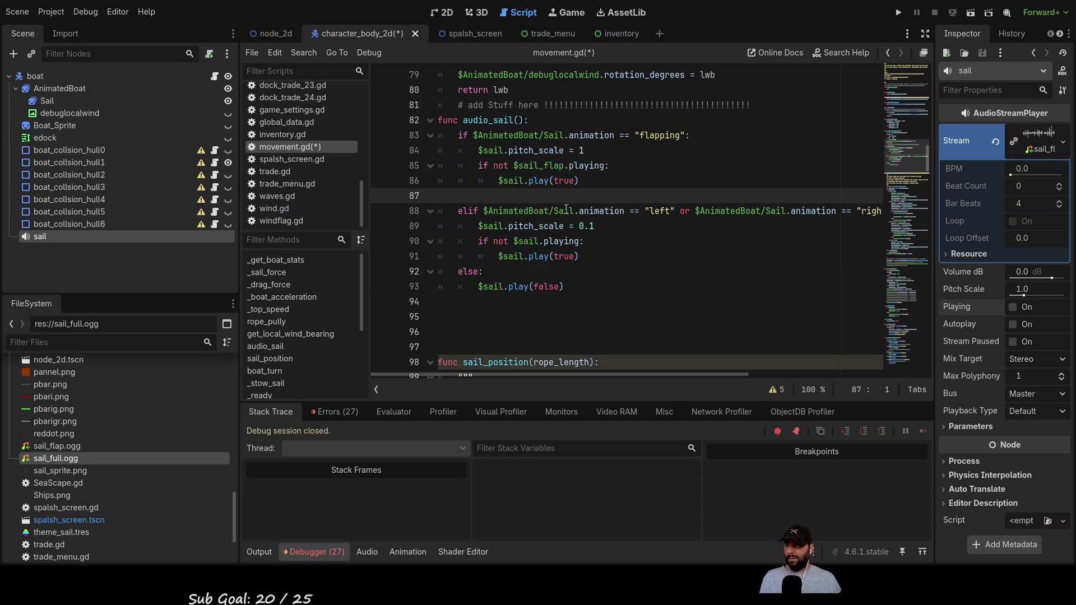
pyautogui.press('Delete')
pyautogui.press('Down')
pyautogui.press('Down')
pyautogui.press('Down')
pyautogui.press('End')
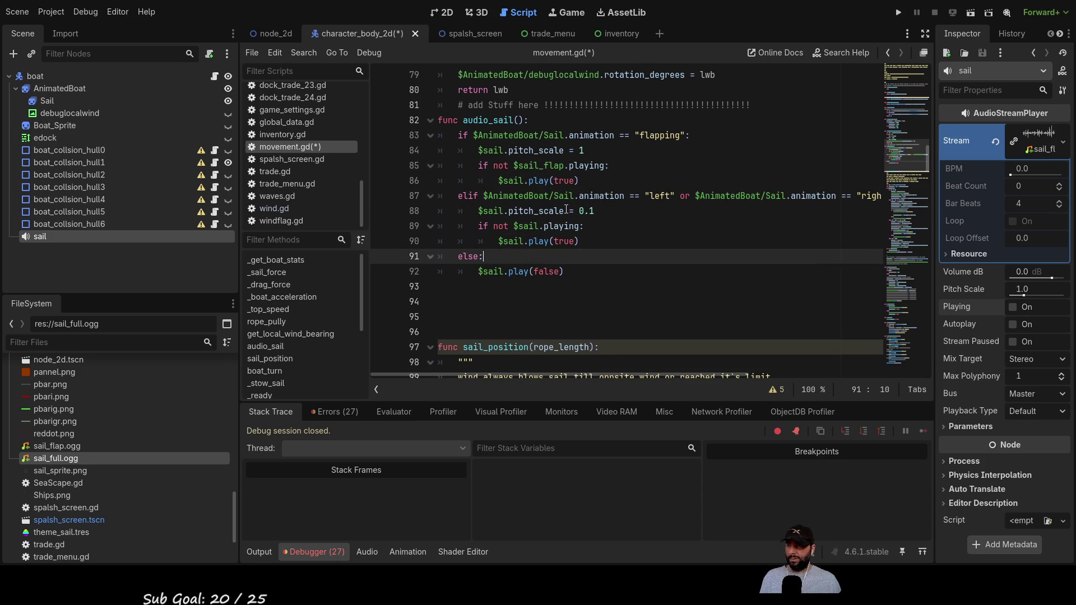
pyautogui.press('Down')
pyautogui.press('Down')
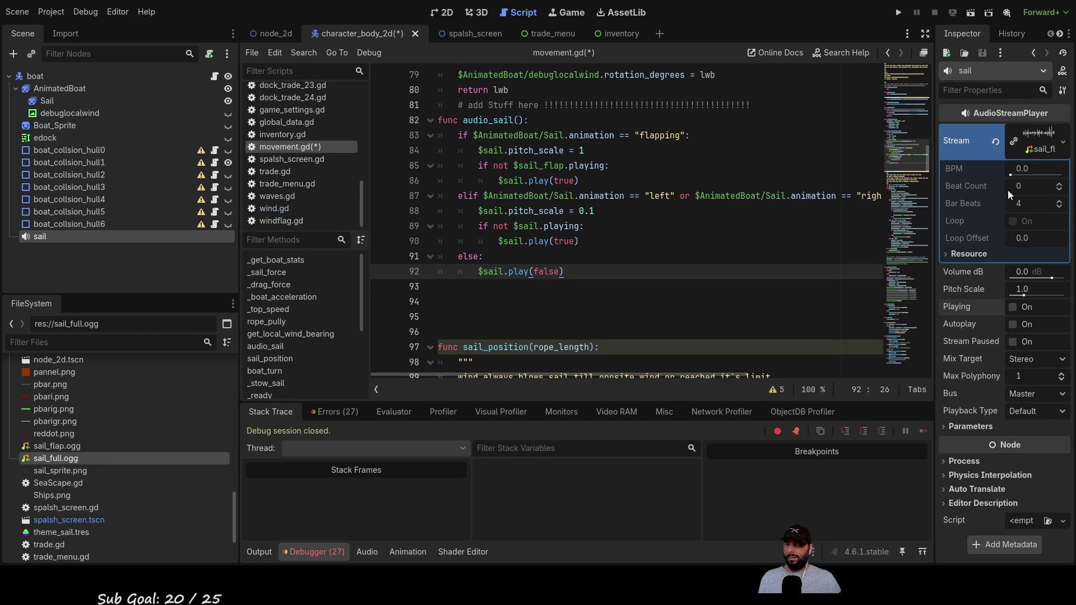
pyautogui.click(480, 226)
pyautogui.press('Return')
# Insert '$sail.volume_db = 10' above the if check in the elif branch
pyautogui.press('Up')
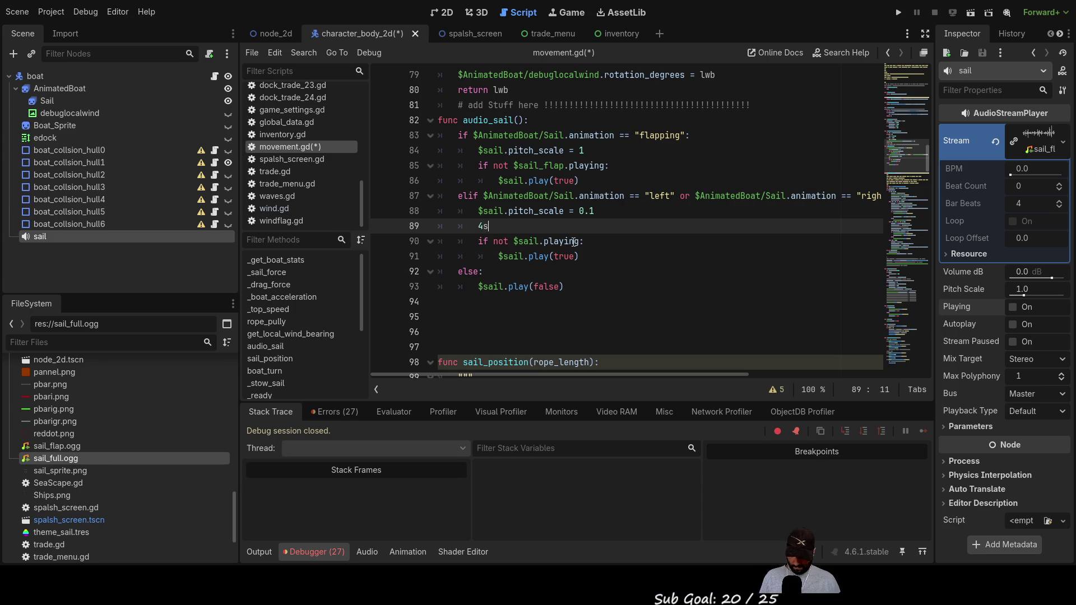
pyautogui.press('Left')
pyautogui.press('Left')
pyautogui.press('Left')
pyautogui.press('BackSpace')
pyautogui.write('%')
pyautogui.press('BackSpace')
pyautogui.write('$')
pyautogui.press('End')
pyautogui.hotkey('ctrl', 'space')
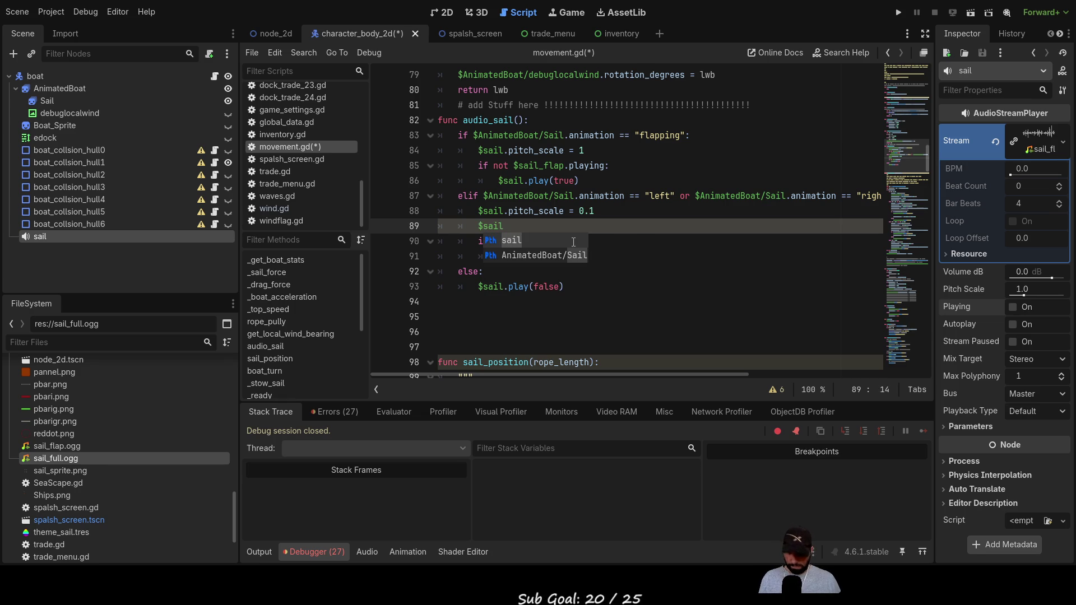
pyautogui.write('.vol')
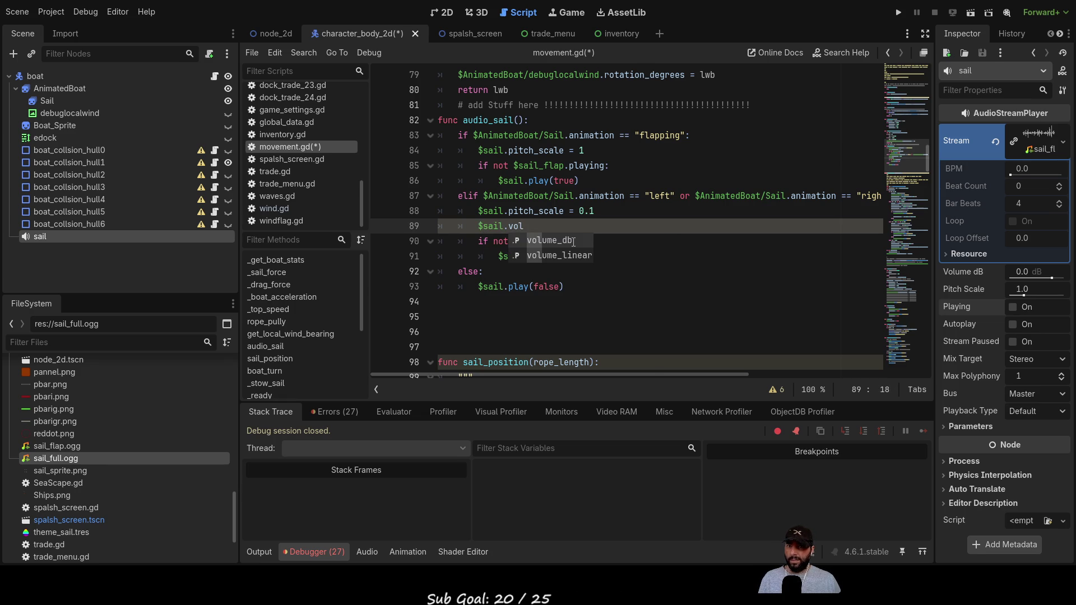
pyautogui.click(573, 242)
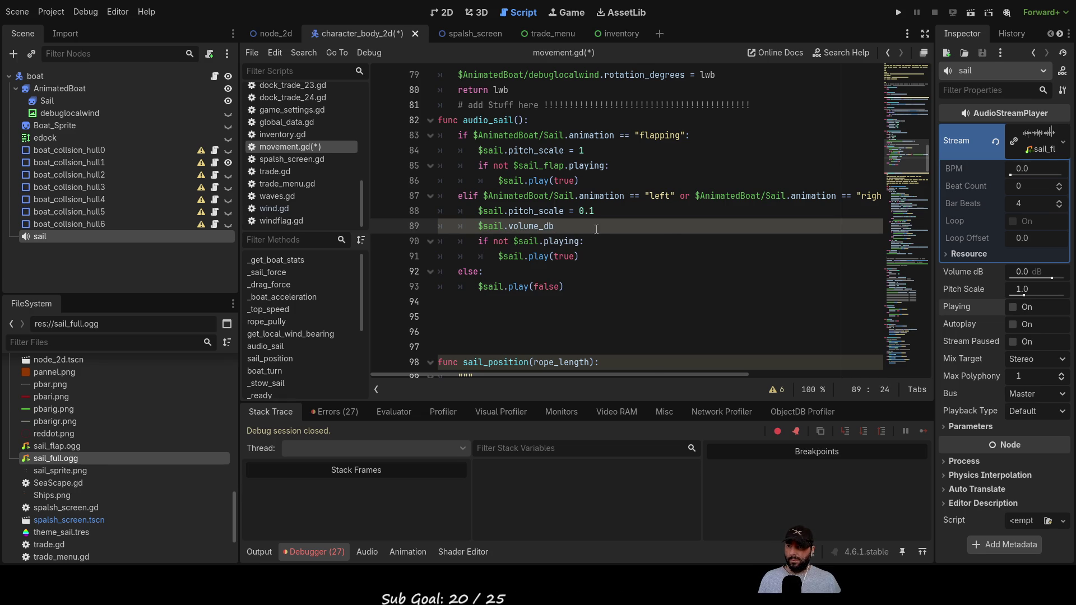
pyautogui.write(' = 10')
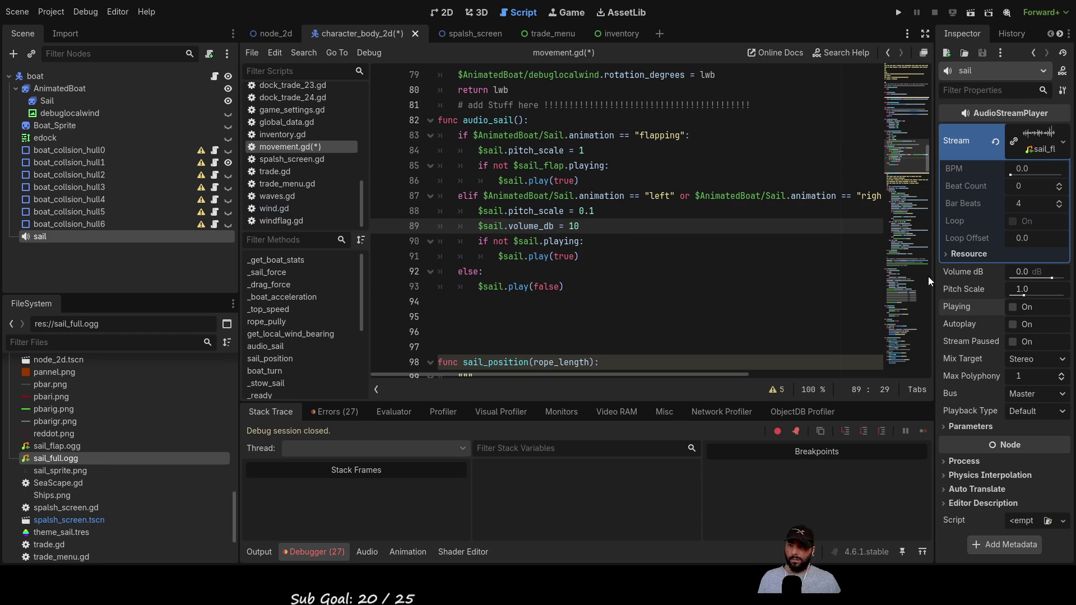
# Copy the volume_db line into the flapping branch and change its value to 1
pyautogui.hotkey('ctrl', 'shift', 'Left')
pyautogui.hotkey('ctrl', 'shift', 'Left')
pyautogui.hotkey('ctrl', 'shift', 'Left')
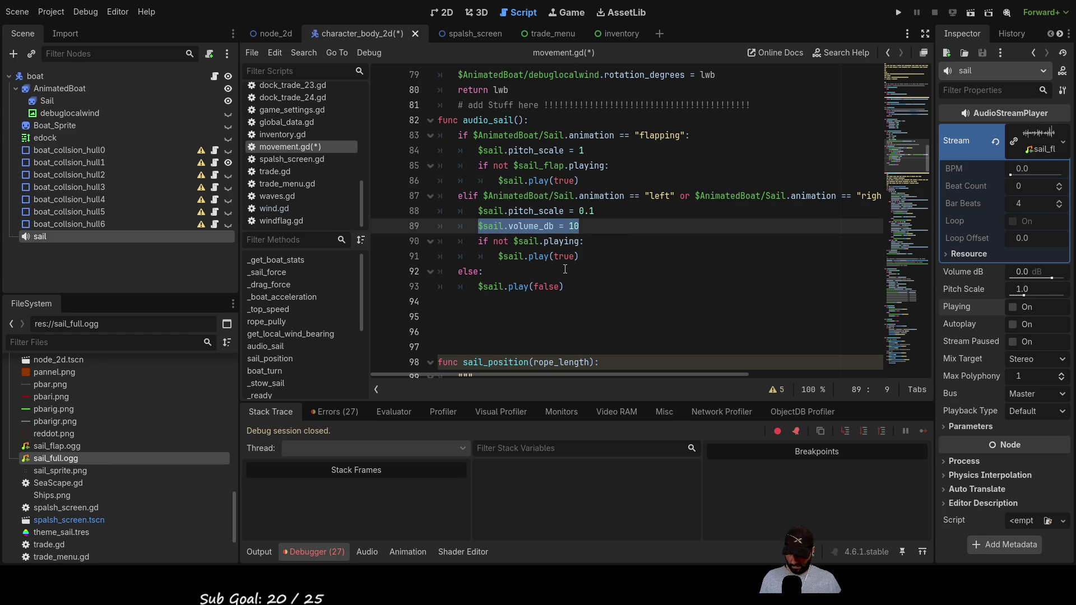
pyautogui.press('Up')
pyautogui.press('Up')
pyautogui.press('Up')
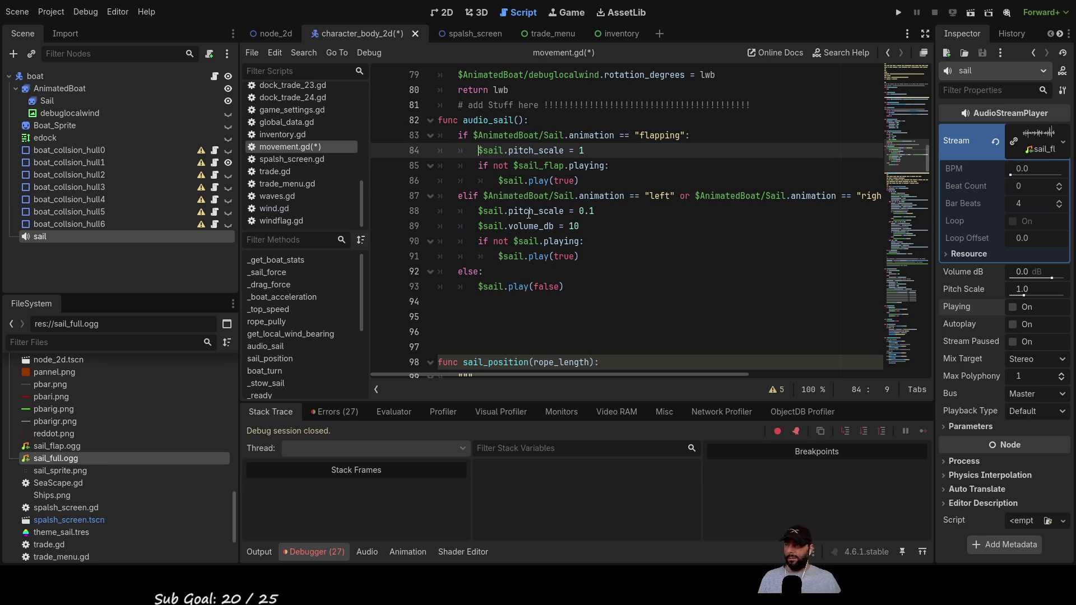
pyautogui.press('Return')
pyautogui.press('Up')
pyautogui.hotkey('ctrl', 'v')
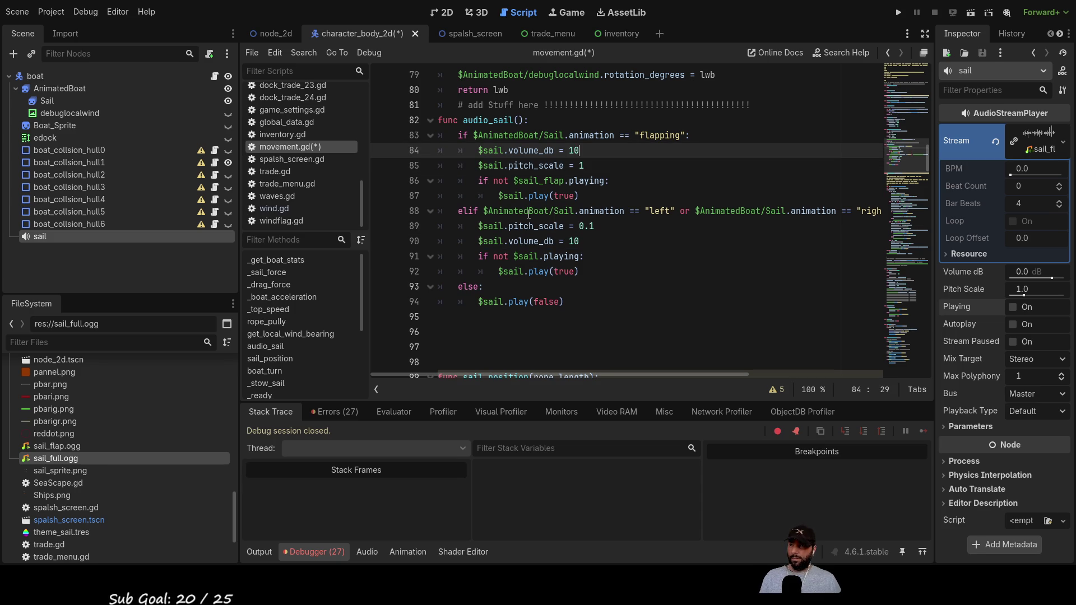
pyautogui.press('BackSpace')
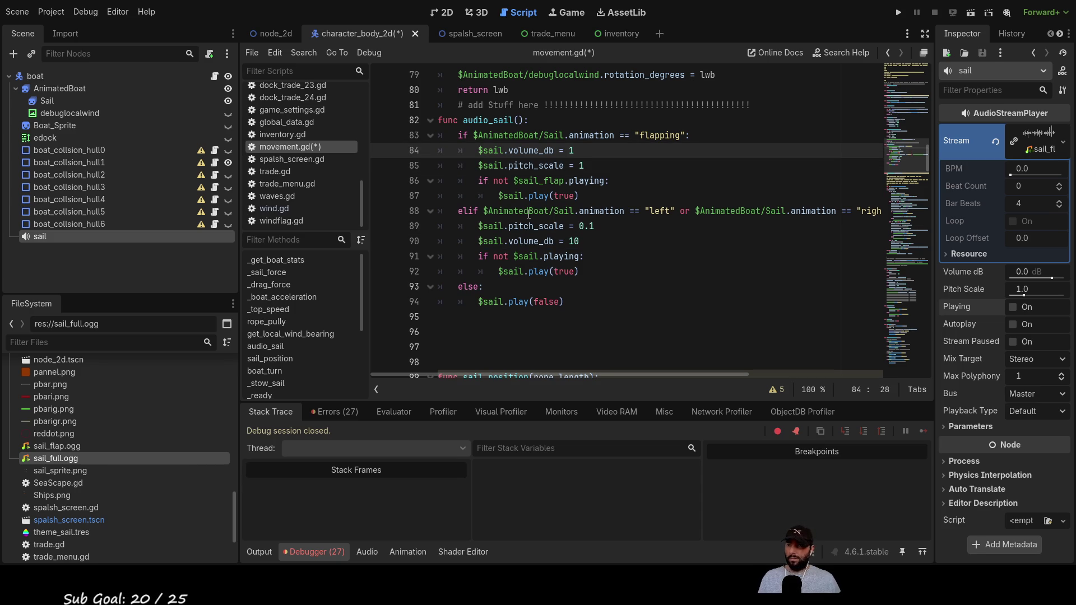
pyautogui.click(607, 253)
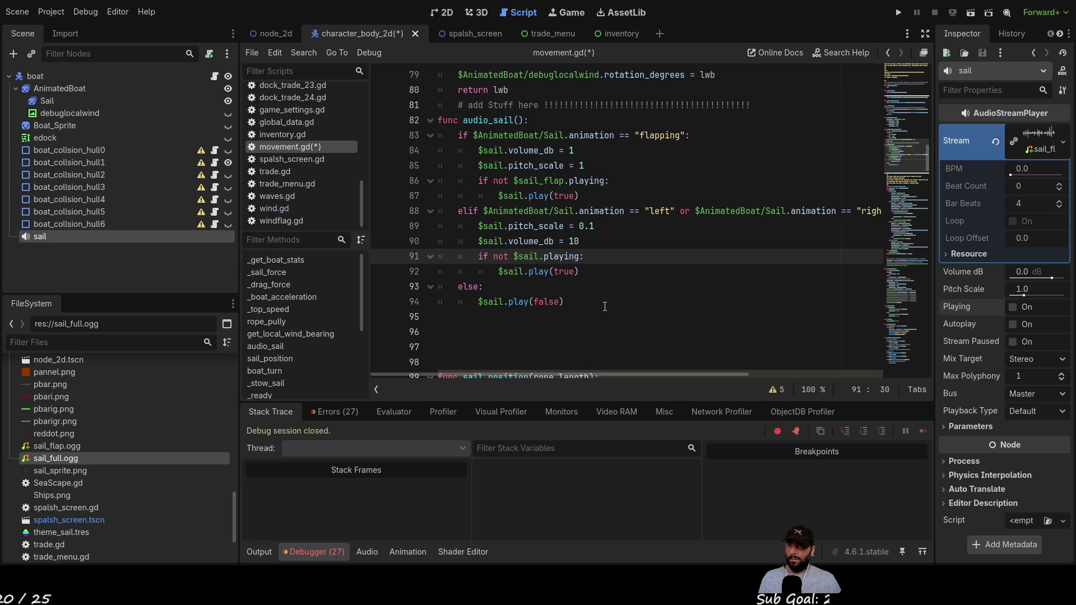
# Run the project and start the game, hitting the null-instance 'playing' error at line 86
pyautogui.click(899, 12)
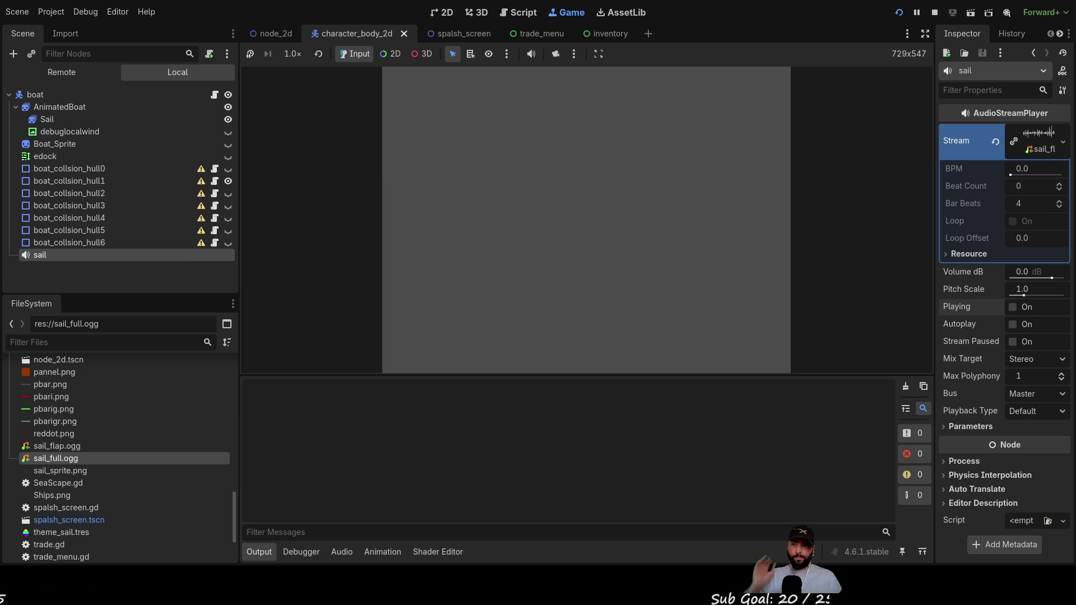
pyautogui.click(517, 82)
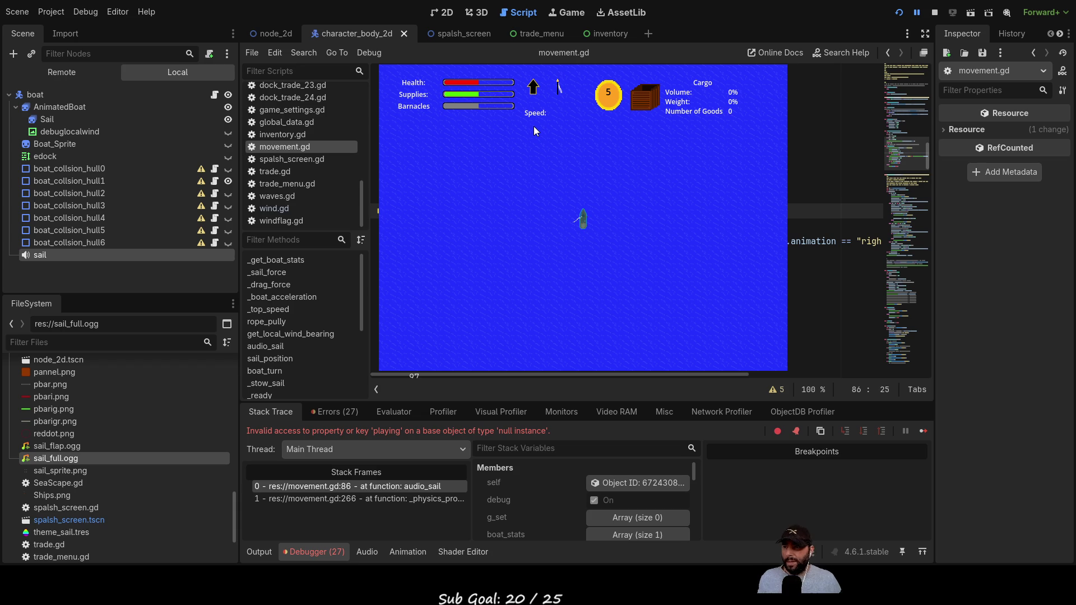
pyautogui.press('BackSpace')
pyautogui.press('BackSpace')
pyautogui.press('BackSpace')
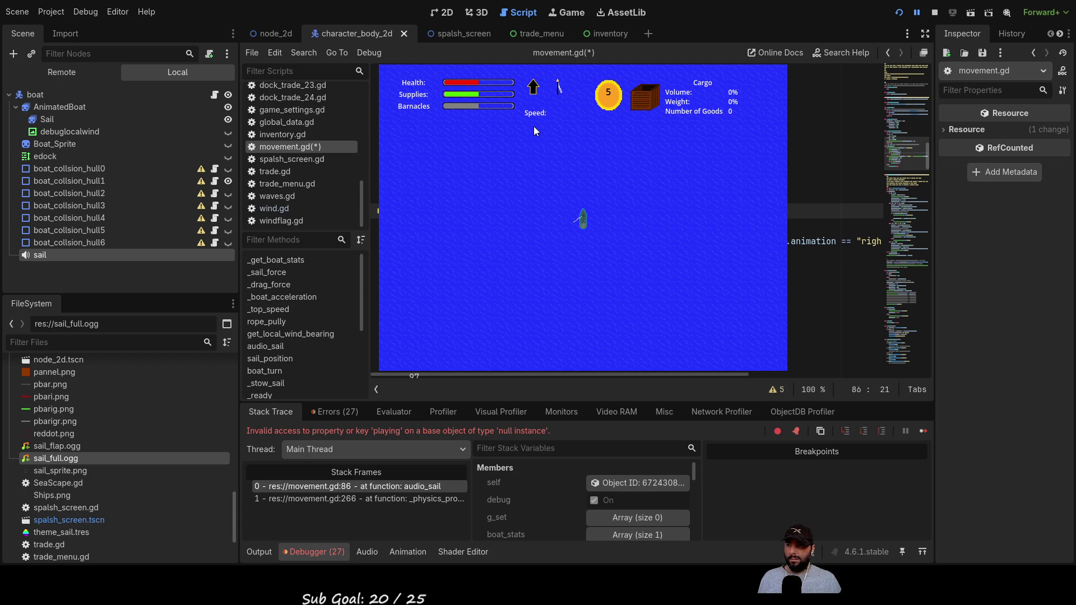
# Restart the game, choose Play, and sail the boat using W, A, D and arrow keys
pyautogui.click(934, 13)
pyautogui.click(898, 12)
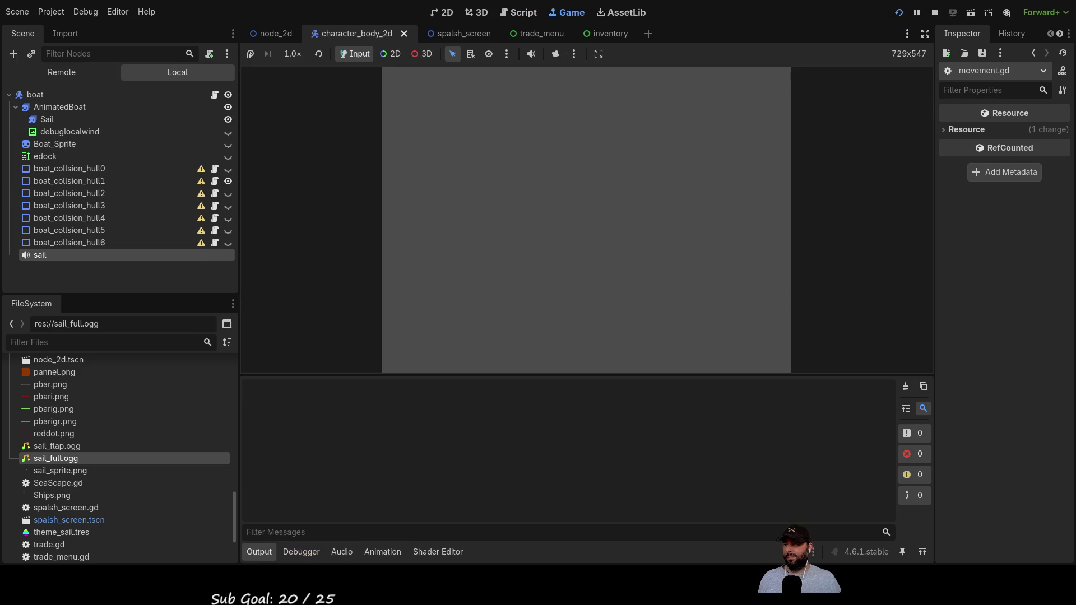
pyautogui.click(474, 90)
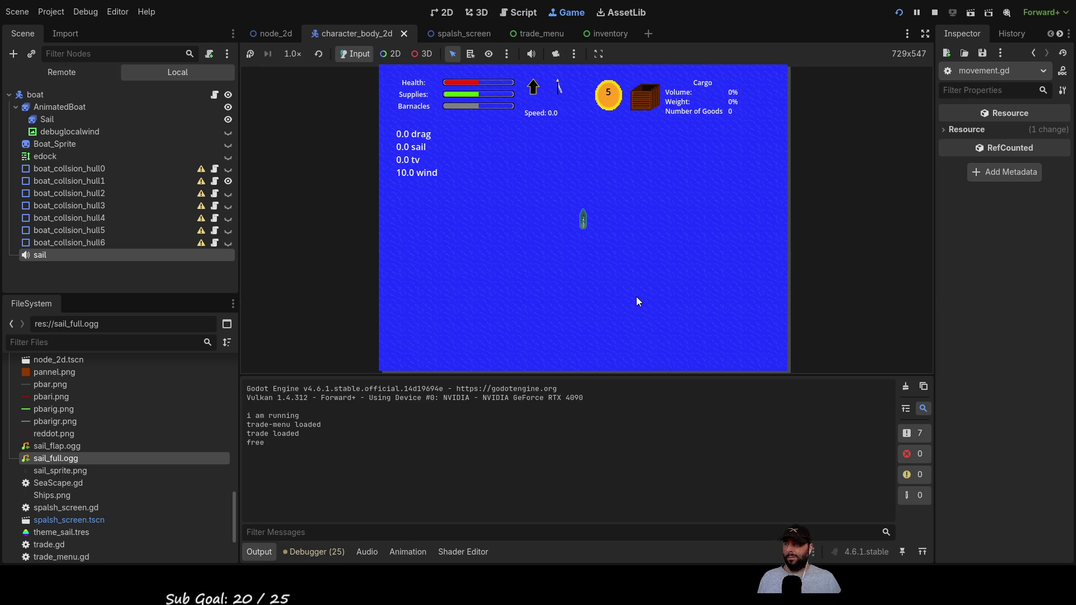
pyautogui.press('w')
pyautogui.press('a')
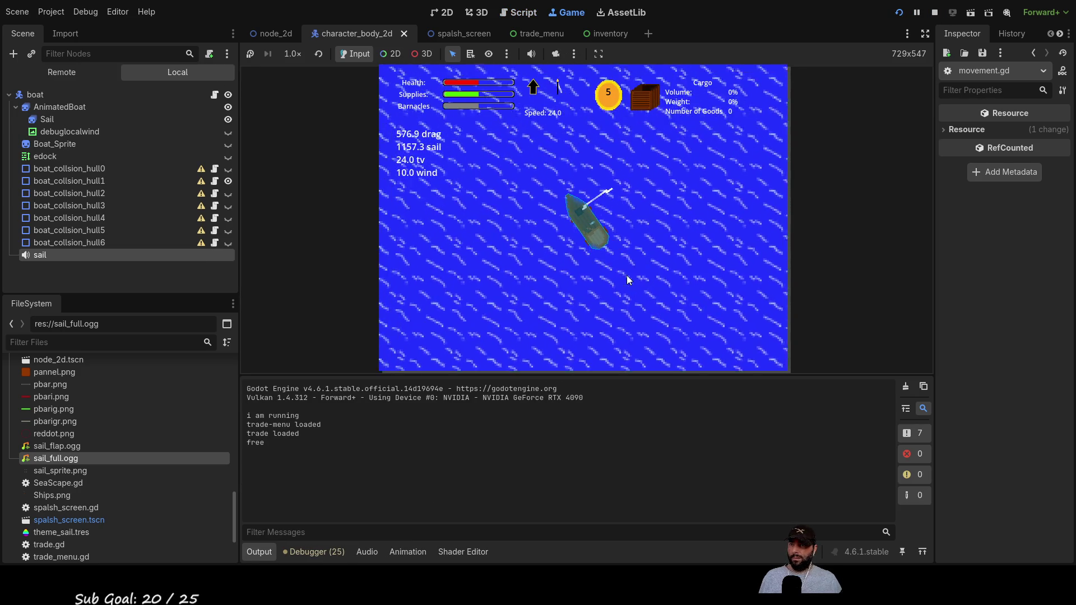
pyautogui.scroll(-2, 628, 263)
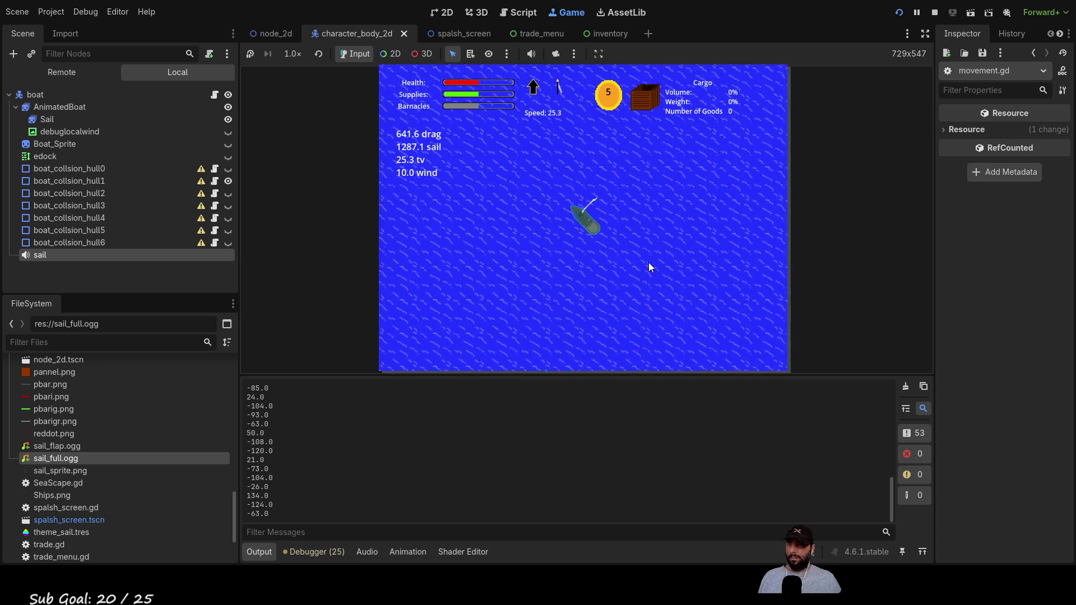
pyautogui.press('d')
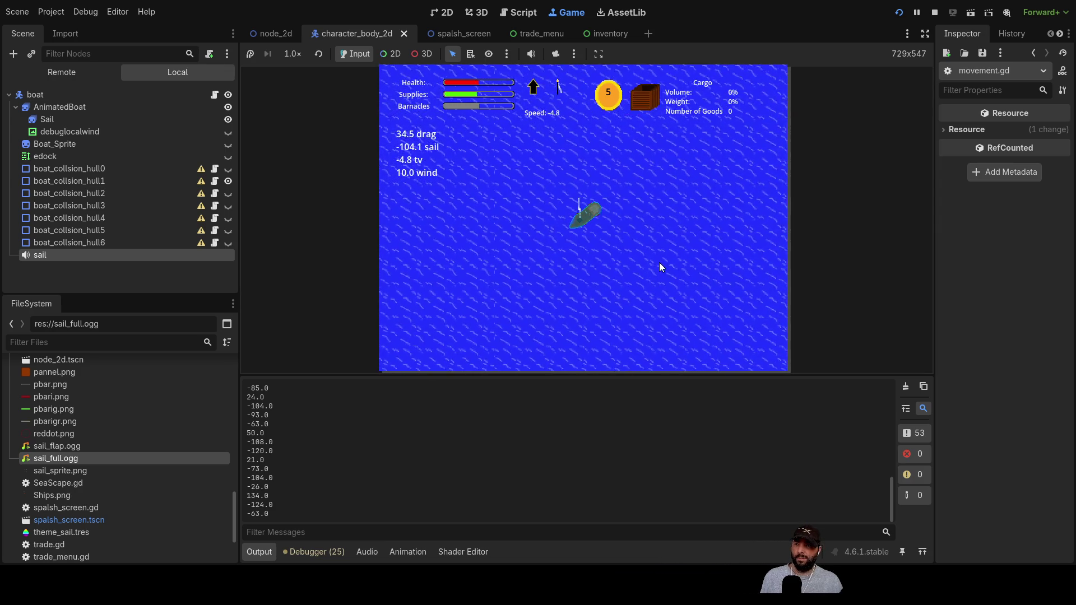
pyautogui.press('Right')
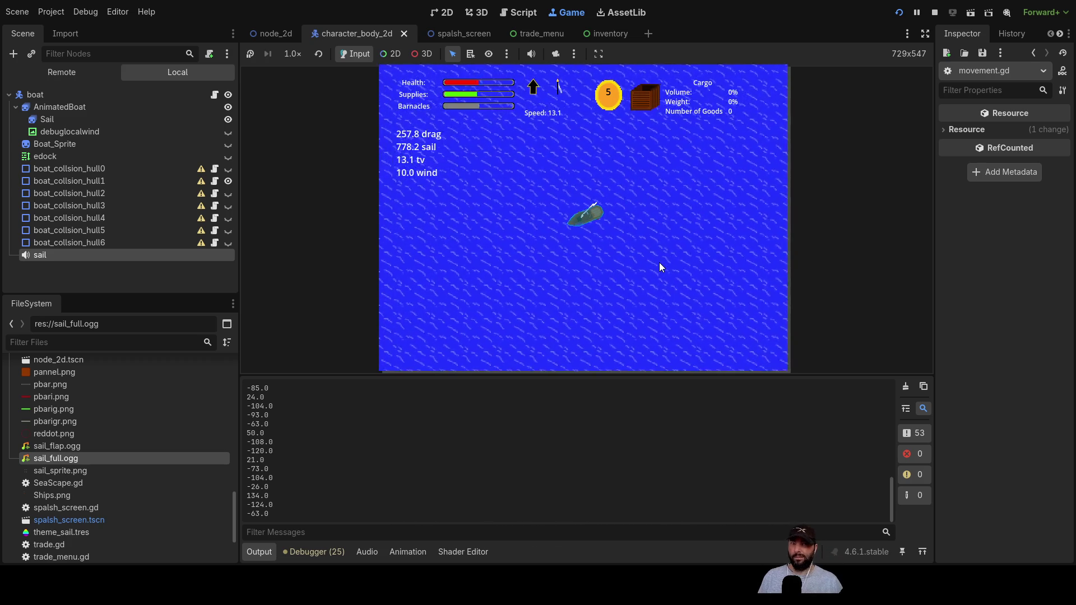
# Steer the boat through repeated A/D turns to test the sail sound, then stop with F8
pyautogui.press('a')
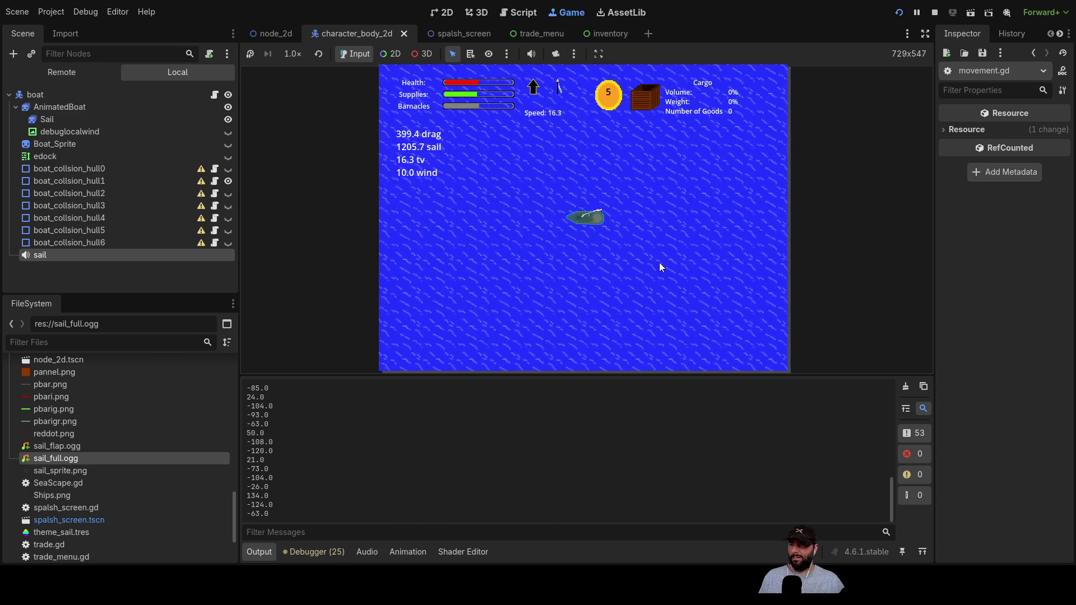
pyautogui.press('d')
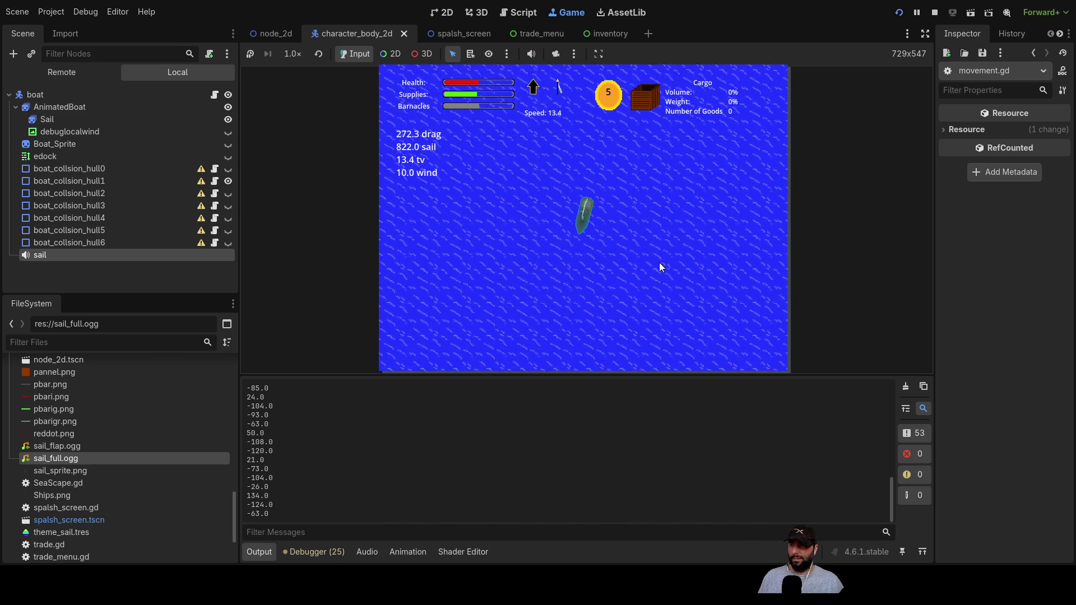
pyautogui.press('a')
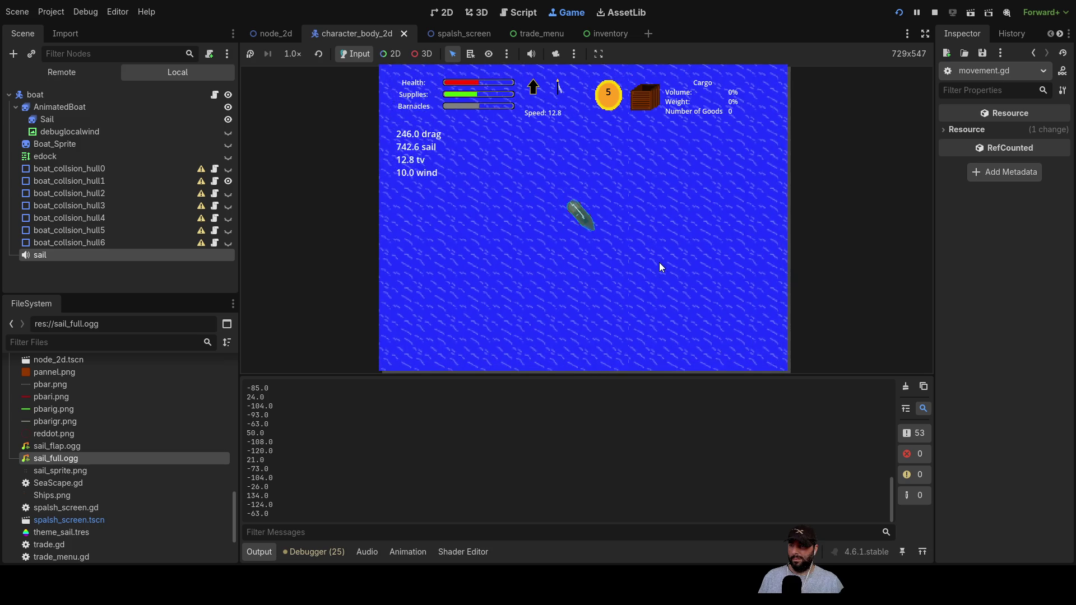
pyautogui.press('a')
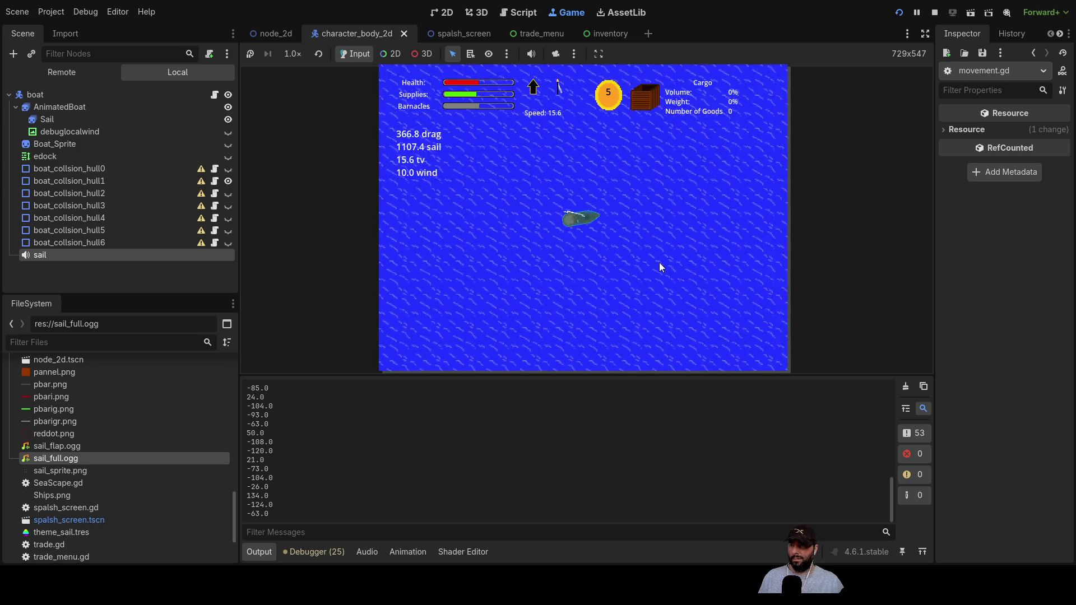
pyautogui.press('d')
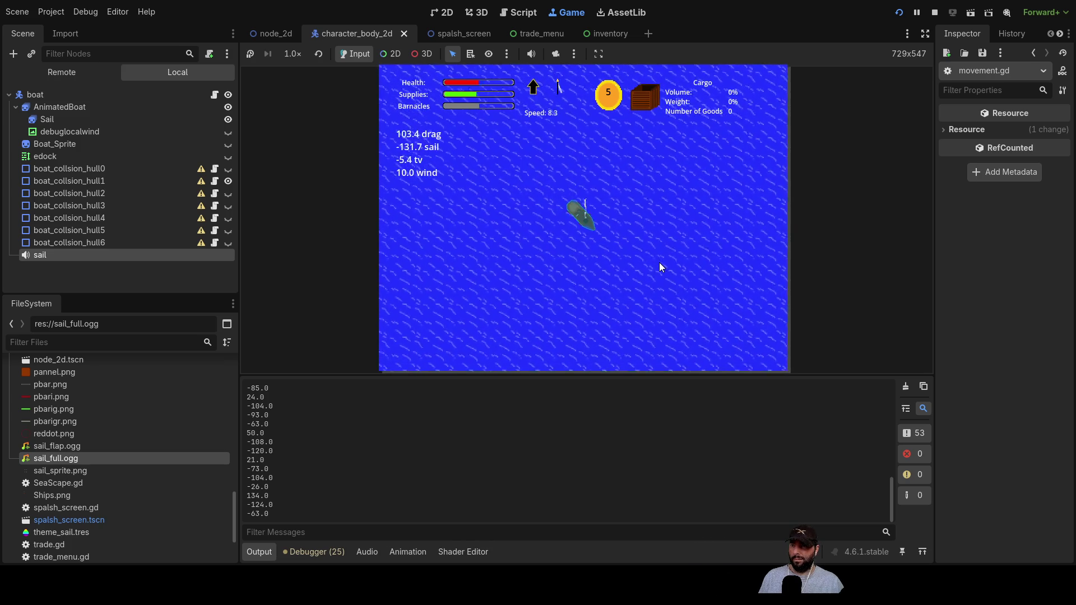
pyautogui.press('d')
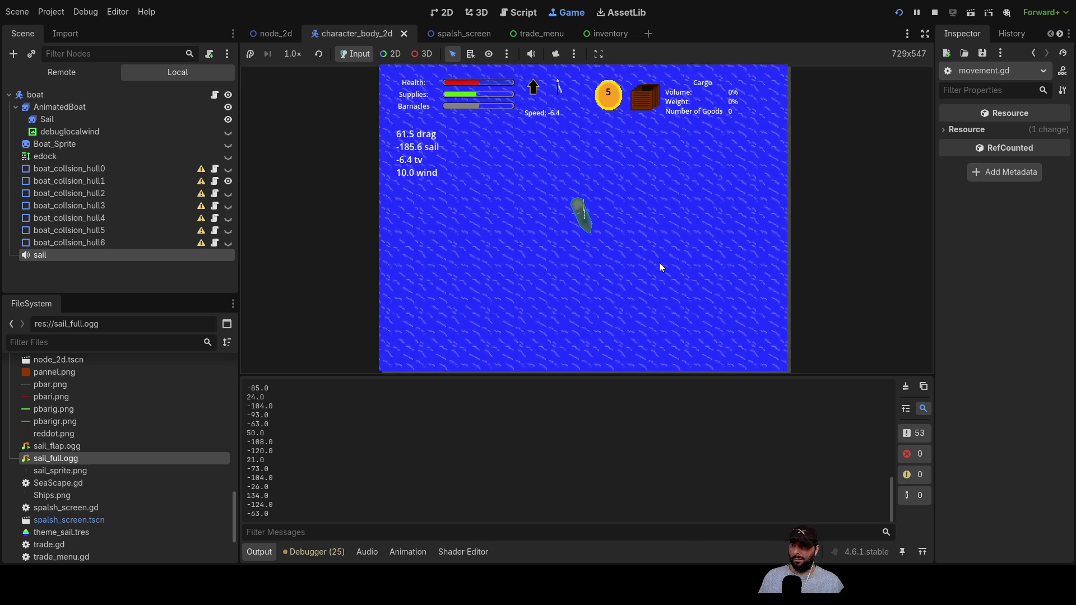
pyautogui.press('d')
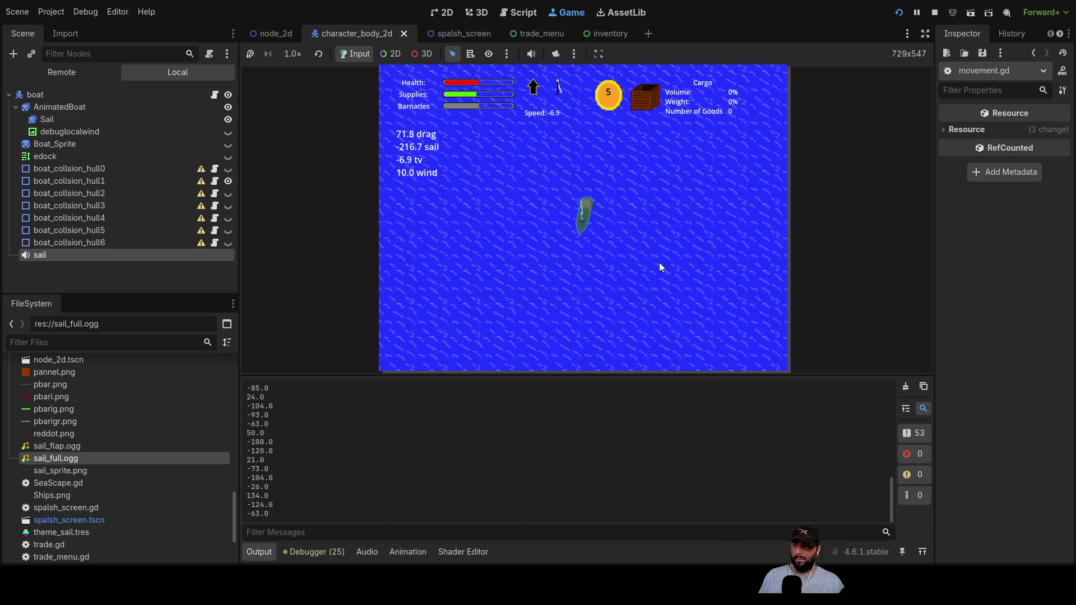
pyautogui.press('d')
pyautogui.press('d')
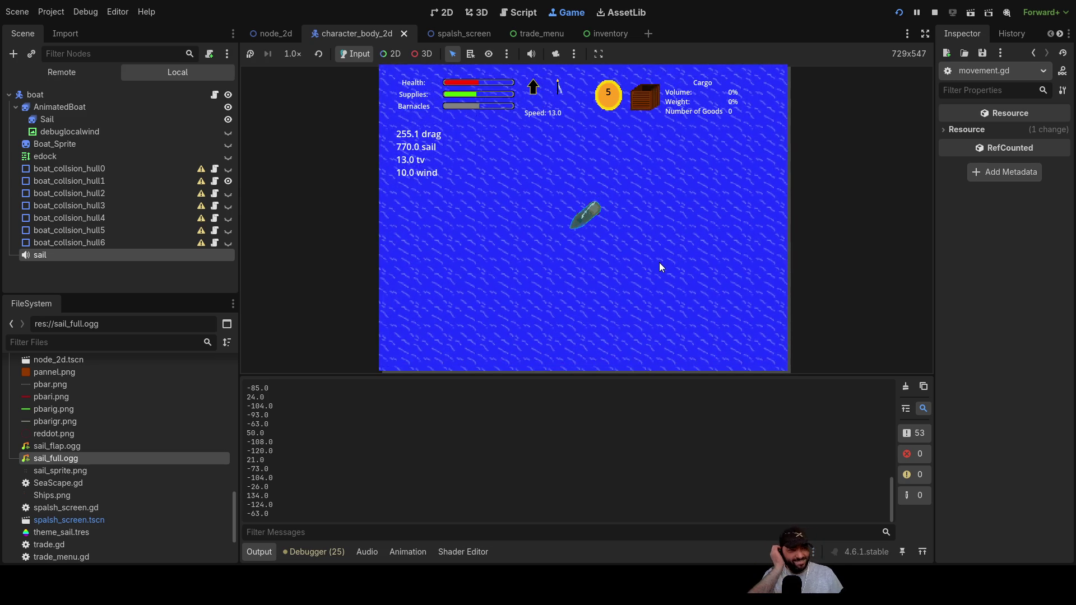
pyautogui.press('d')
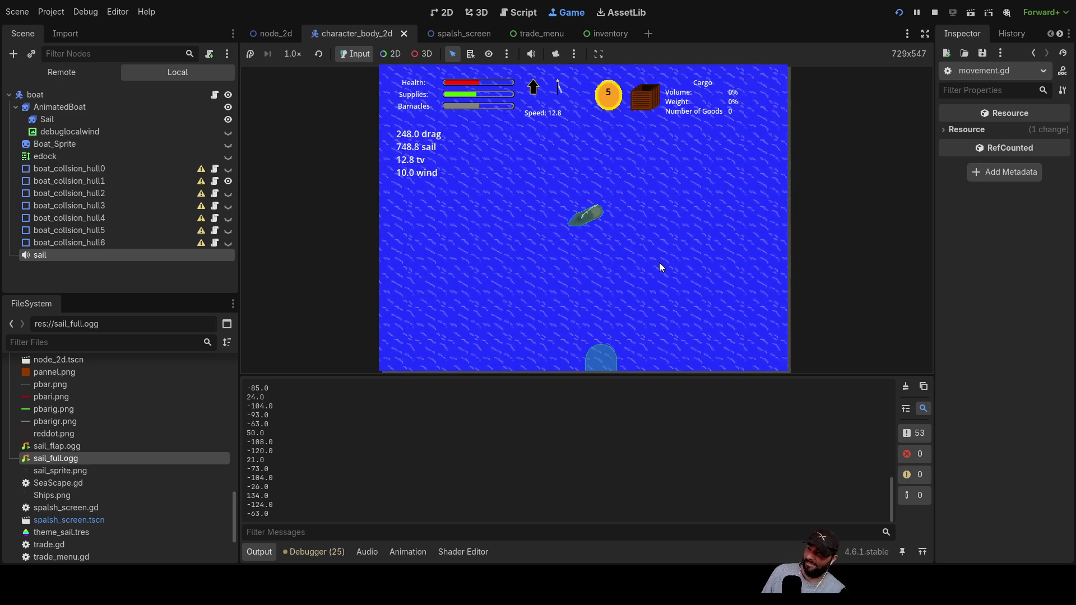
pyautogui.press('a')
pyautogui.press('a')
pyautogui.press('a')
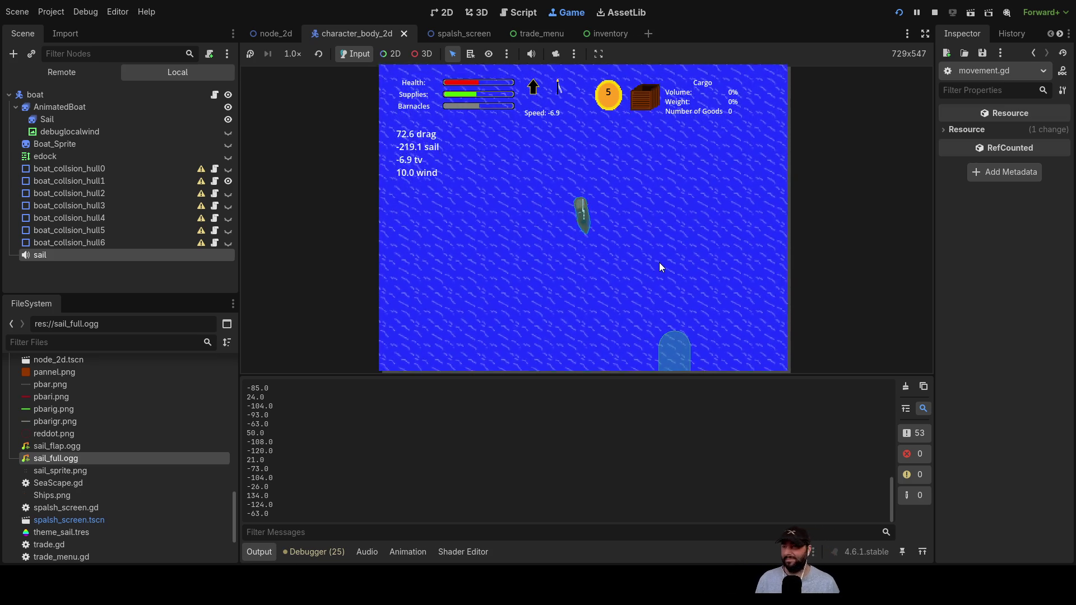
pyautogui.press('a')
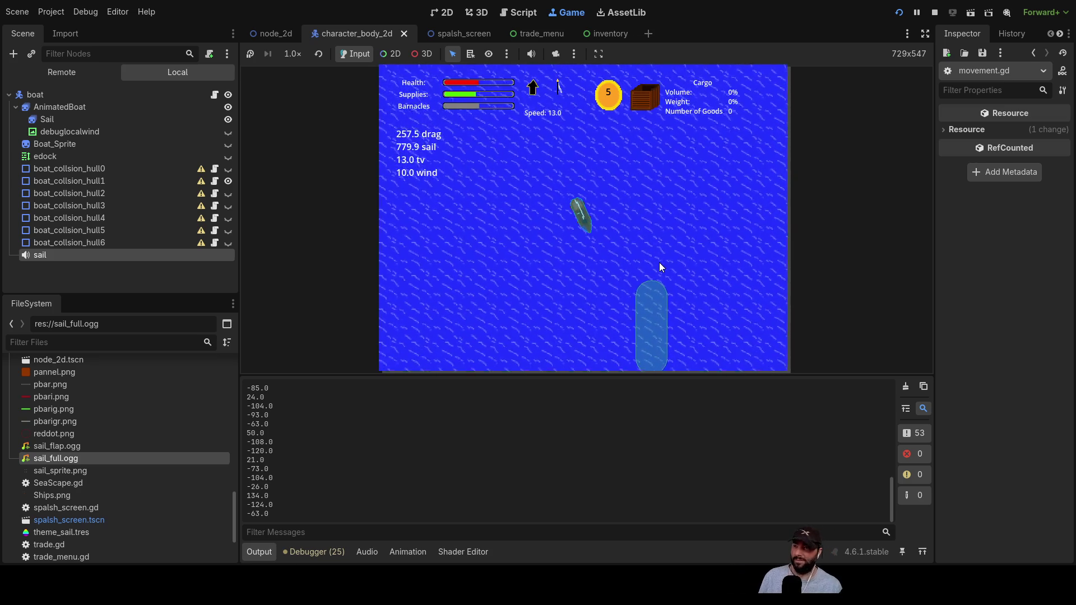
pyautogui.press('a')
pyautogui.press('a')
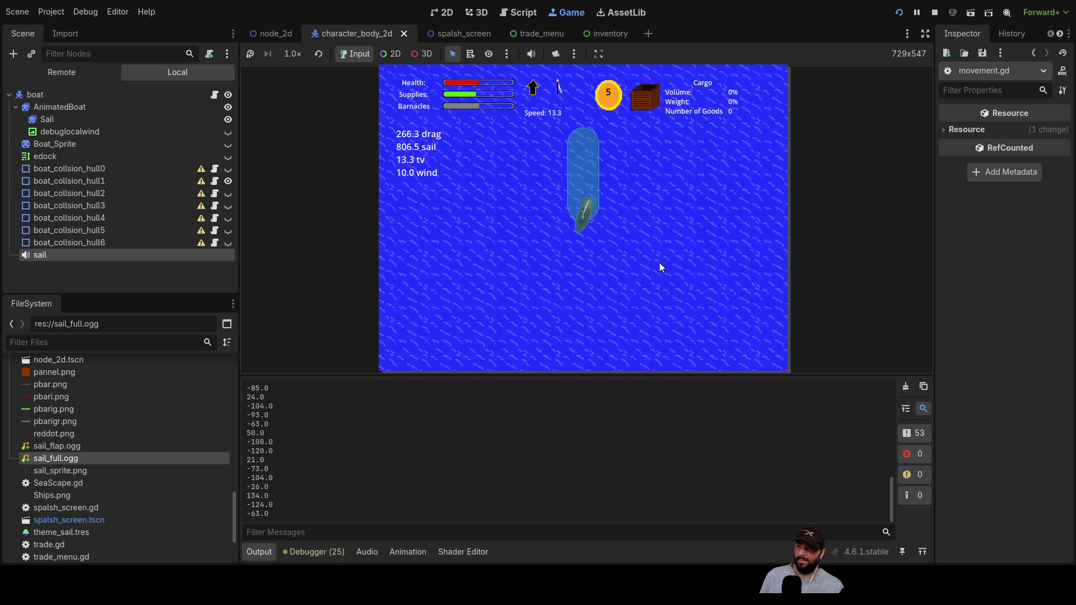
pyautogui.press('d')
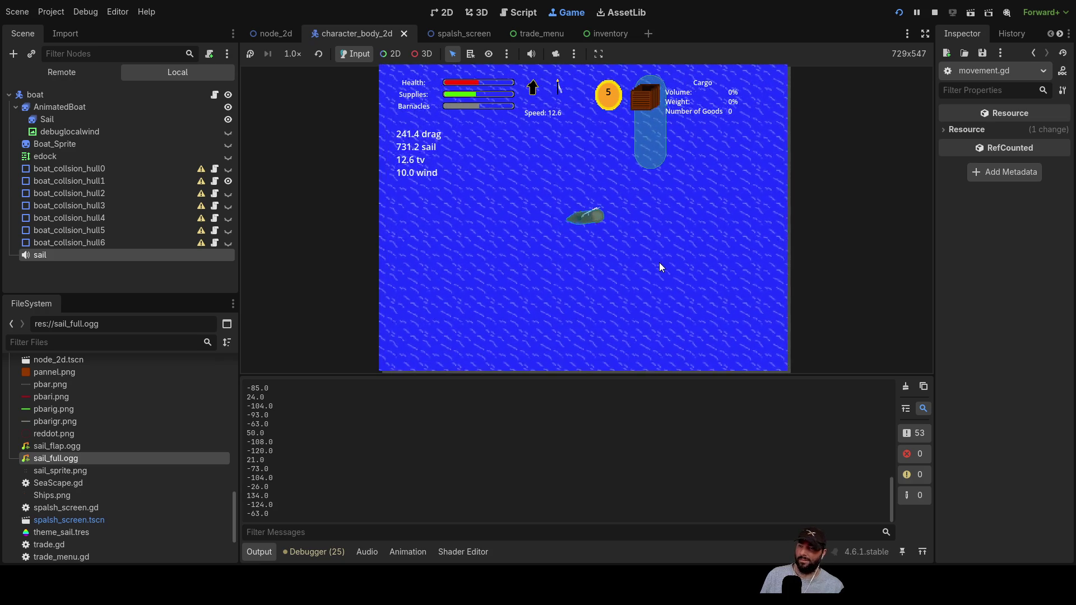
pyautogui.press('d')
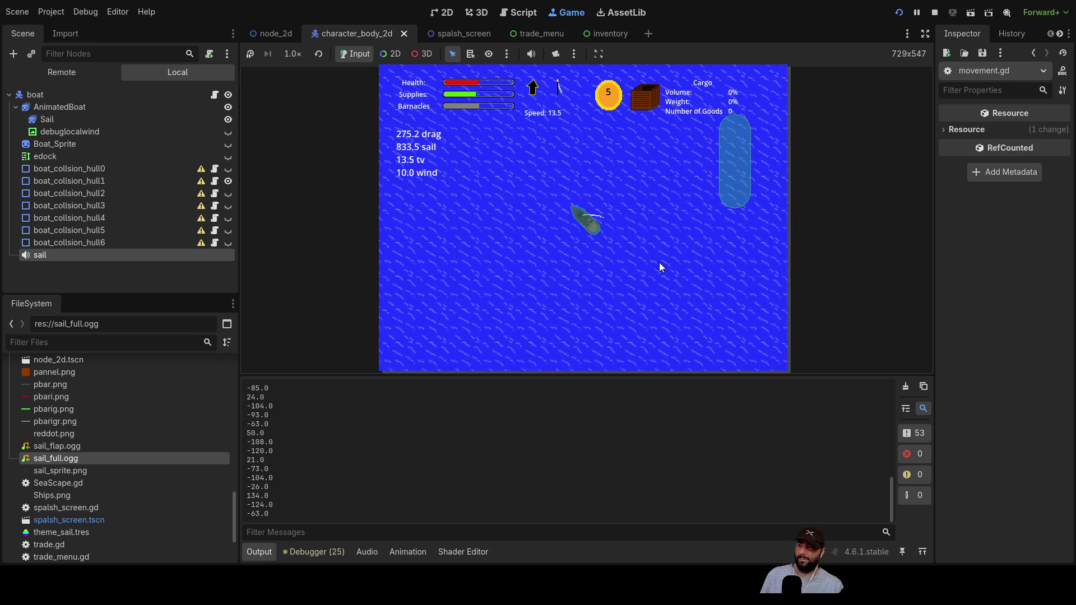
pyautogui.press('a')
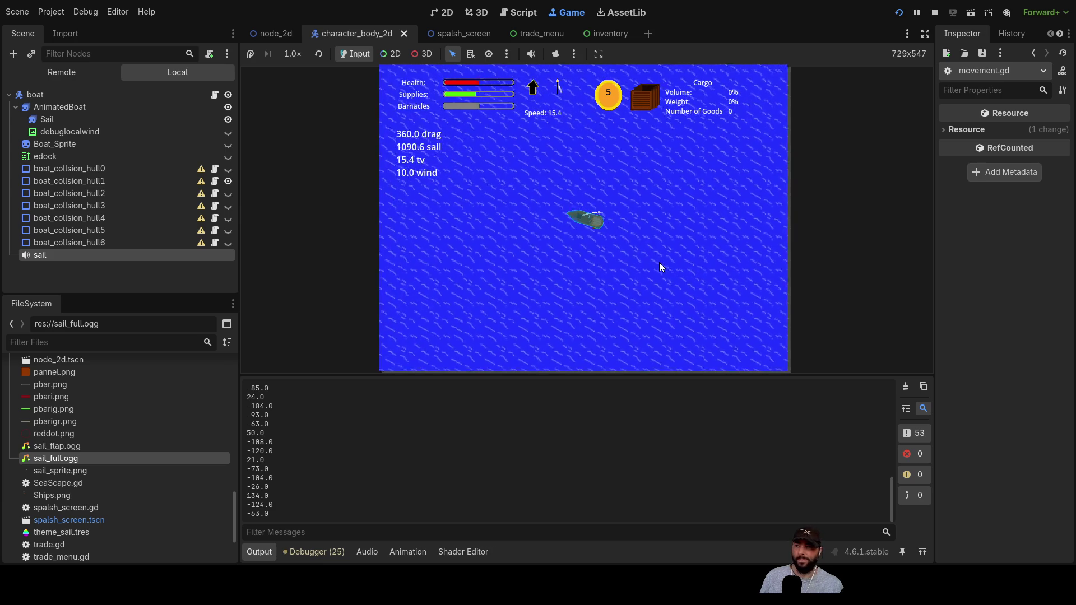
pyautogui.press('d')
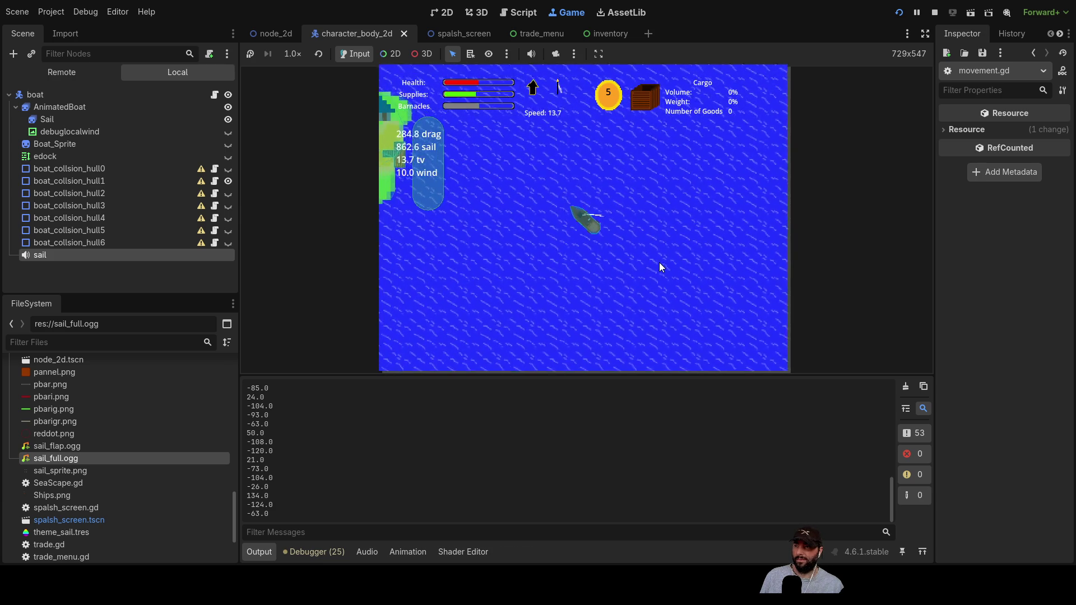
pyautogui.press('d')
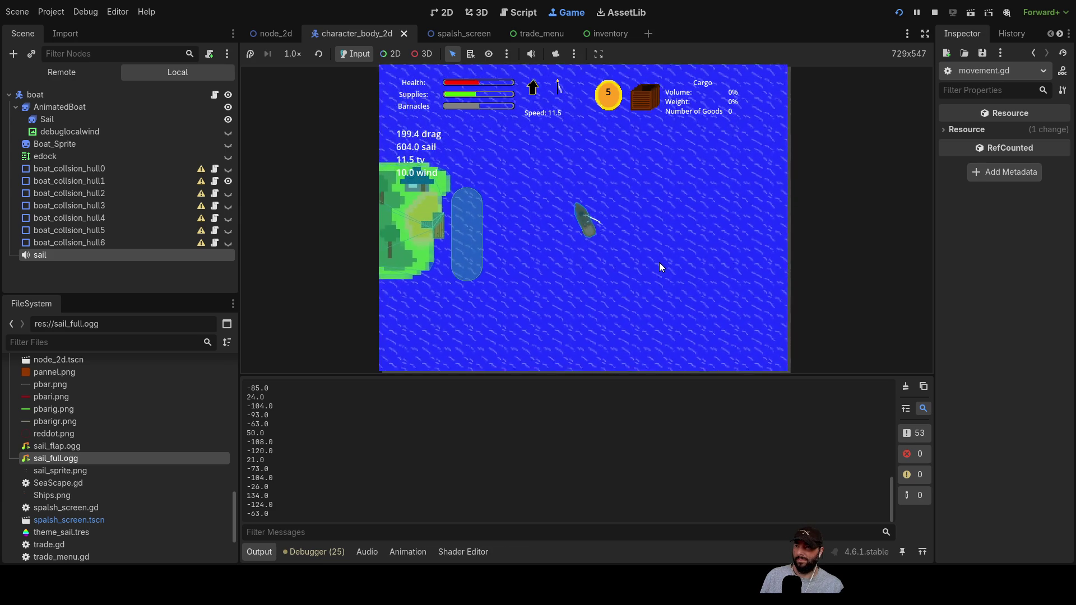
pyautogui.press('a')
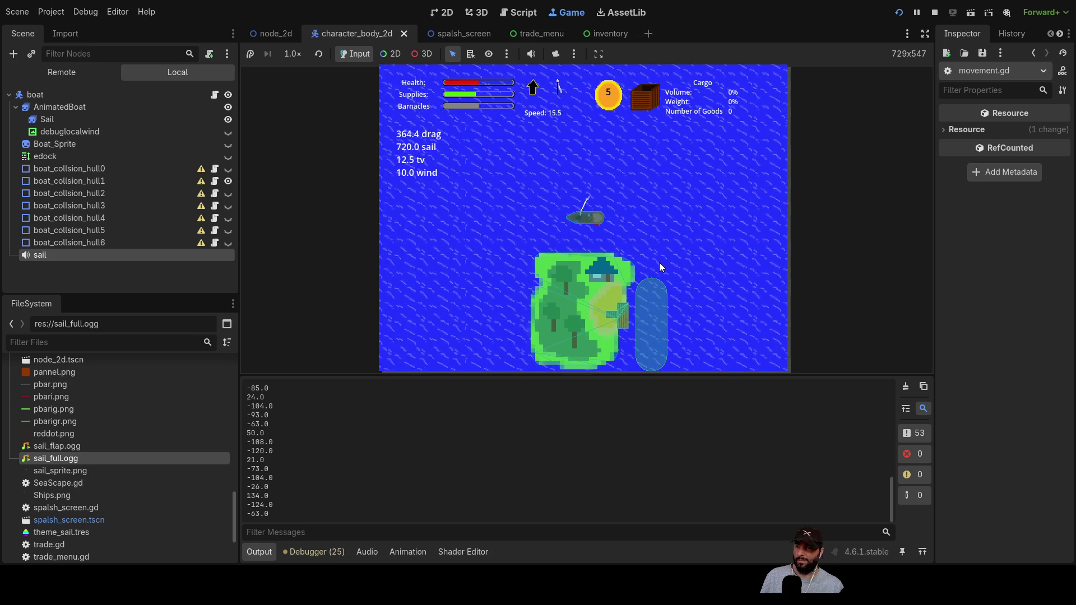
pyautogui.press('a')
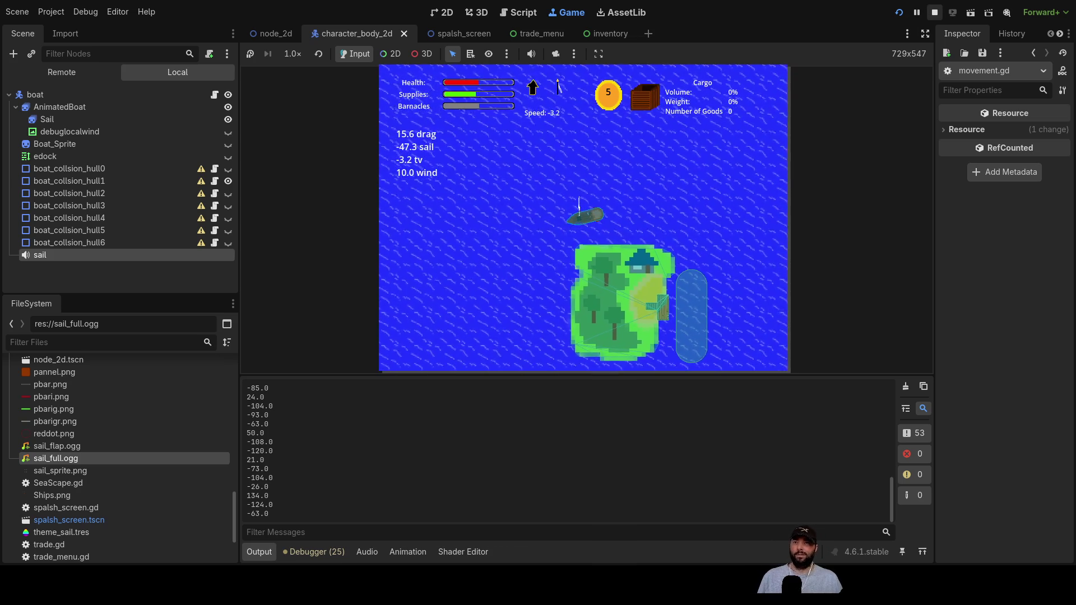
pyautogui.press('F8')
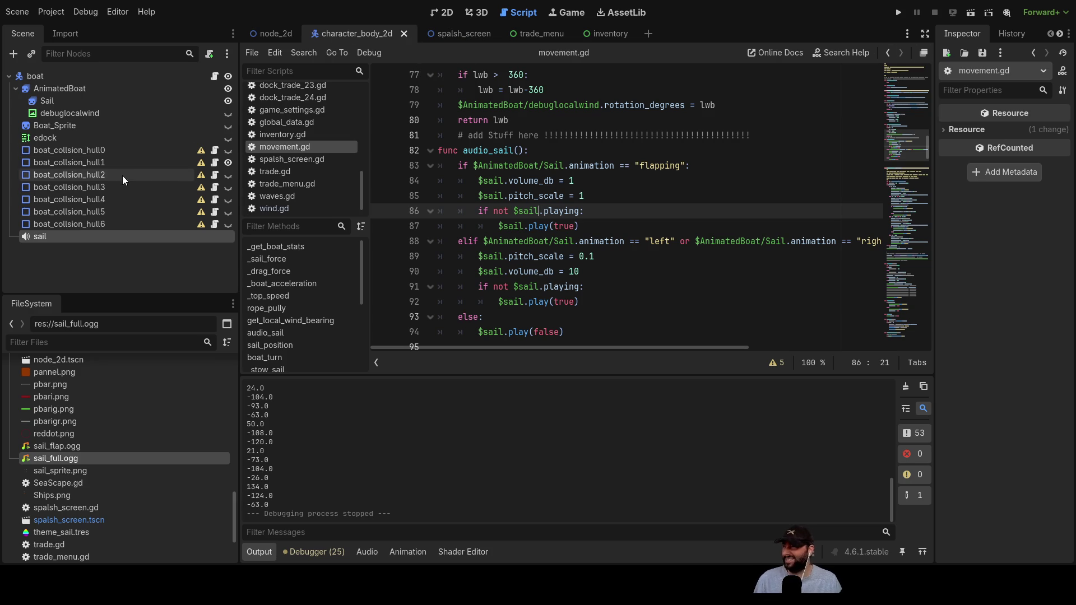
# Open the node_2d scene and bring up the comments.gd todo list in the script editor
pyautogui.click(442, 13)
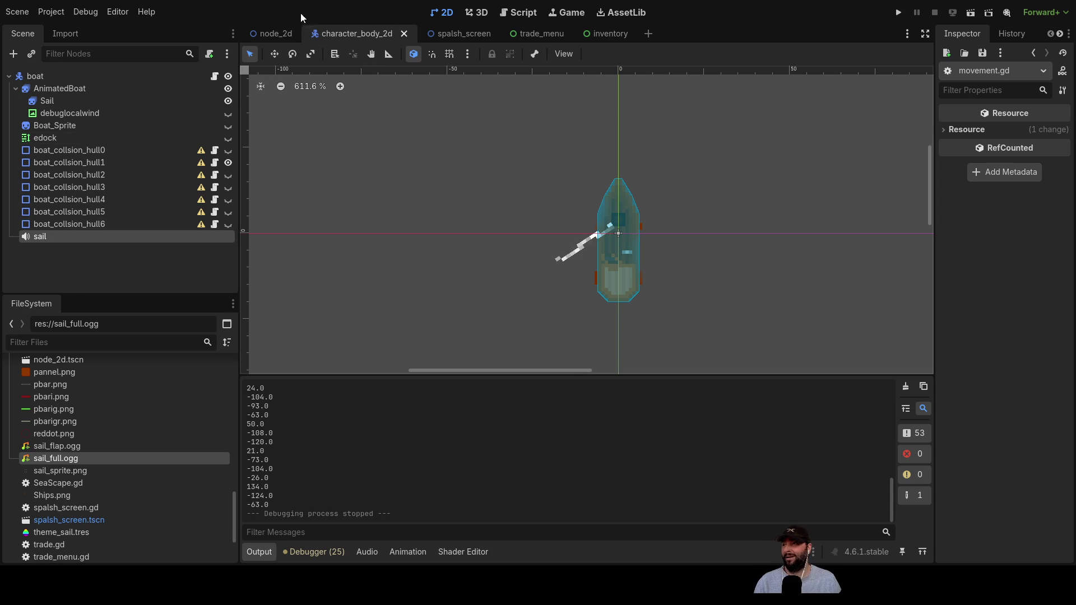
pyautogui.click(278, 33)
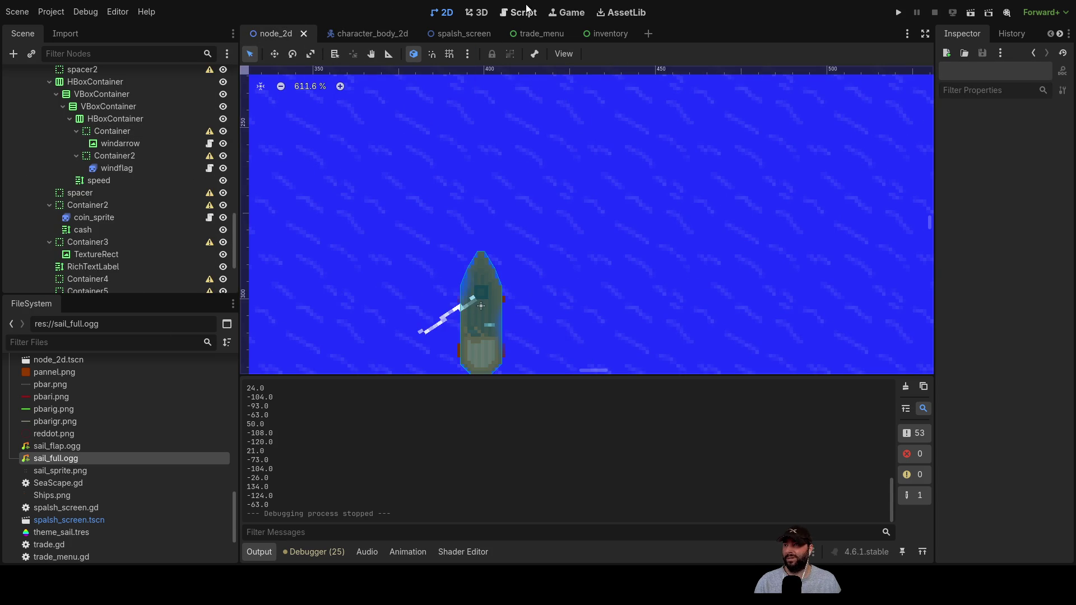
pyautogui.click(527, 11)
pyautogui.scroll(10, 290, 190)
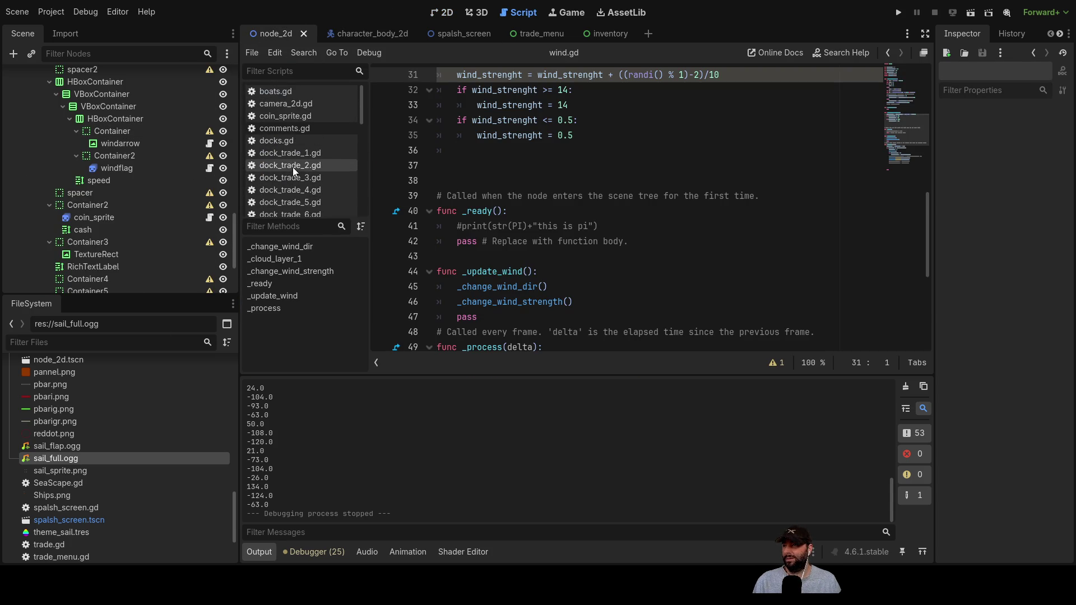
pyautogui.click(291, 128)
pyautogui.scroll(-6, 496, 230)
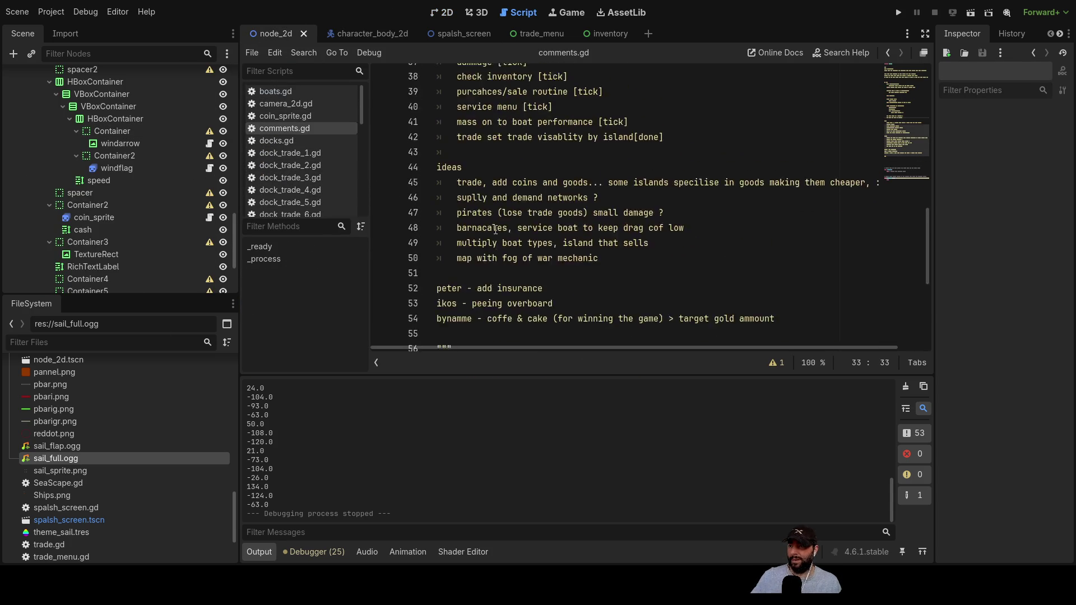
pyautogui.scroll(9, 495, 229)
pyautogui.scroll(-5, 477, 226)
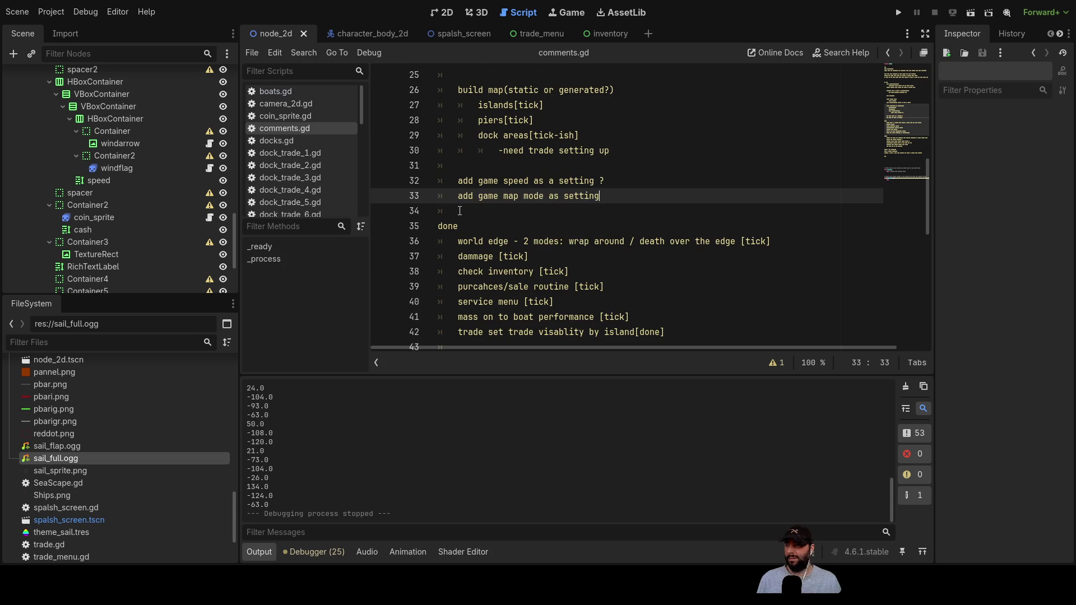
# Add new blank lines below line 34 under the AUDIO heading
pyautogui.click(460, 211)
pyautogui.press('Return')
pyautogui.press('Return')
pyautogui.press('Return')
pyautogui.press('Up')
pyautogui.press('Up')
pyautogui.press('Up')
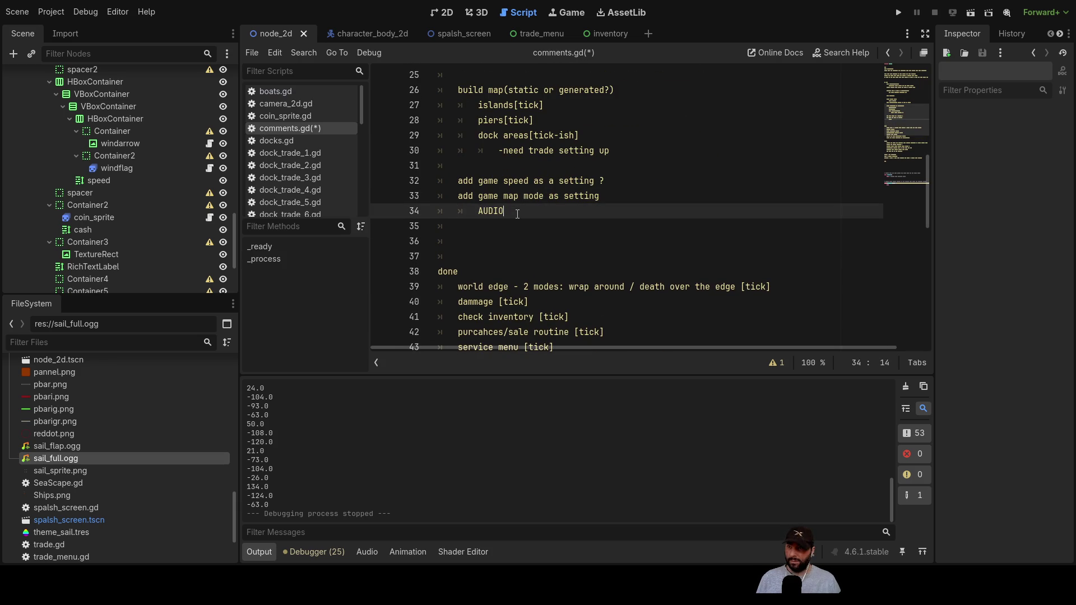
pyautogui.press('Return')
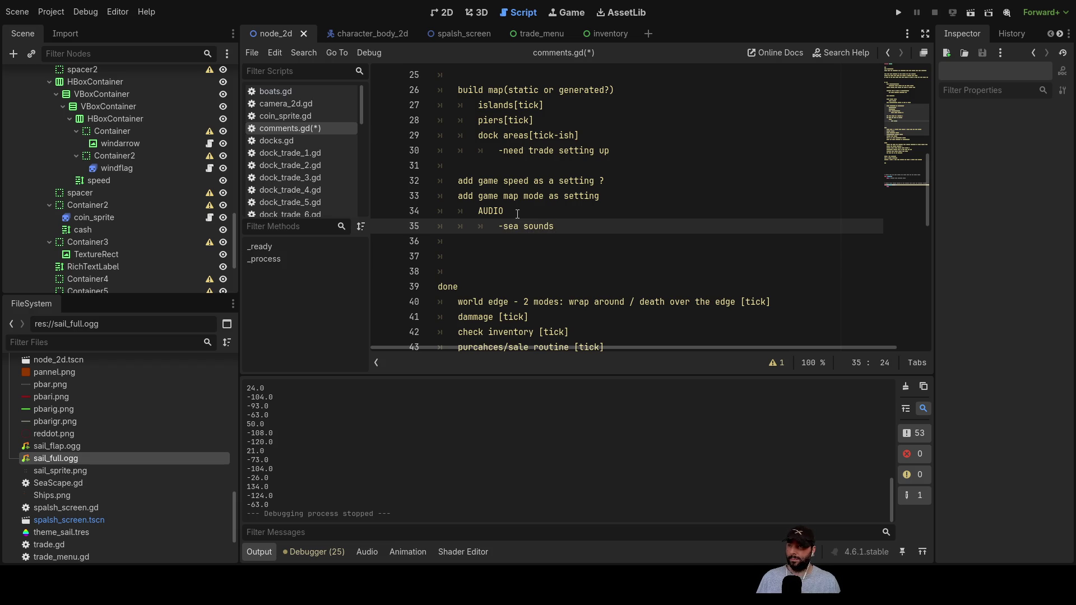
pyautogui.press('Return')
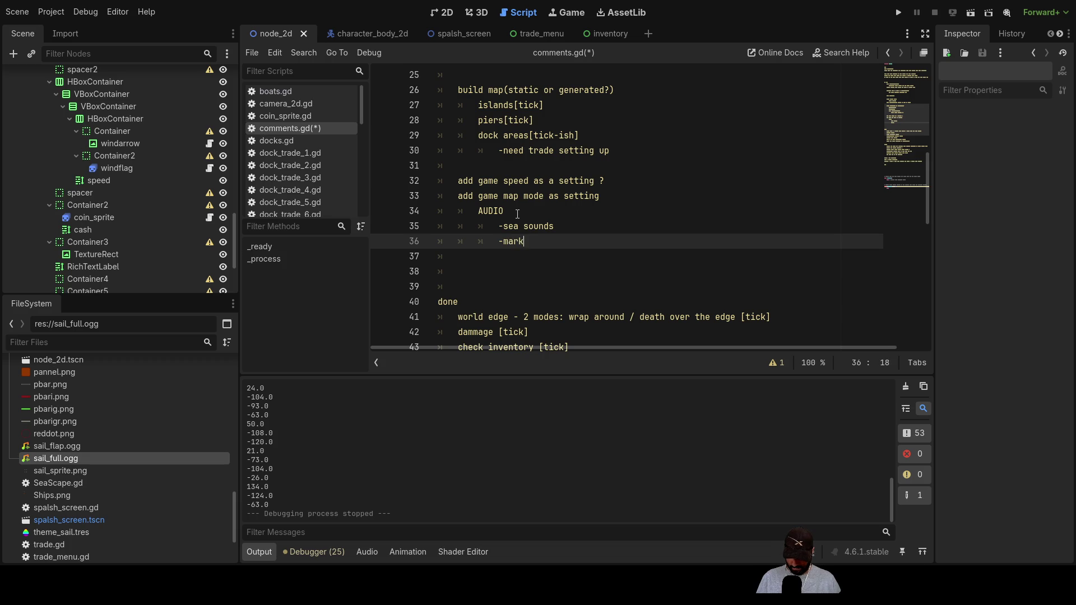
# Insert an empty line above the -sea sounds entry
pyautogui.scroll(4, 517, 214)
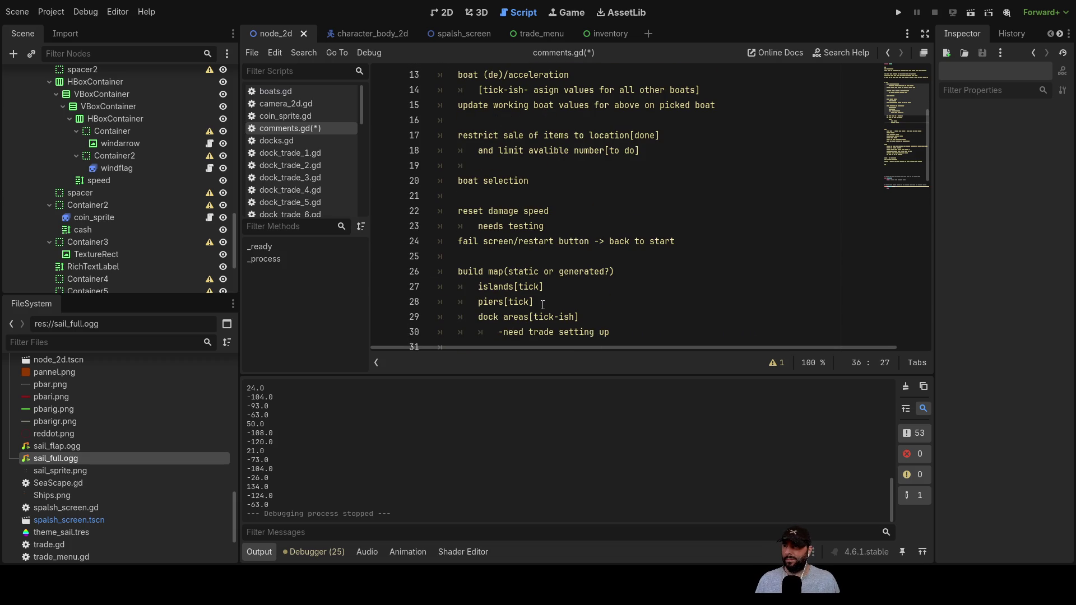
pyautogui.scroll(1, 543, 303)
pyautogui.scroll(-4, 560, 272)
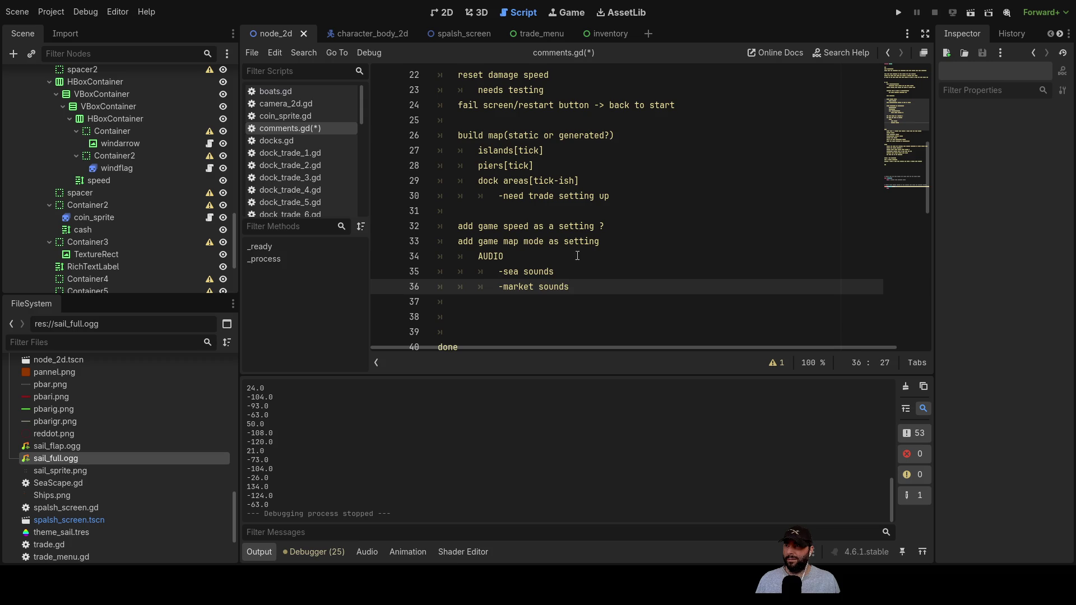
pyautogui.scroll(-4, 577, 255)
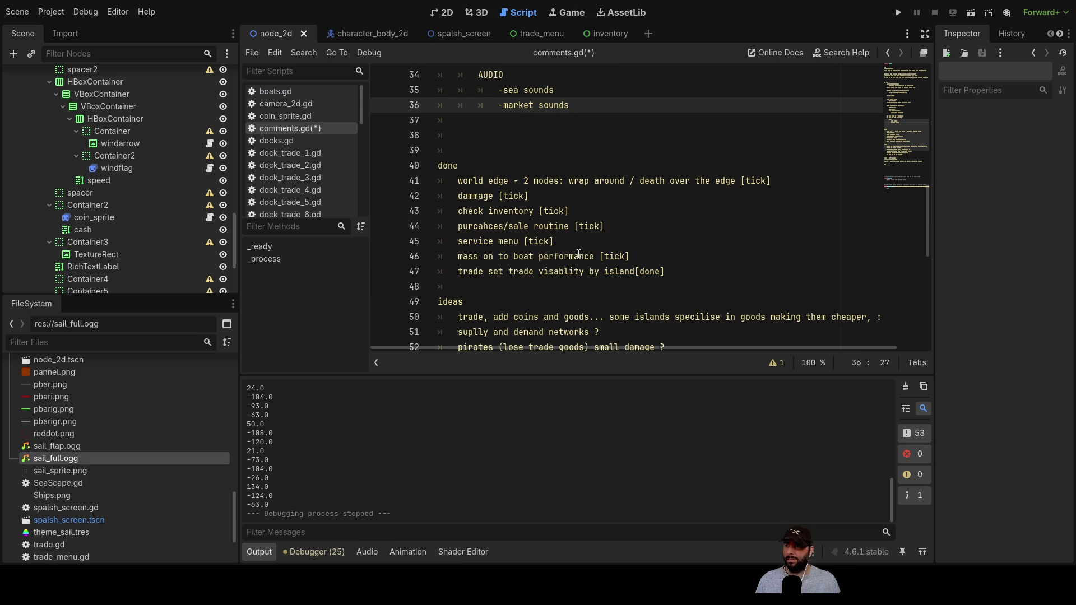
pyautogui.scroll(2, 579, 253)
pyautogui.scroll(1, 579, 254)
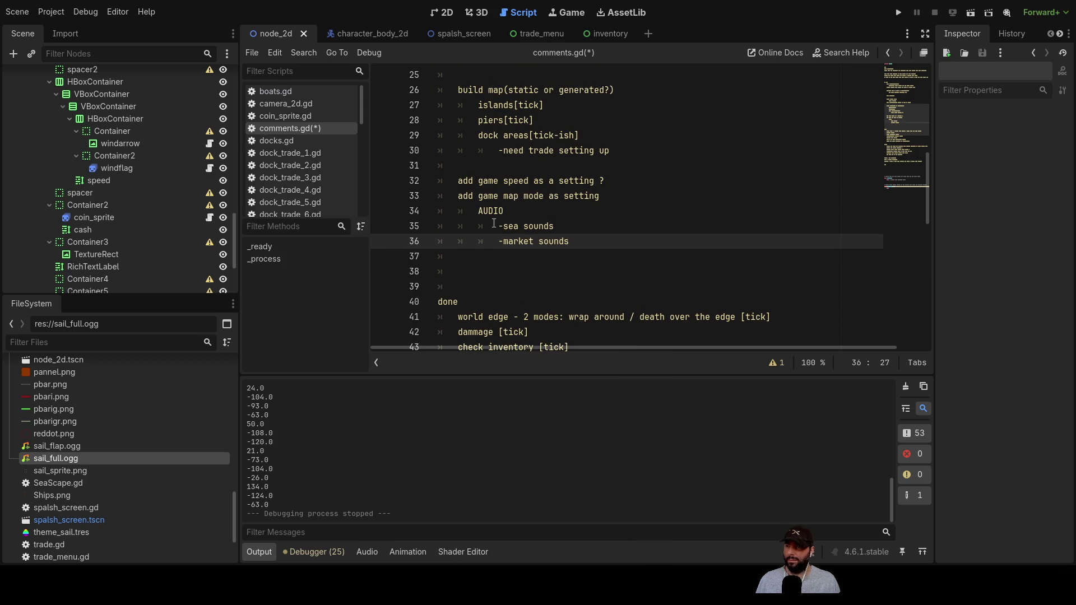
pyautogui.click(494, 225)
pyautogui.press('Return')
pyautogui.press('Up')
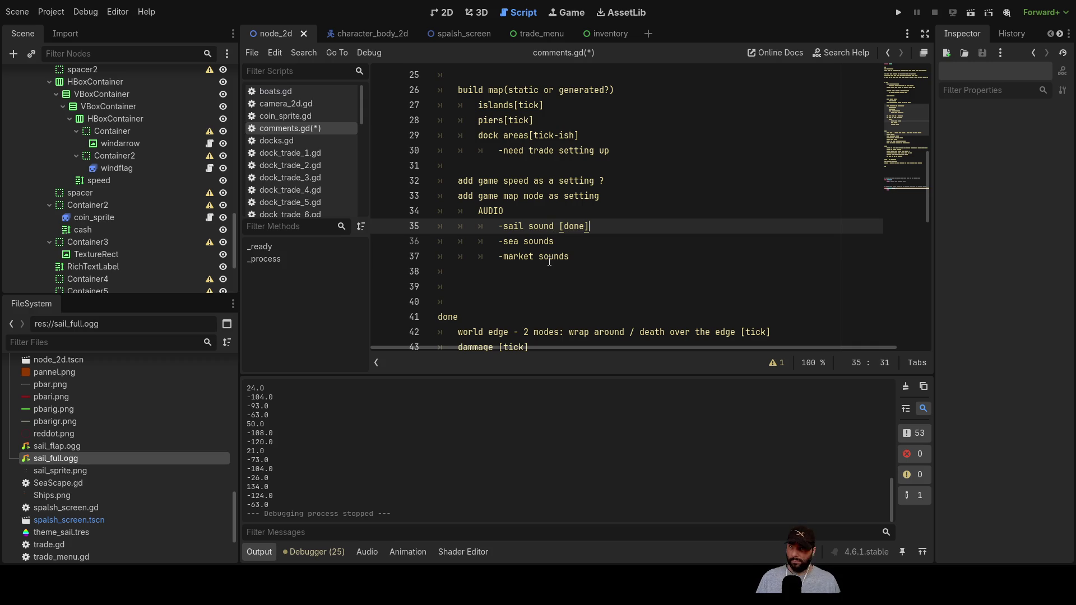
pyautogui.press('Down')
pyautogui.press('Down')
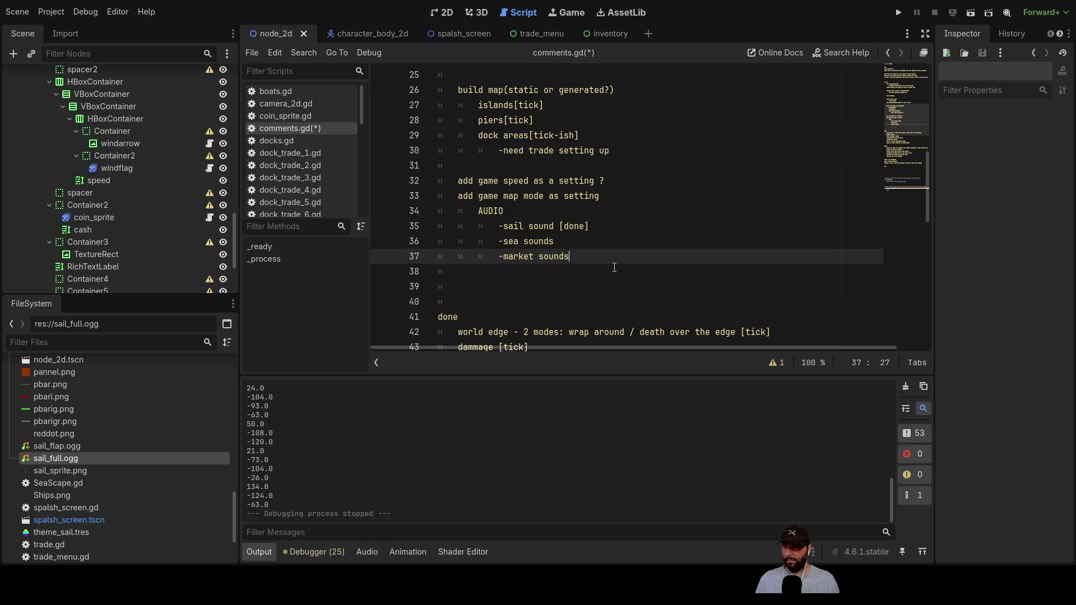
# Add a '-rope' entry to the AUDIO todo list
pyautogui.scroll(2, 615, 257)
pyautogui.scroll(-3, 589, 263)
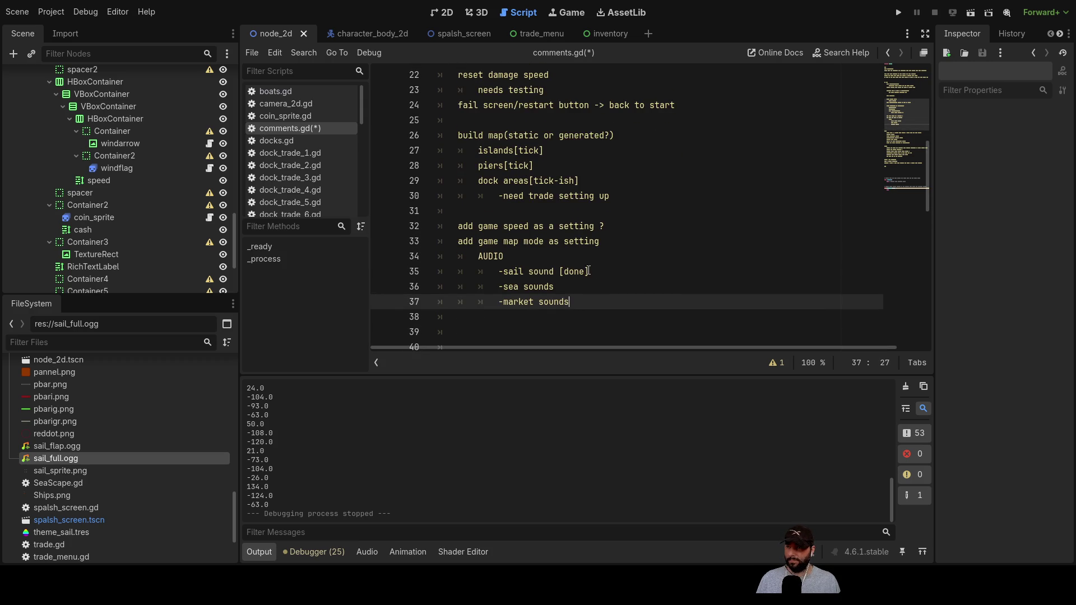
pyautogui.scroll(2, 568, 268)
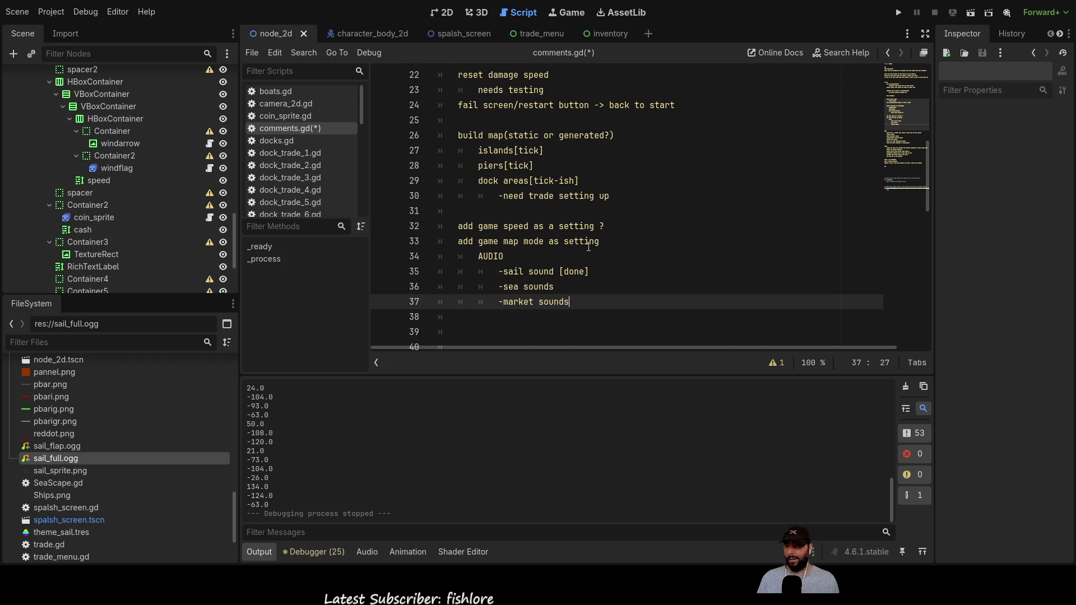
pyautogui.scroll(-1, 572, 293)
pyautogui.click(540, 276)
pyautogui.write('-rope')
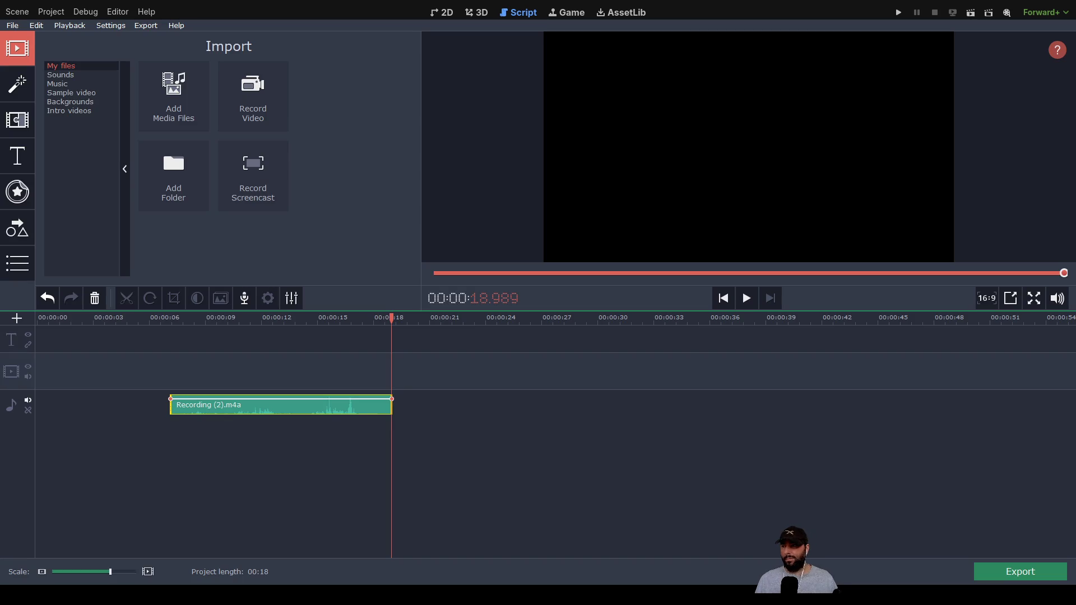
pyautogui.moveTo(391, 317); pyautogui.dragTo(176, 318)
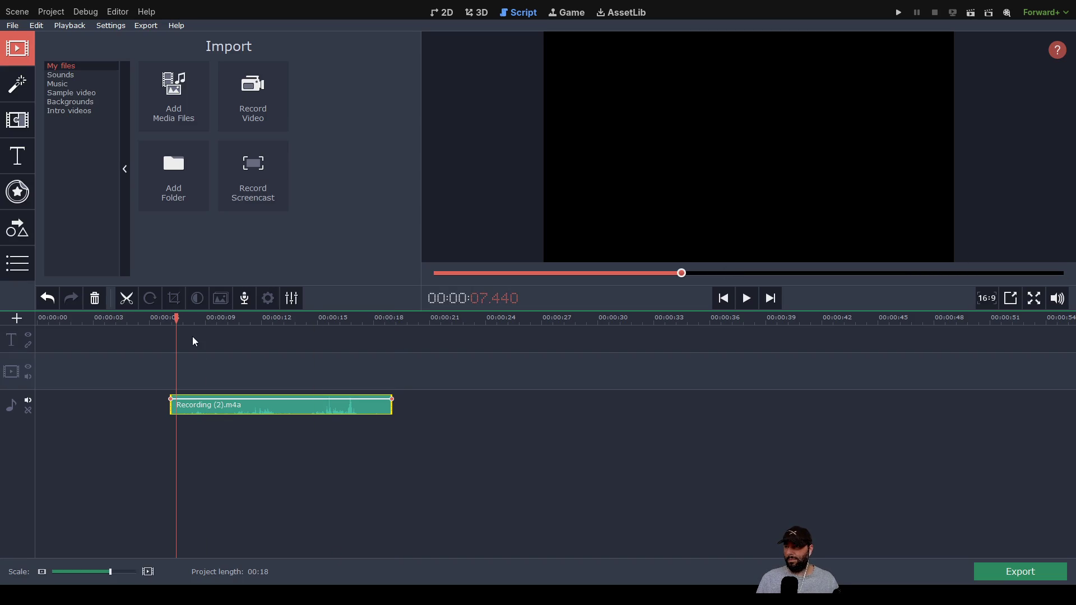
pyautogui.click(755, 304)
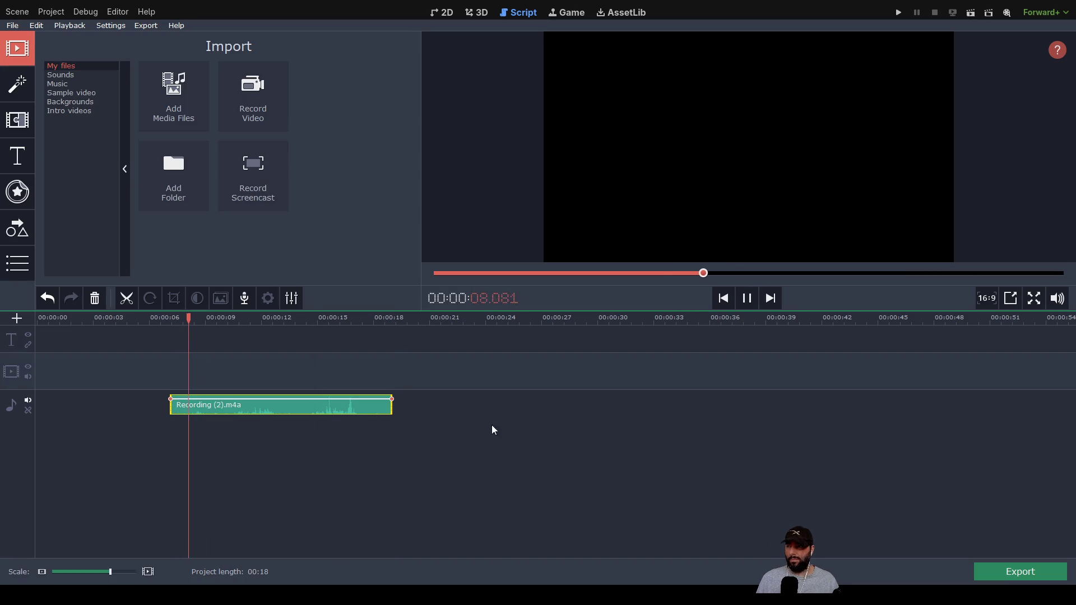
pyautogui.scroll(3, 303, 440)
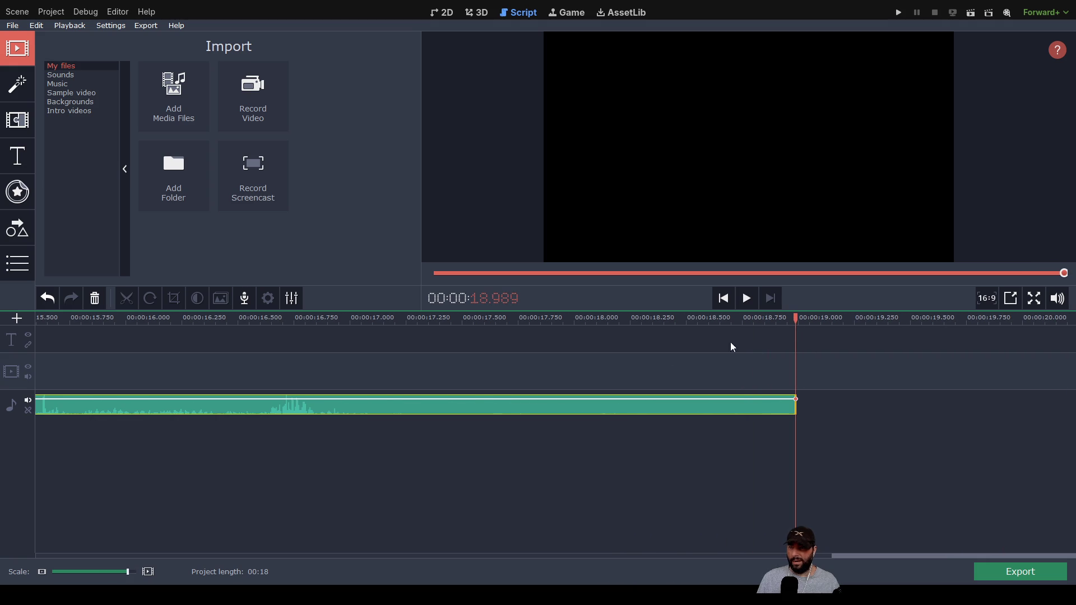
pyautogui.scroll(5, 405, 372)
pyautogui.scroll(5, 403, 375)
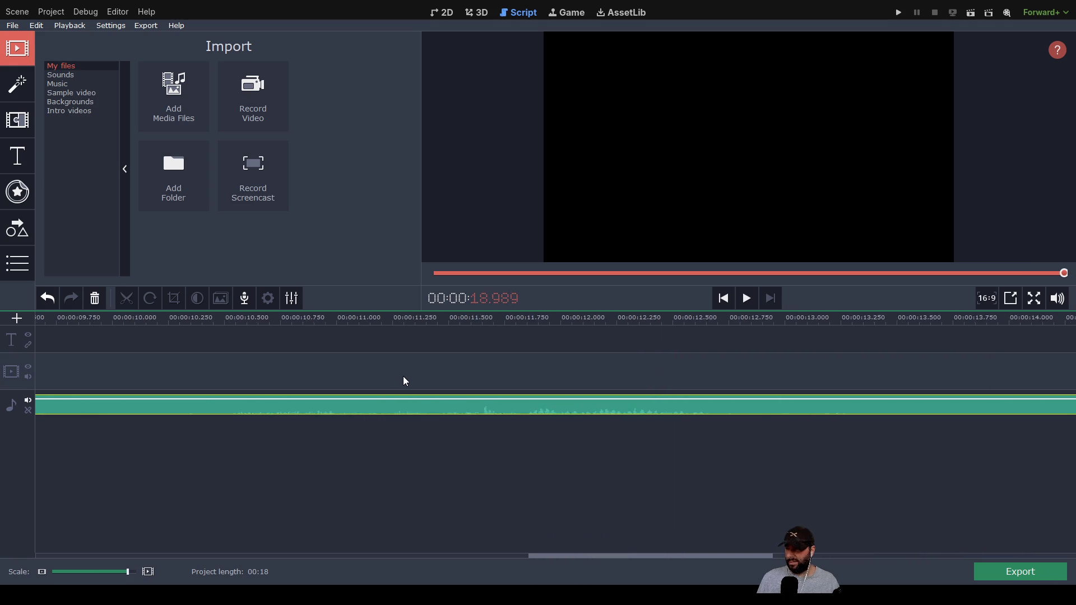
pyautogui.scroll(-3, 554, 404)
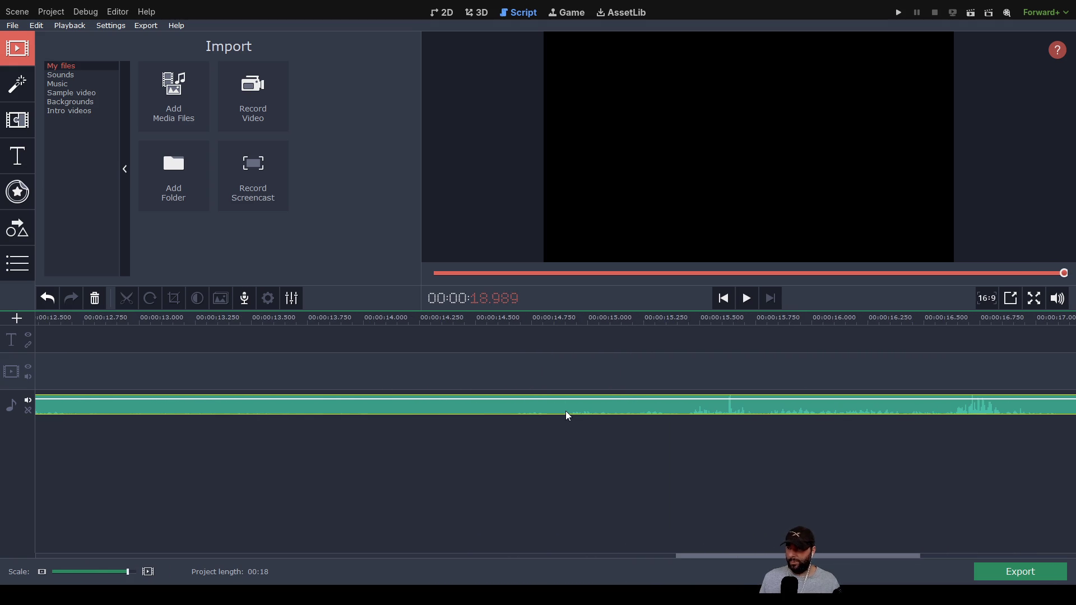
pyautogui.scroll(-3, 566, 415)
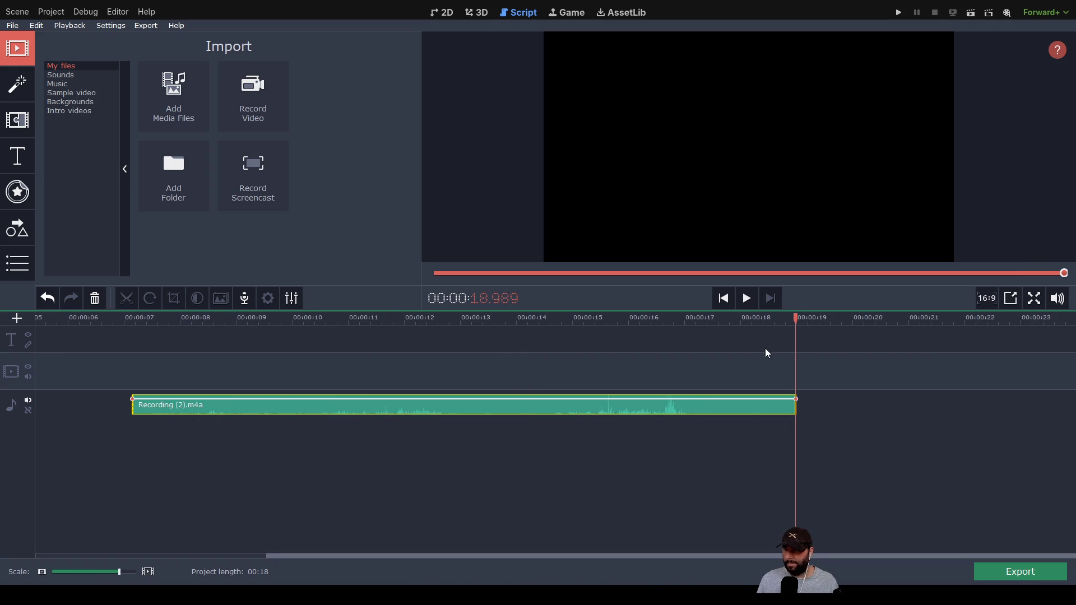
pyautogui.moveTo(795, 318); pyautogui.dragTo(552, 327)
pyautogui.click(743, 300)
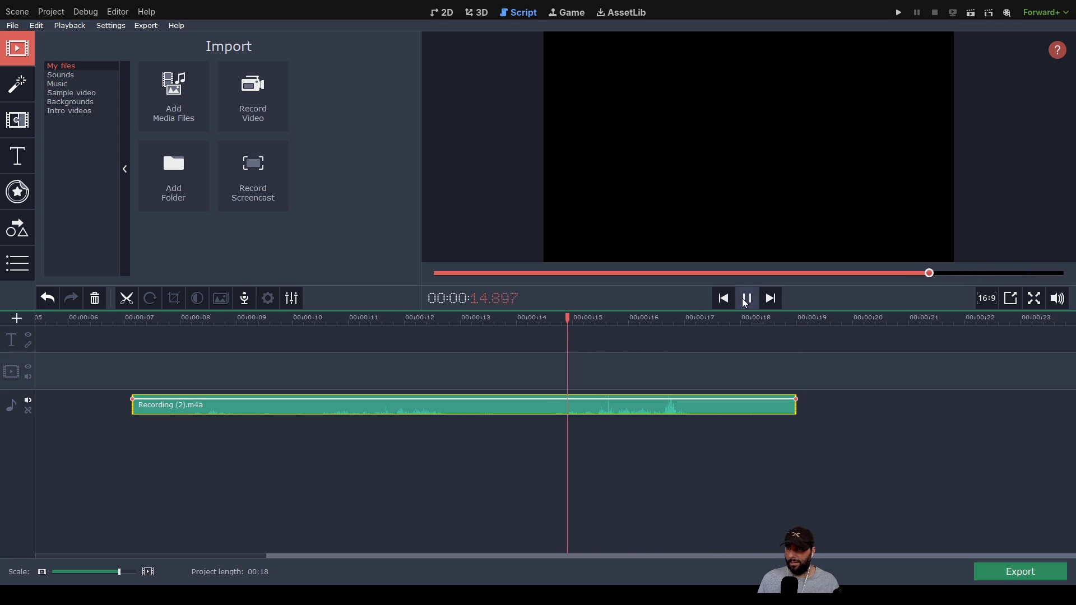
pyautogui.click(746, 299)
pyautogui.moveTo(707, 320); pyautogui.dragTo(322, 325)
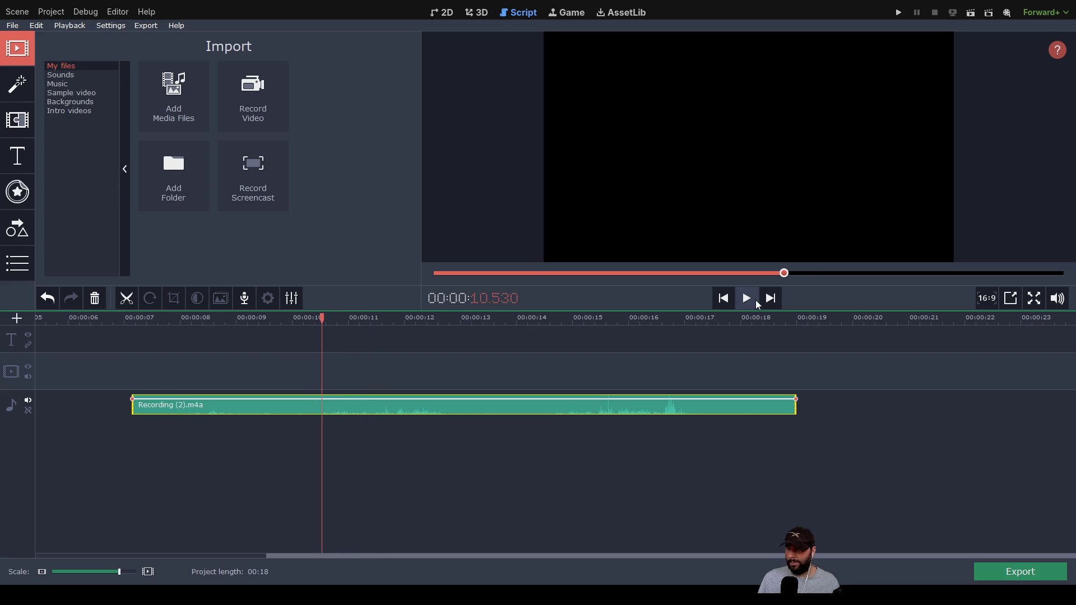
pyautogui.click(746, 298)
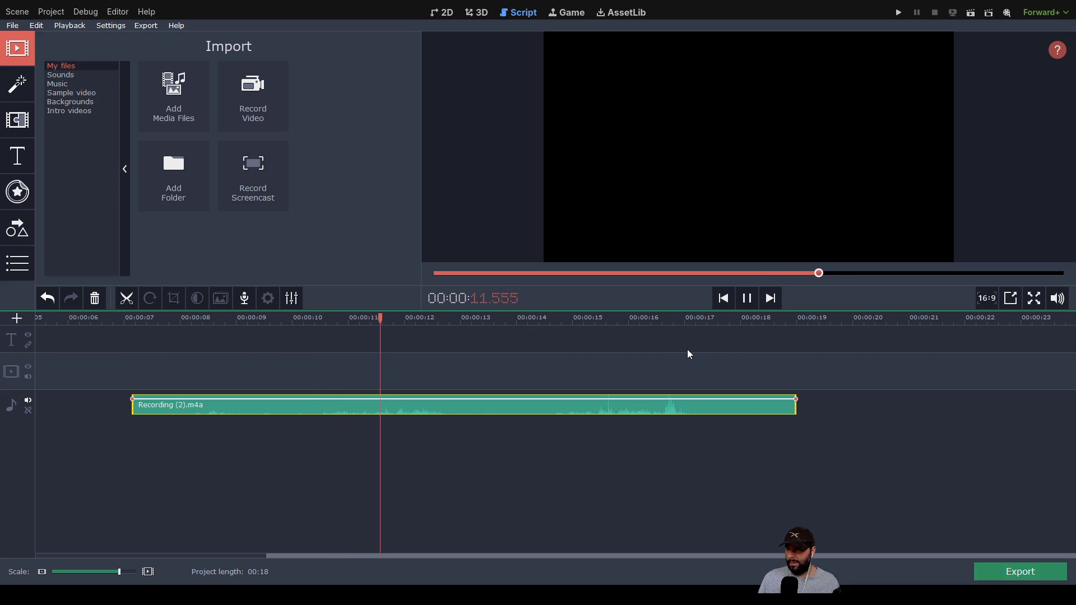
pyautogui.click(746, 298)
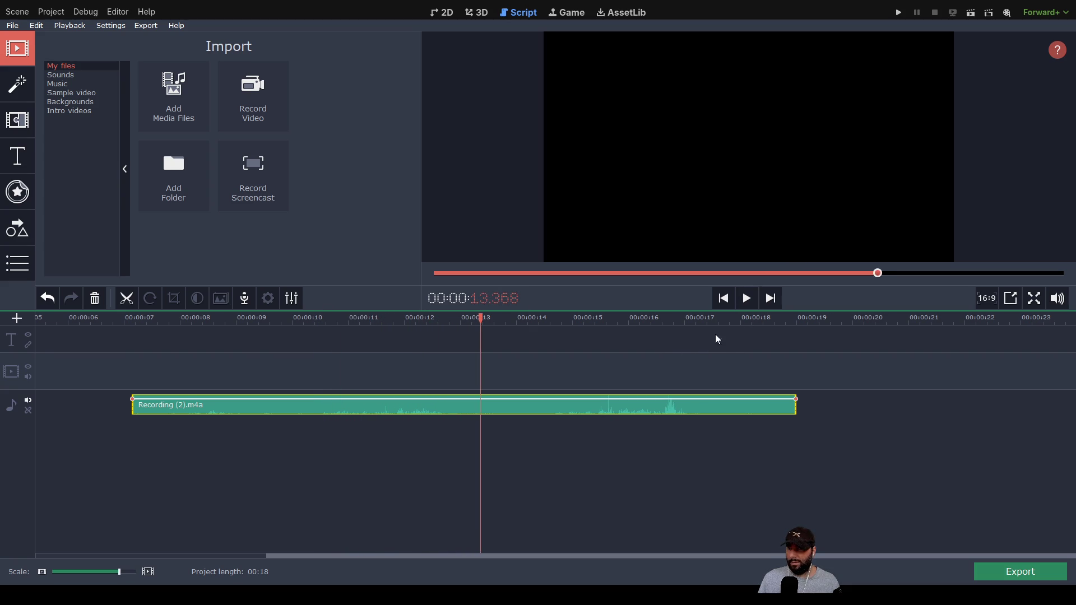
pyautogui.scroll(5, 504, 361)
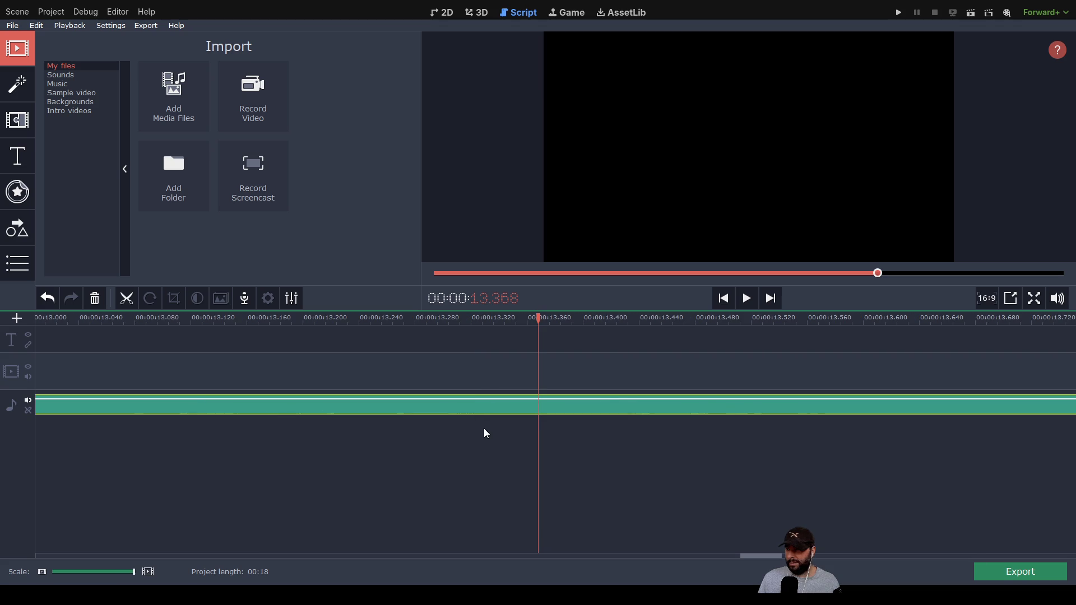
pyautogui.scroll(-3, 536, 421)
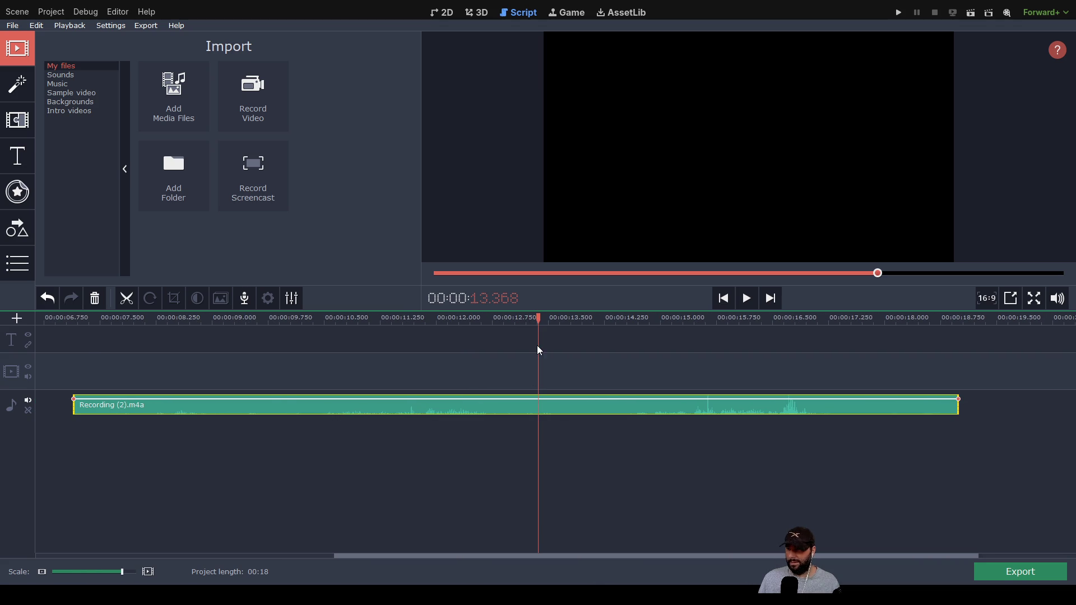
pyautogui.moveTo(538, 320); pyautogui.dragTo(499, 319)
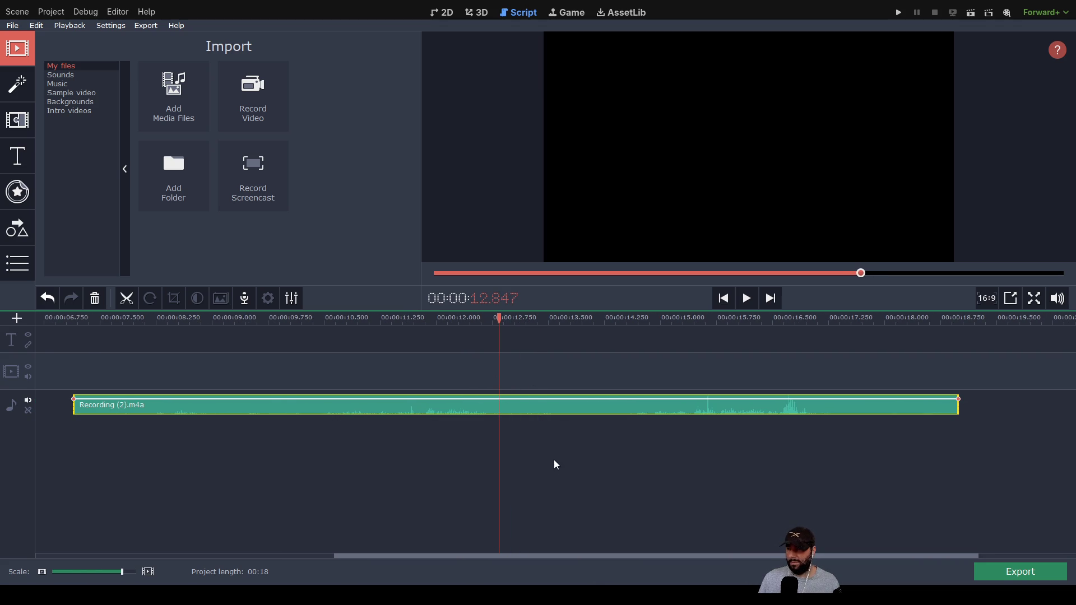
pyautogui.hotkey('ctrl', 'b')
# Delete the part of Recording (2).m4a after the 12.847 s split and play the trimmed clip
pyautogui.click(611, 407)
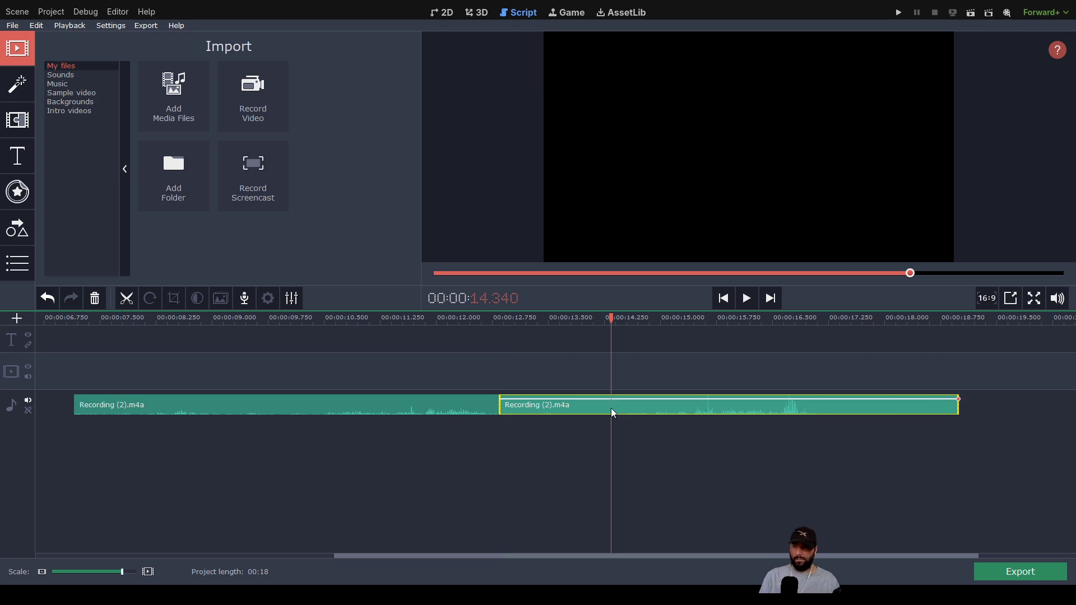
pyautogui.press('Delete')
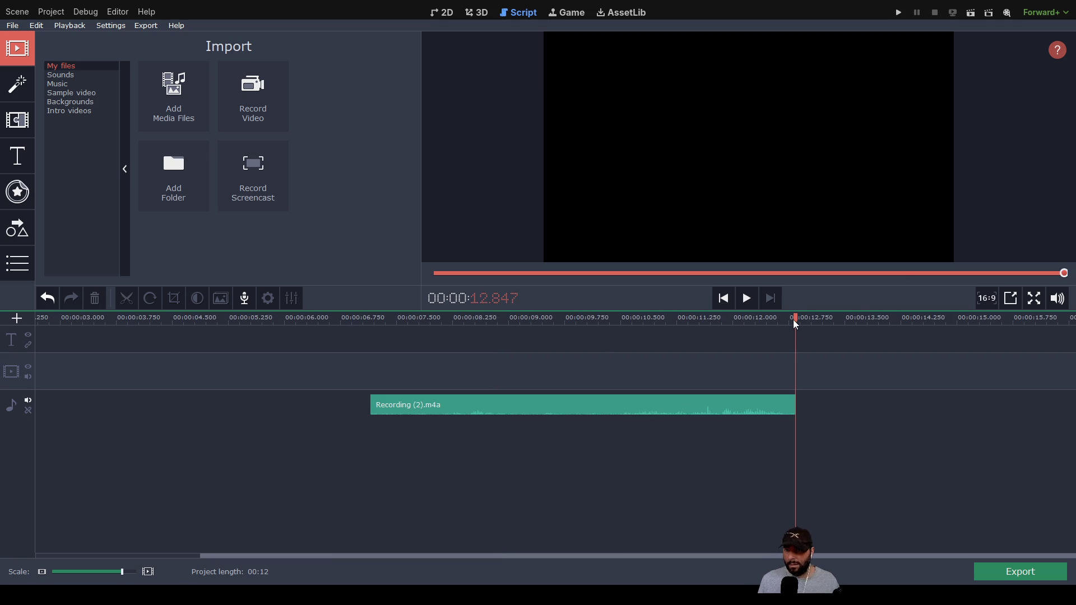
pyautogui.moveTo(795, 317)
pyautogui.mouseDown()
pyautogui.moveTo(431, 341)
pyautogui.moveTo(617, 348)
pyautogui.mouseUp()
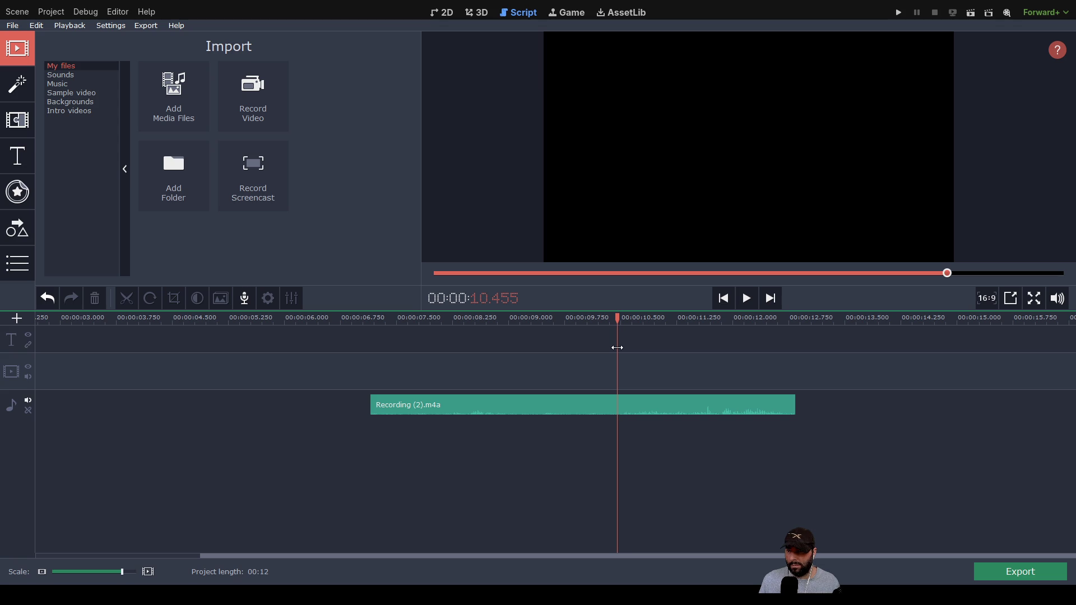
pyautogui.click(748, 304)
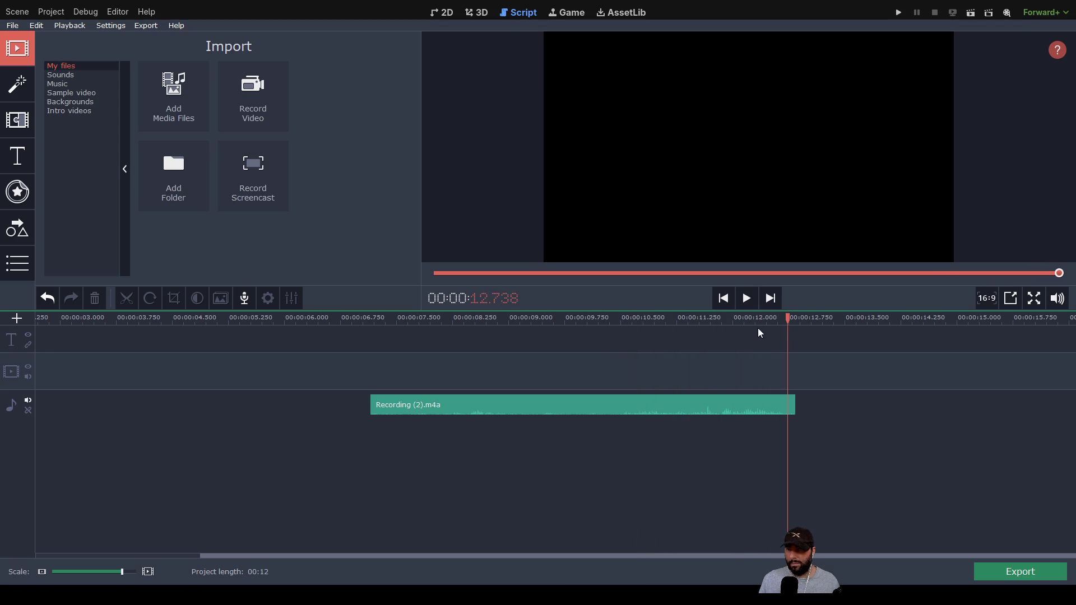
# Move the trimmed Recording (2).m4a clip so it starts at 0:00
pyautogui.moveTo(787, 319); pyautogui.dragTo(620, 334)
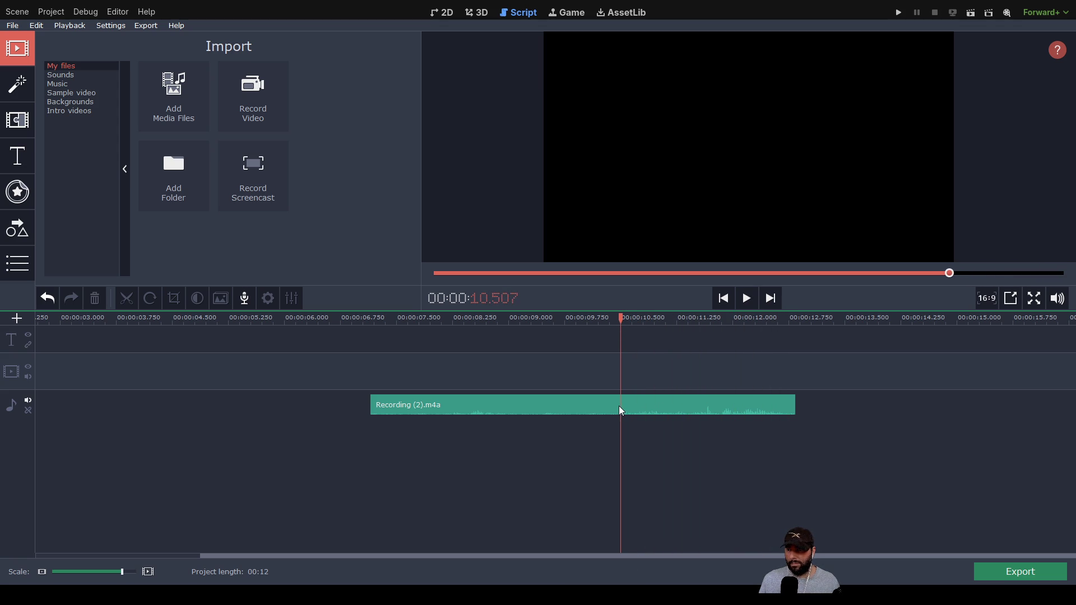
pyautogui.scroll(3, 630, 420)
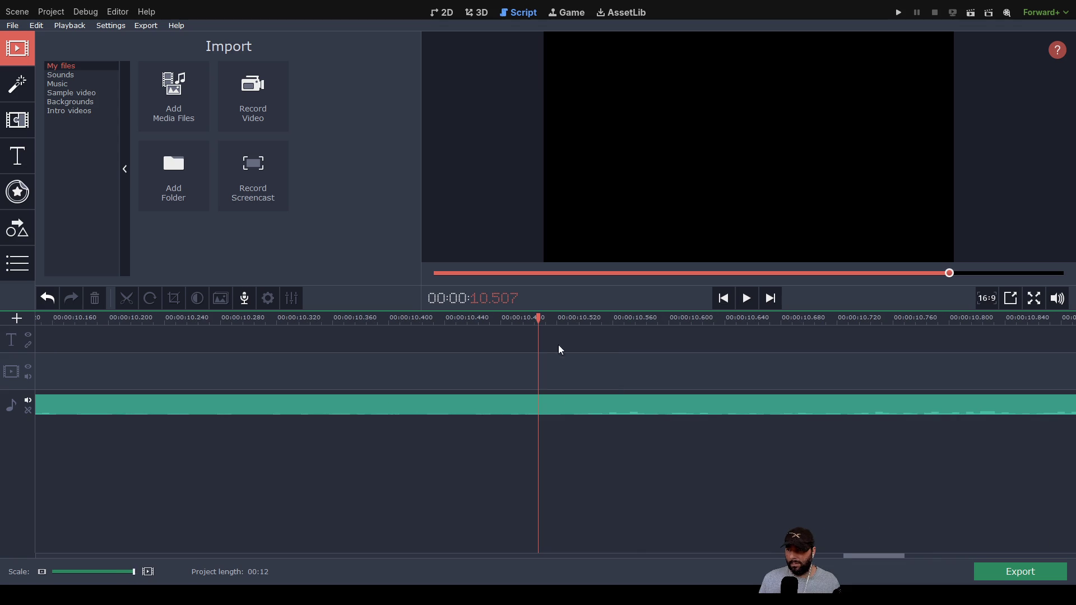
pyautogui.moveTo(538, 322); pyautogui.dragTo(307, 325)
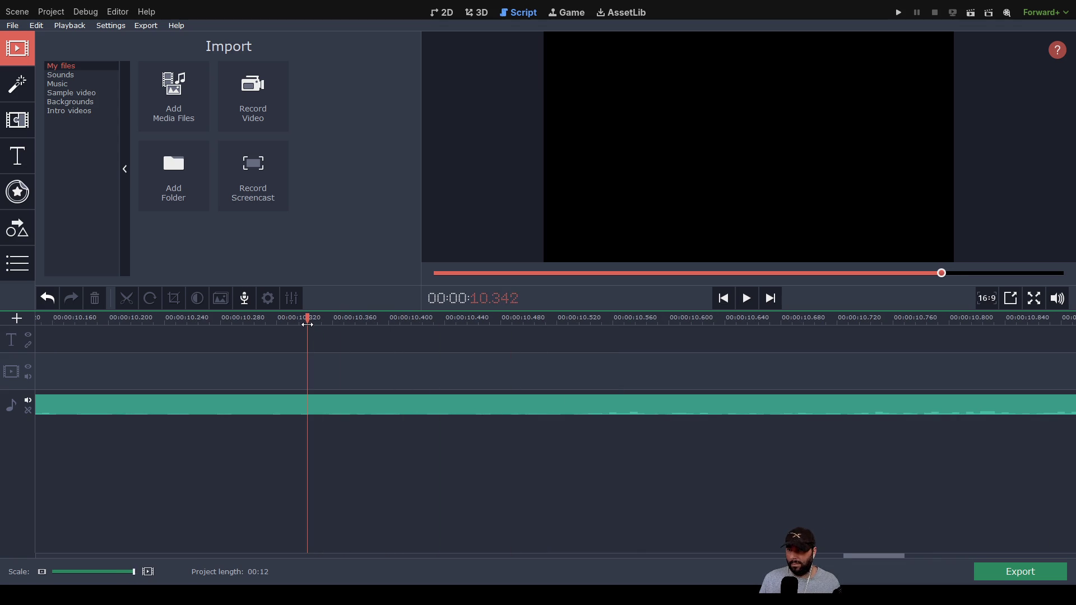
pyautogui.scroll(-3, 462, 442)
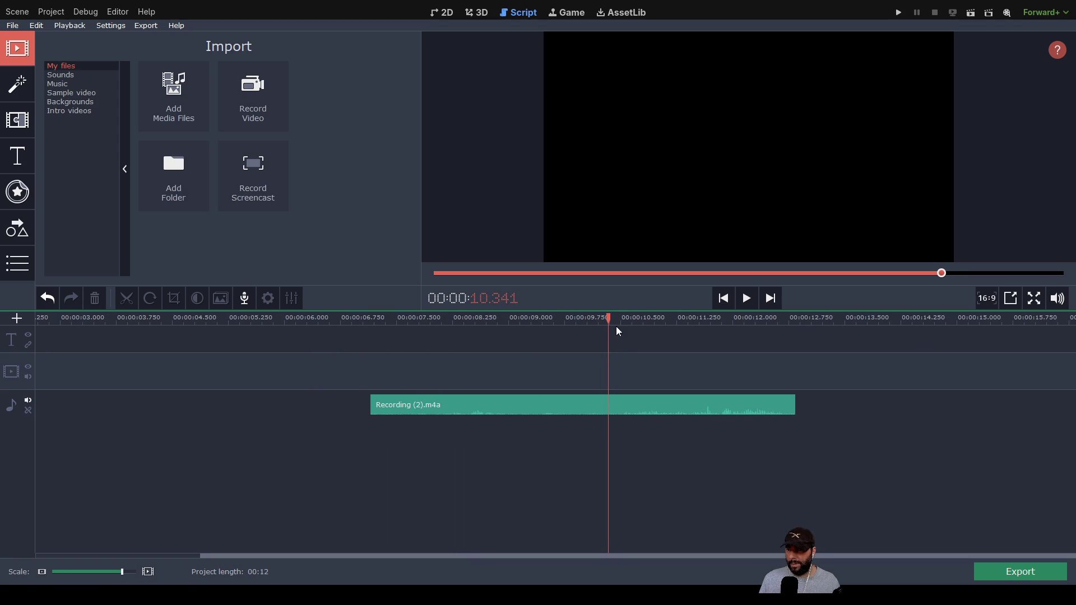
pyautogui.moveTo(608, 317)
pyautogui.mouseDown()
pyautogui.moveTo(412, 318)
pyautogui.moveTo(447, 317)
pyautogui.mouseUp()
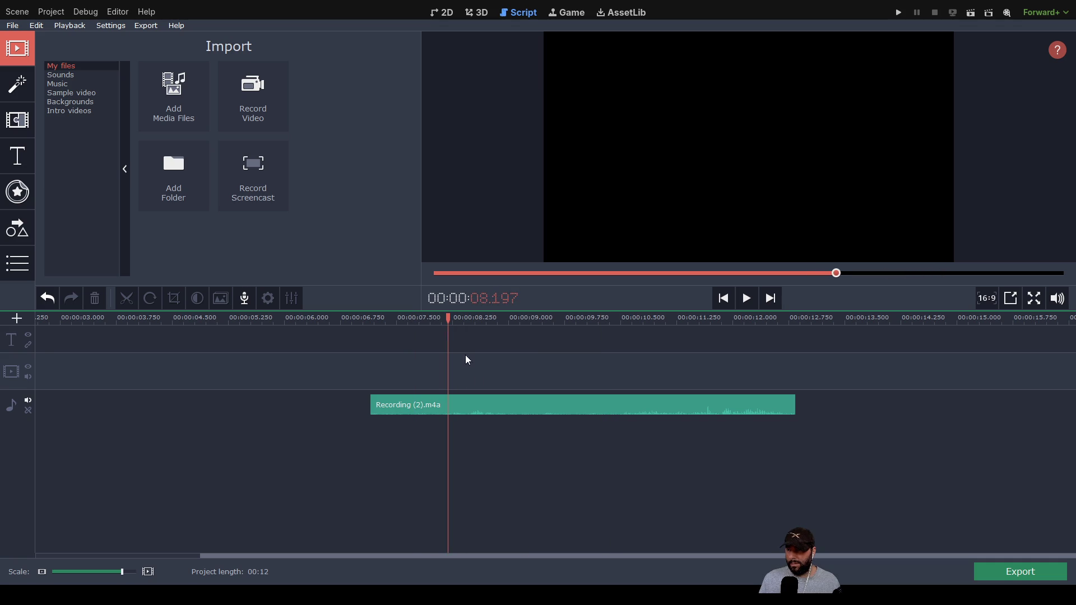
pyautogui.moveTo(541, 401)
pyautogui.mouseDown()
pyautogui.moveTo(257, 411)
pyautogui.moveTo(179, 401)
pyautogui.mouseUp()
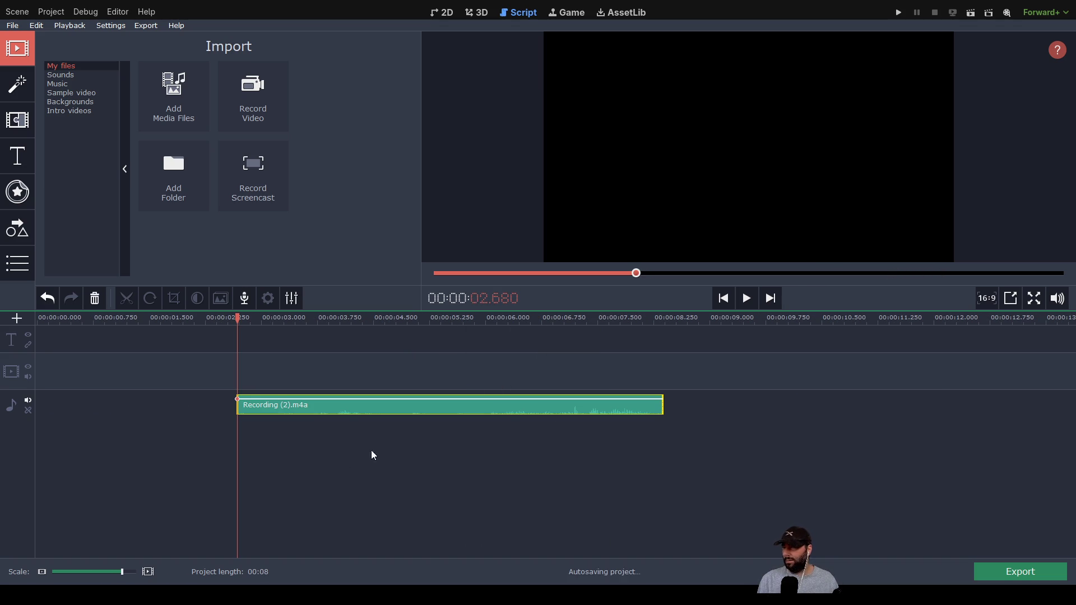
pyautogui.moveTo(389, 406); pyautogui.dragTo(191, 406)
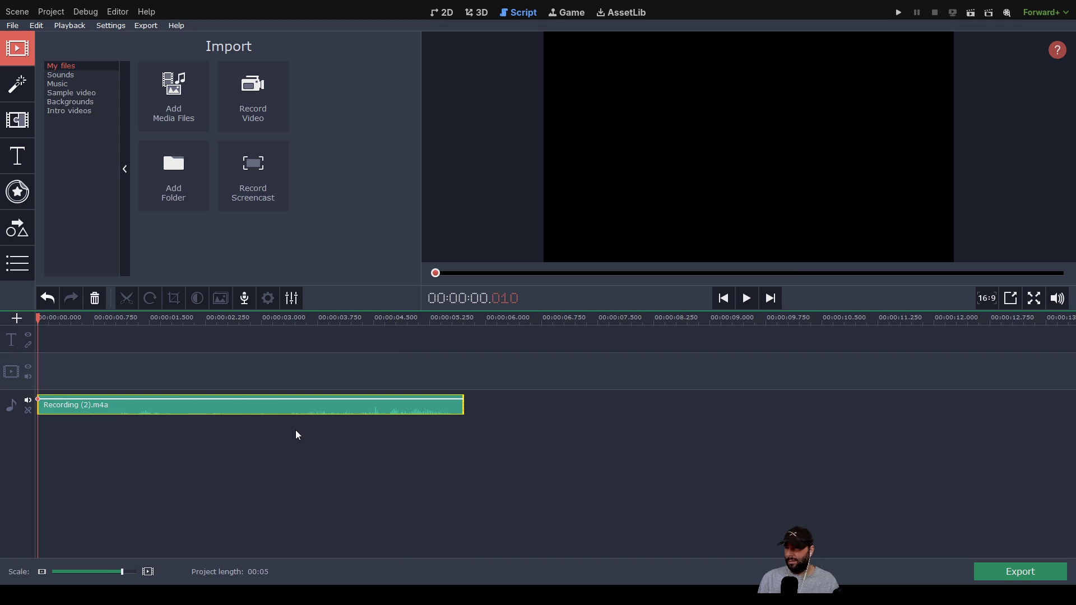
# Raise the Recording (2).m4a clip volume from 50% to 400% and preview it
pyautogui.doubleClick(426, 405)
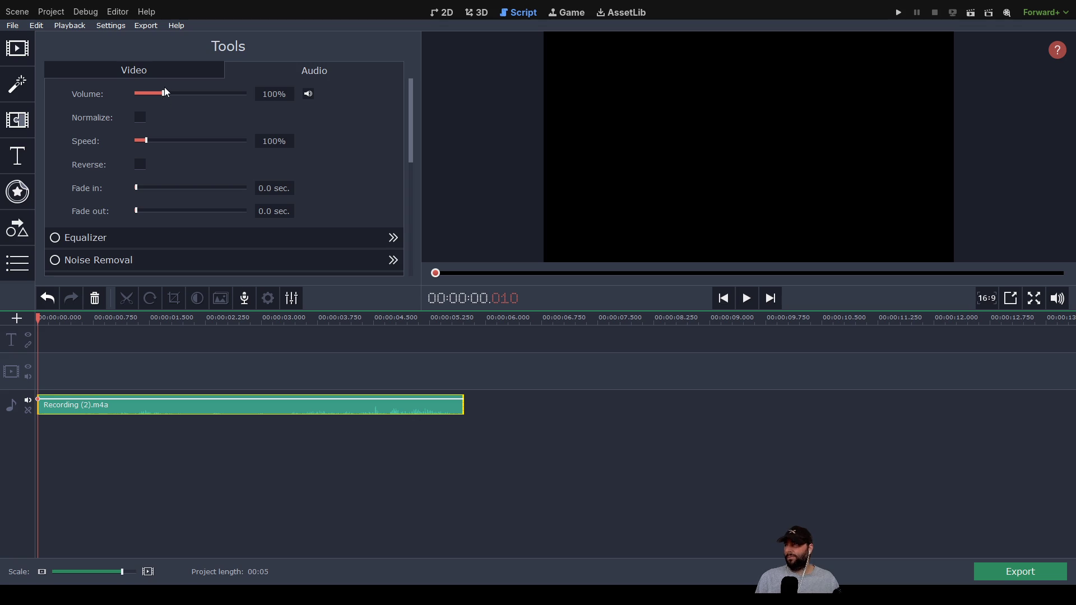
pyautogui.moveTo(163, 94); pyautogui.dragTo(204, 94)
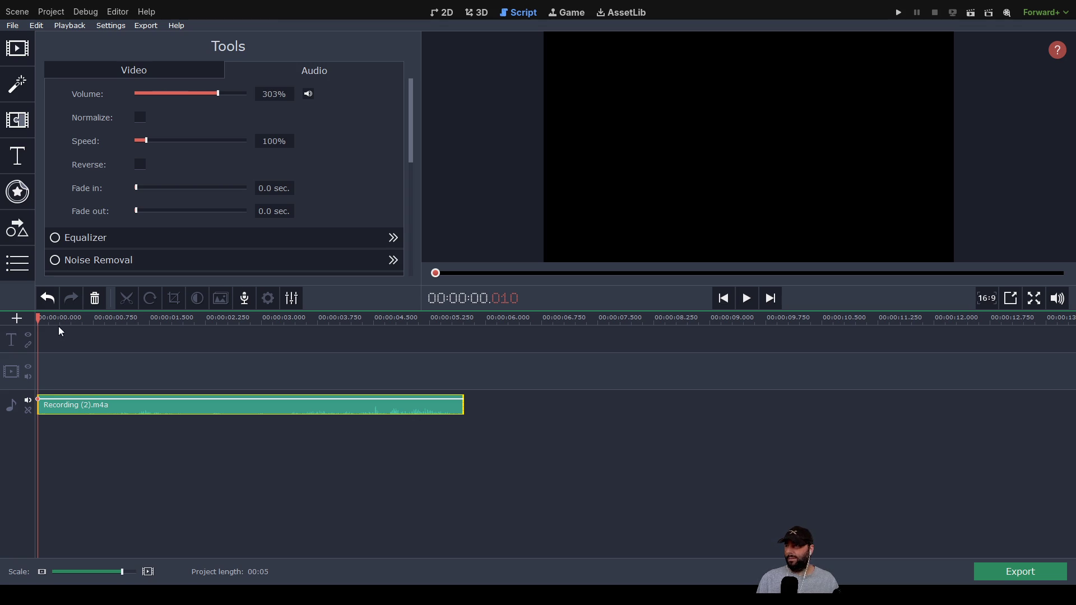
pyautogui.click(747, 299)
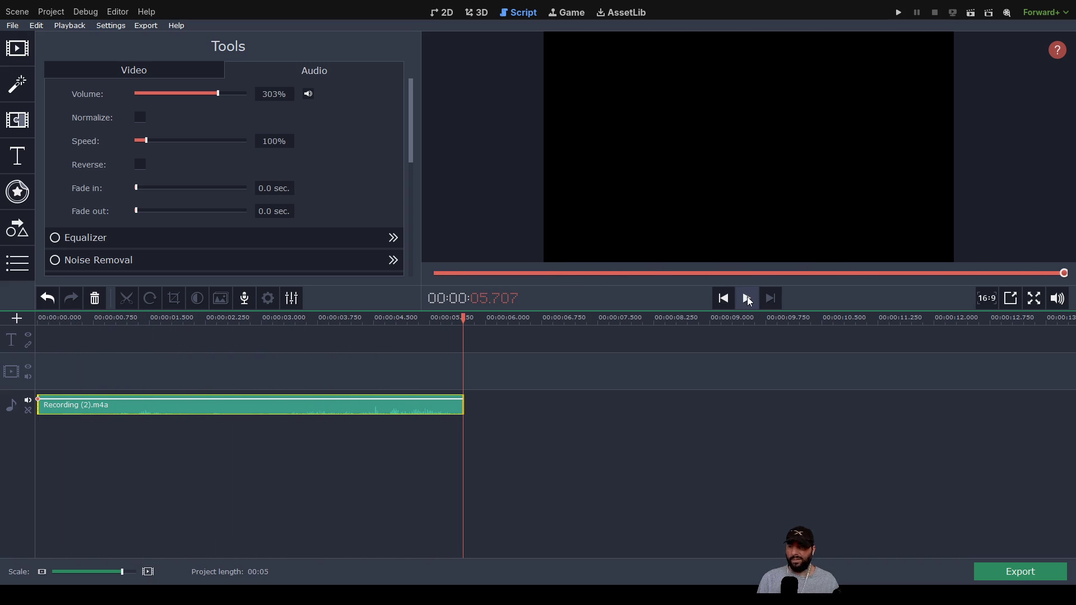
pyautogui.click(747, 301)
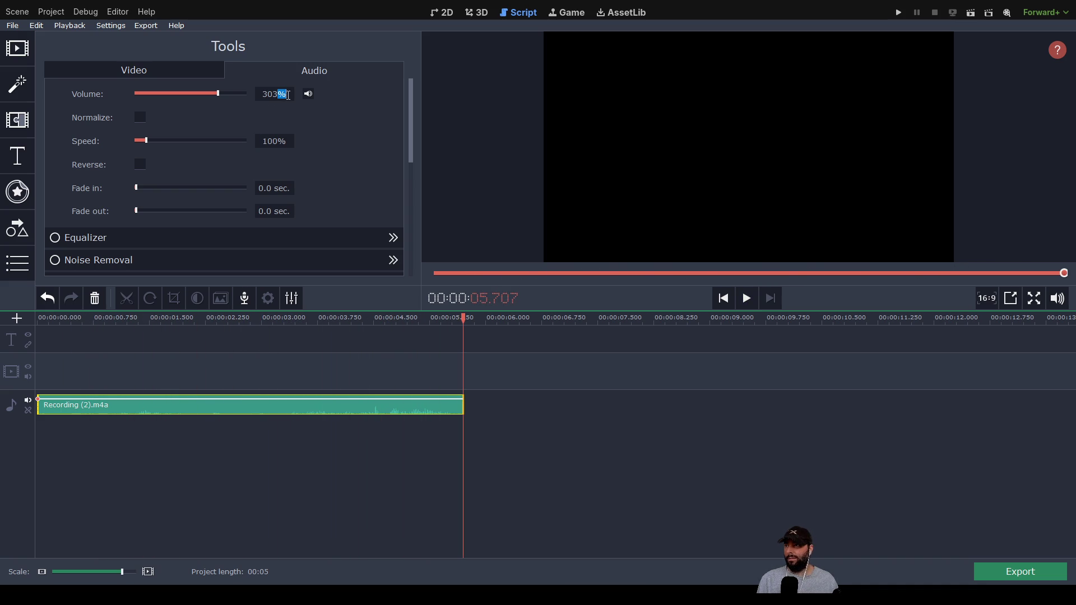
pyautogui.write('50')
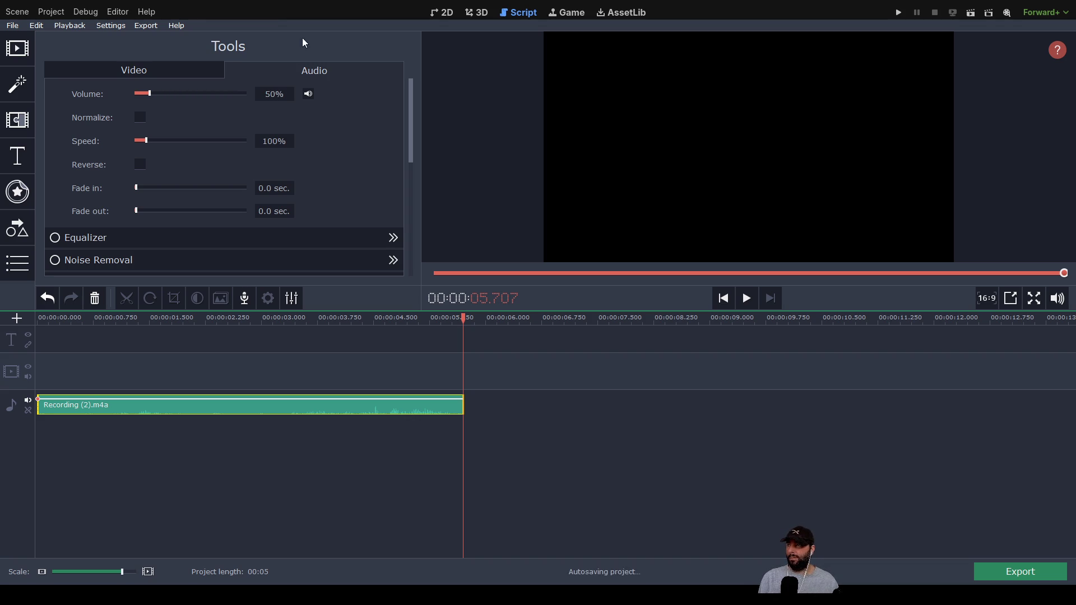
pyautogui.moveTo(163, 93); pyautogui.dragTo(749, 336)
pyautogui.press('space')
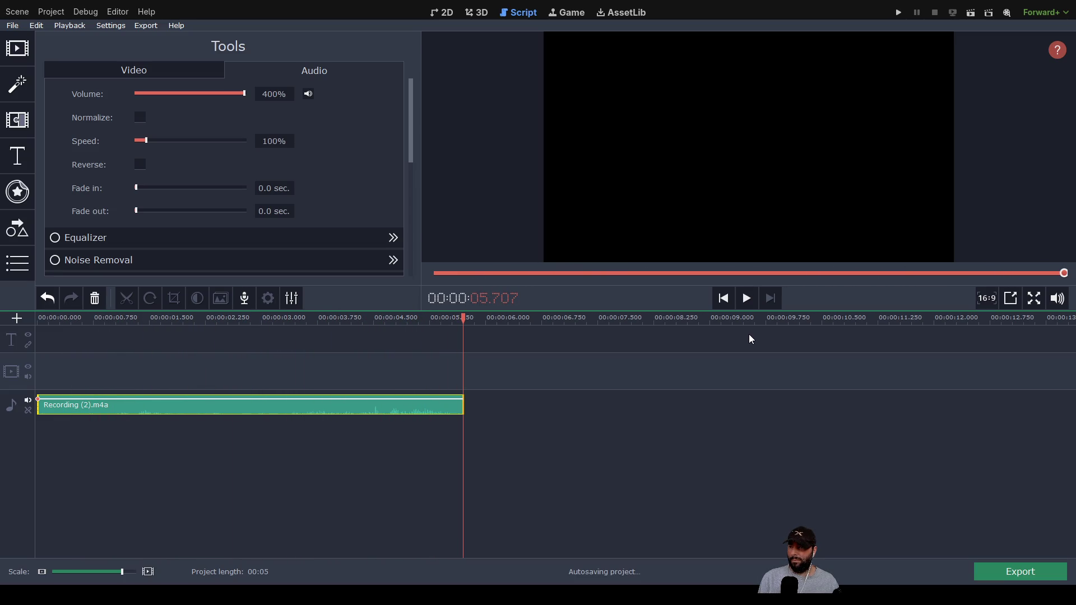
pyautogui.moveTo(463, 318)
pyautogui.mouseDown()
pyautogui.moveTo(279, 319)
pyautogui.moveTo(483, 323)
pyautogui.moveTo(303, 327)
pyautogui.moveTo(372, 334)
pyautogui.moveTo(308, 351)
pyautogui.moveTo(364, 353)
pyautogui.moveTo(351, 355)
pyautogui.moveTo(78, 347)
pyautogui.moveTo(291, 342)
pyautogui.mouseUp()
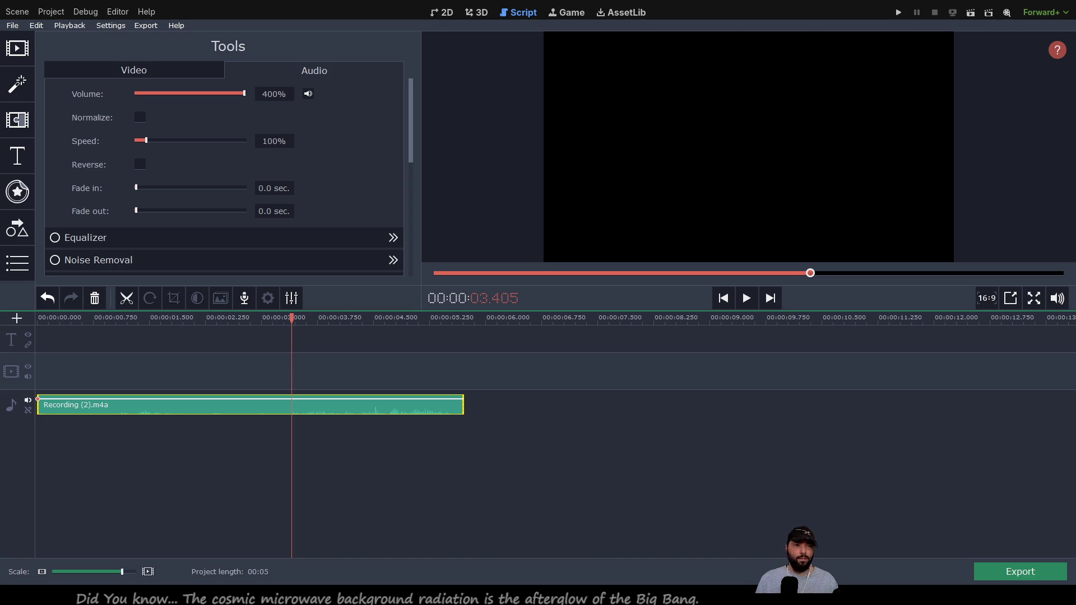
# Add Recording.m4a on a new audio row at about 6.8 s and play it back
pyautogui.click(560, 405)
pyautogui.moveTo(560, 404); pyautogui.dragTo(561, 426)
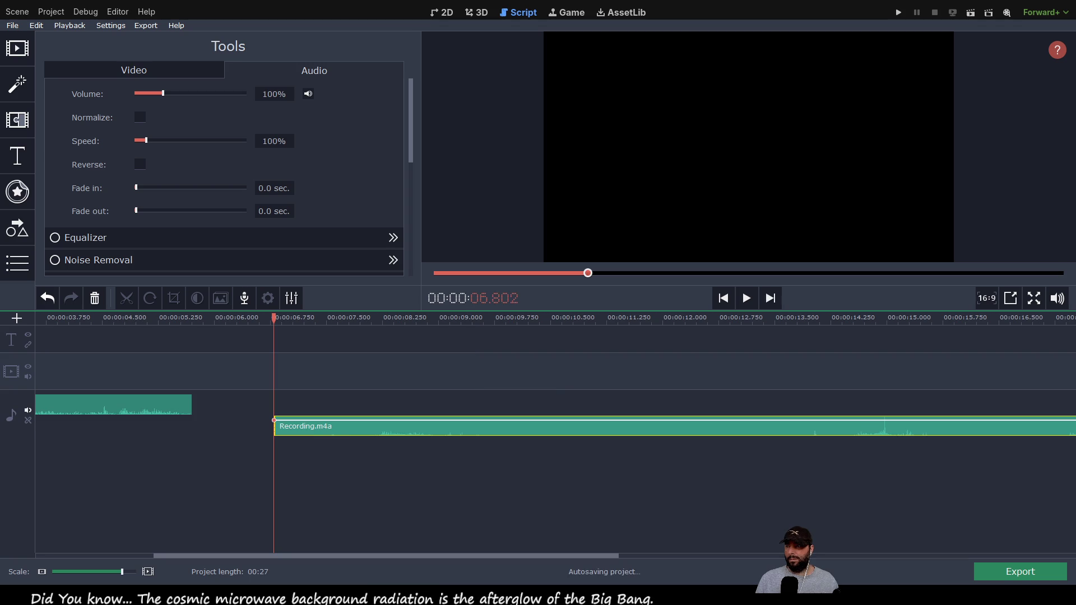
pyautogui.press('space')
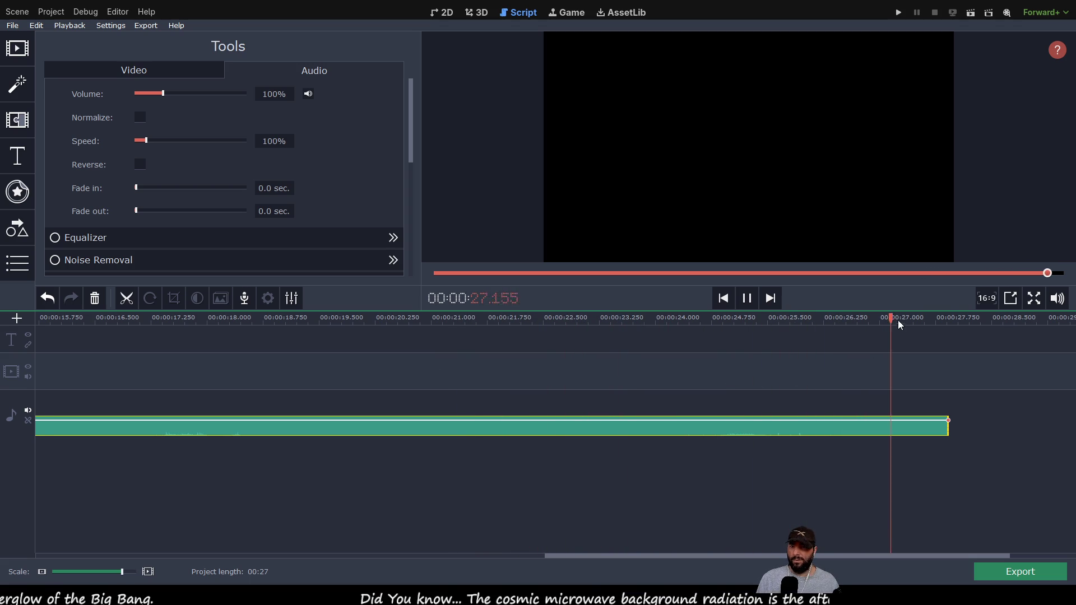
pyautogui.moveTo(951, 321); pyautogui.dragTo(195, 318)
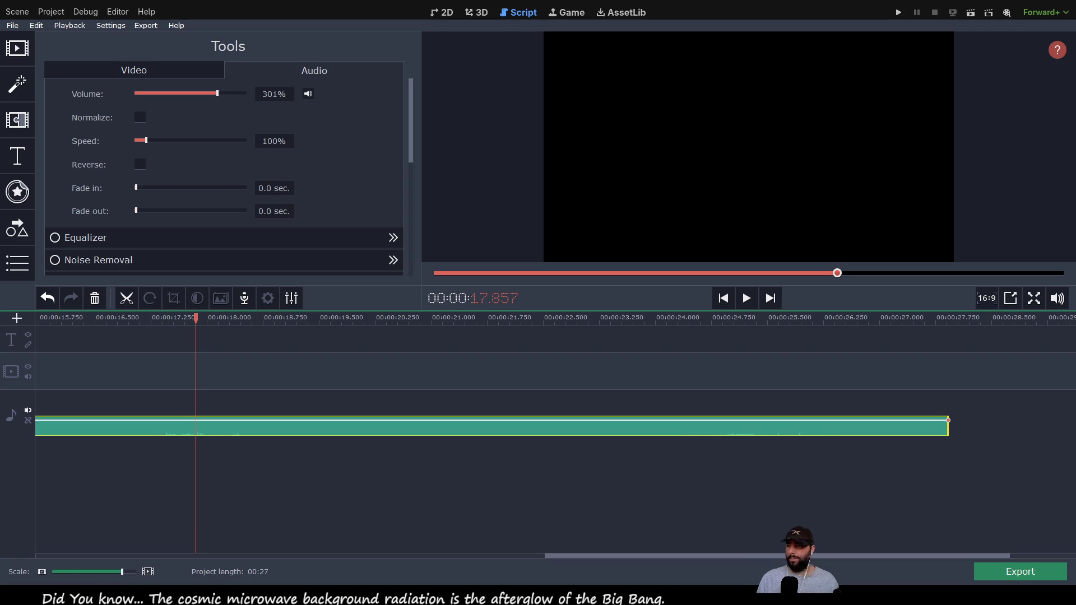
pyautogui.scroll(5, 698, 361)
pyautogui.moveTo(562, 319)
pyautogui.mouseDown()
pyautogui.moveTo(183, 344)
pyautogui.moveTo(43, 336)
pyautogui.moveTo(547, 330)
pyautogui.mouseUp()
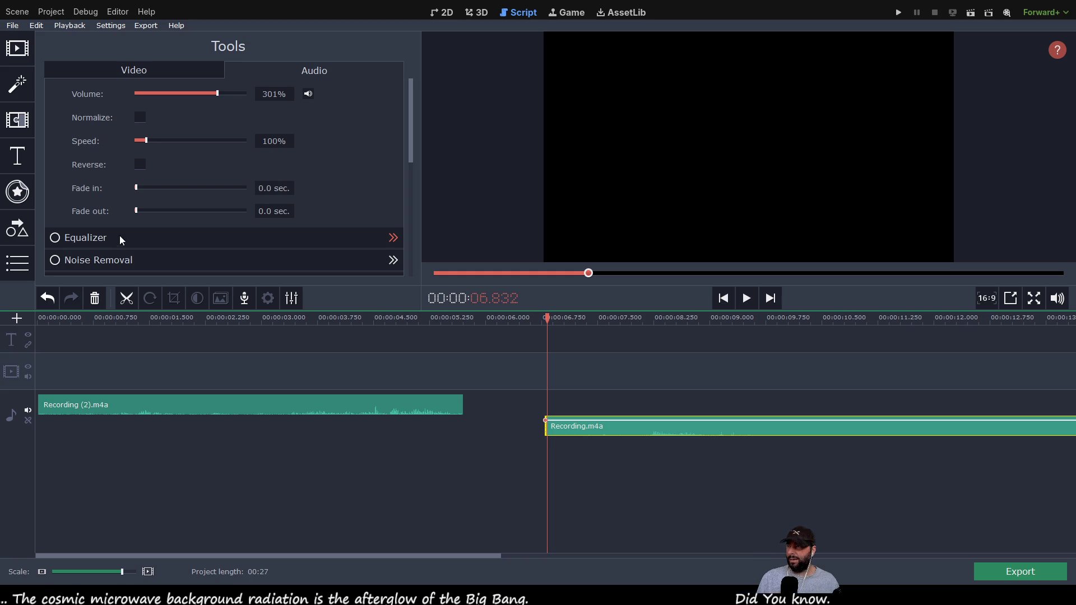
pyautogui.click(745, 299)
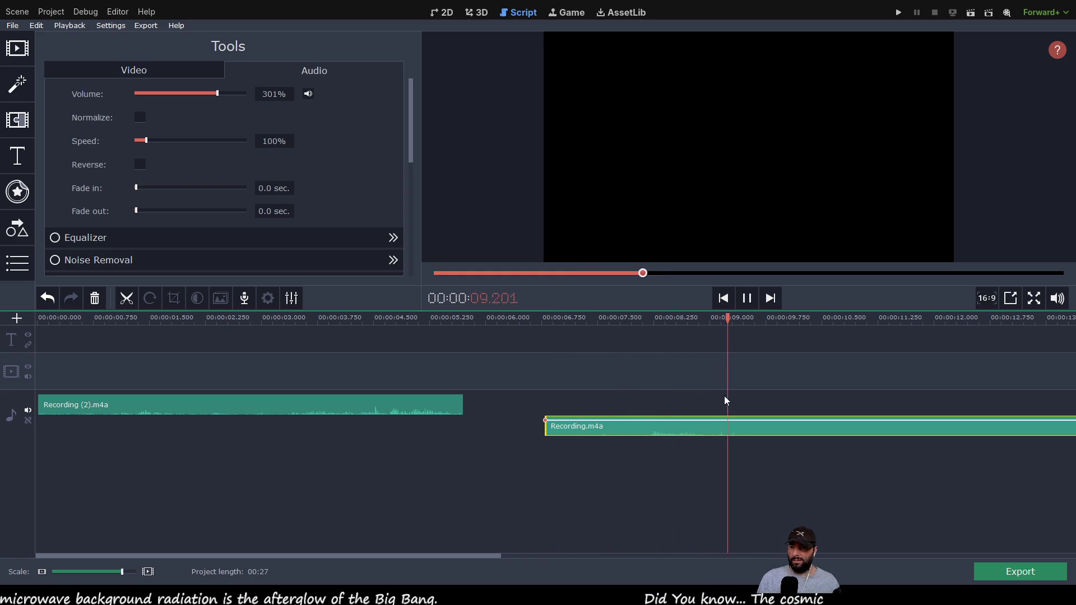
pyautogui.scroll(-5, 765, 381)
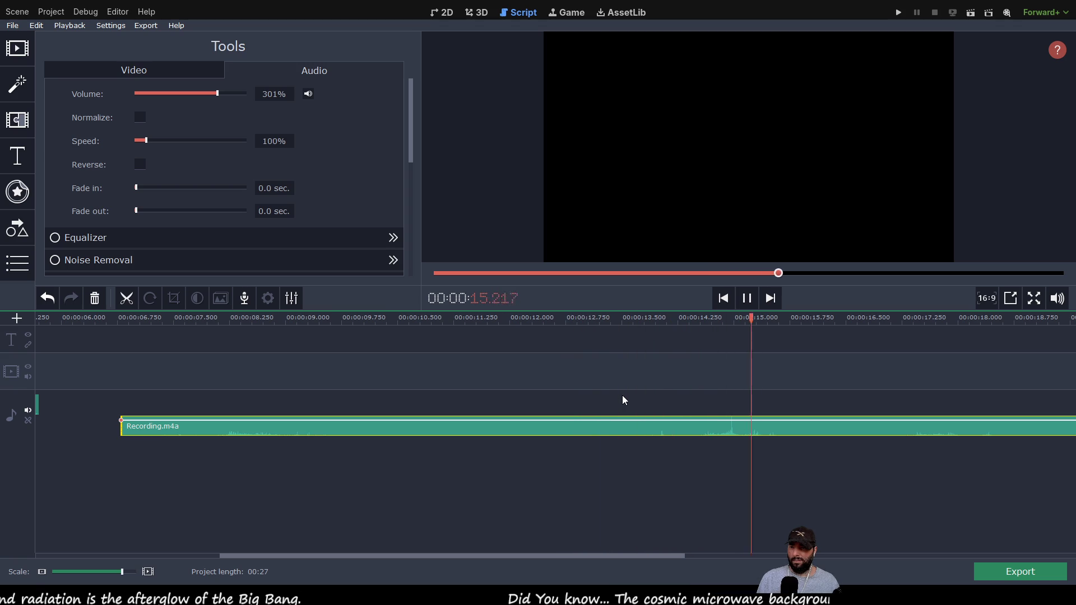
pyautogui.moveTo(759, 388); pyautogui.dragTo(401, 361)
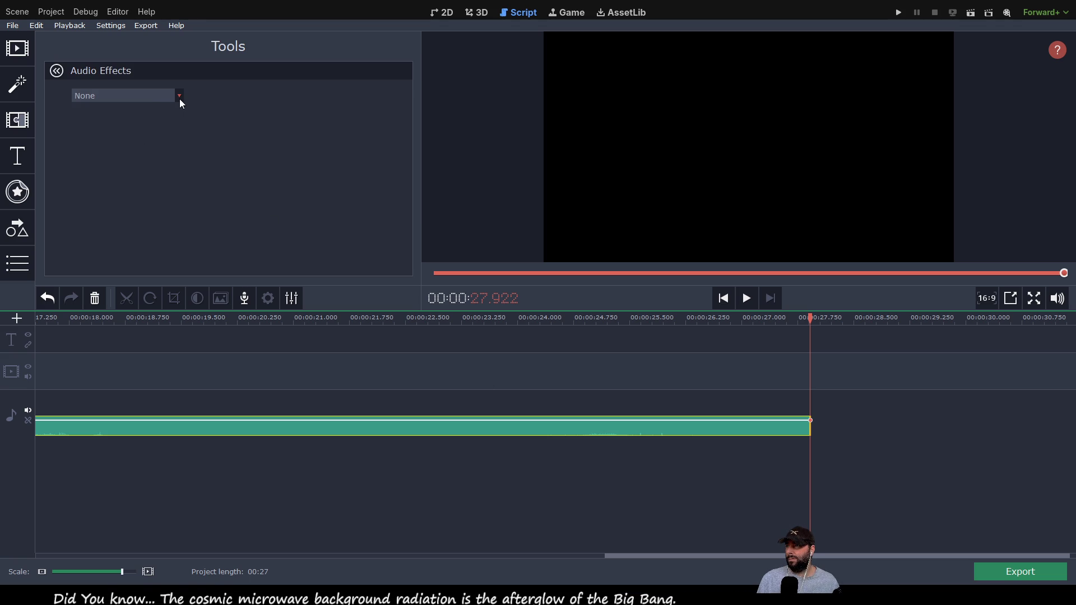
# Move the Recording.m4a clip to the very start of the timeline
pyautogui.click(415, 365)
pyautogui.click(475, 418)
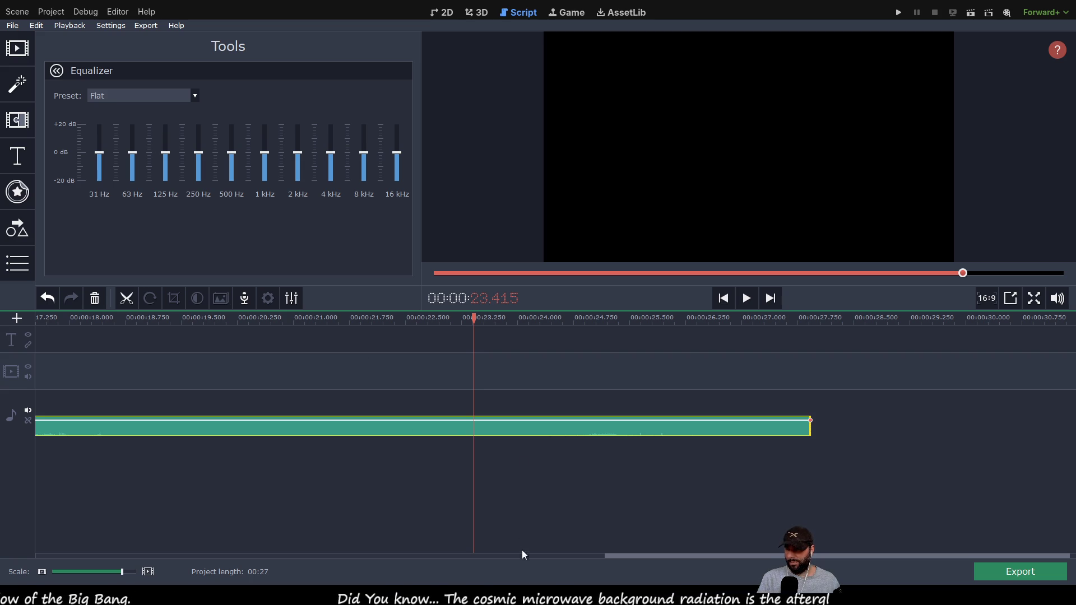
pyautogui.click(534, 377)
pyautogui.scroll(10, 718, 341)
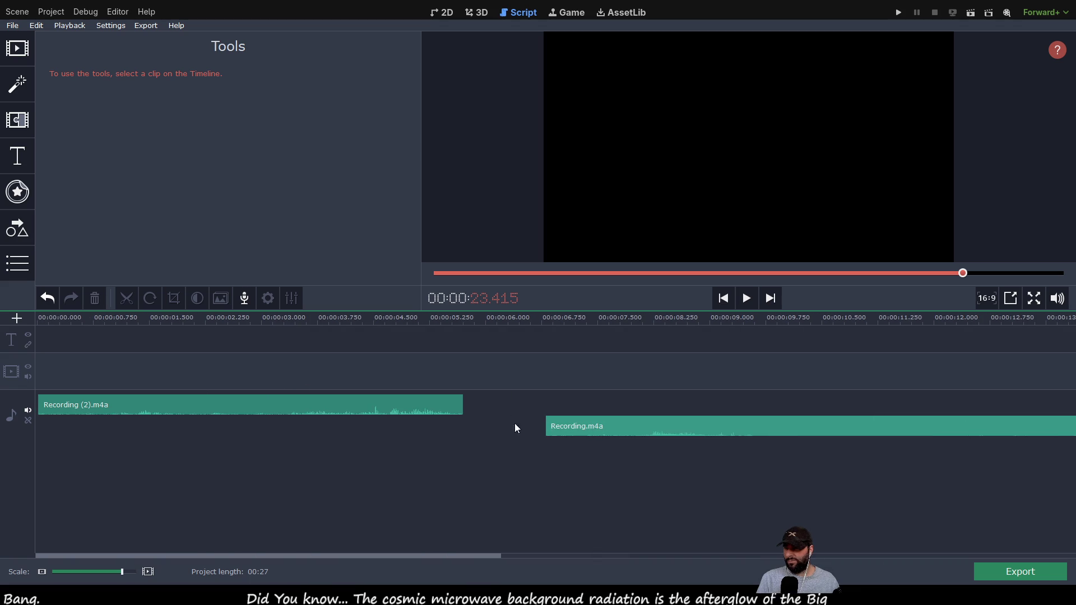
pyautogui.click(547, 427)
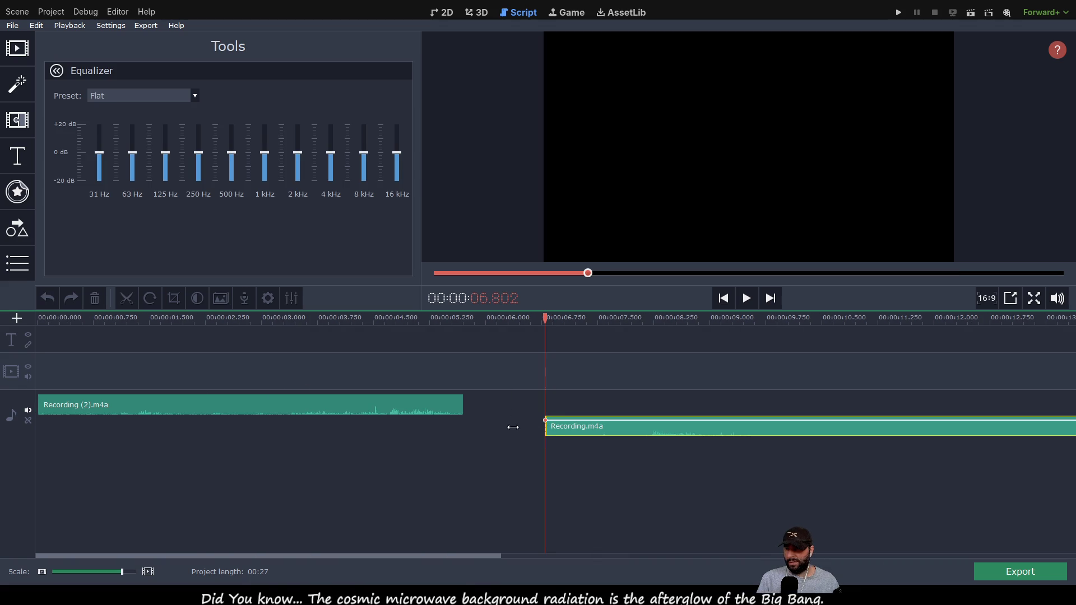
pyautogui.moveTo(624, 428); pyautogui.dragTo(116, 430)
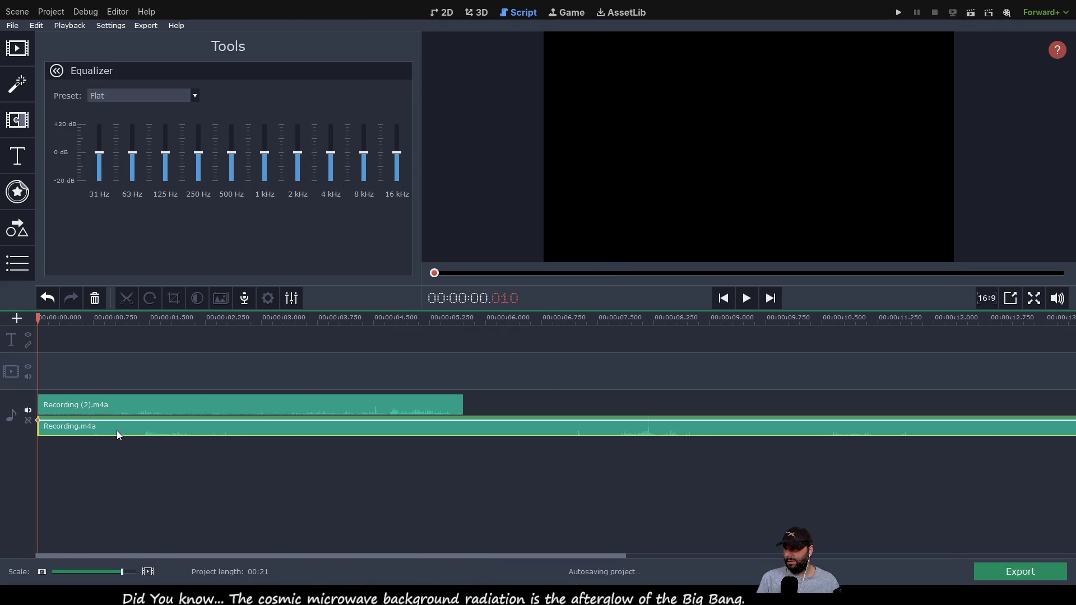
# Delete Recording (2).m4a and reopen Recording.m4a's volume and speed settings
pyautogui.click(309, 405)
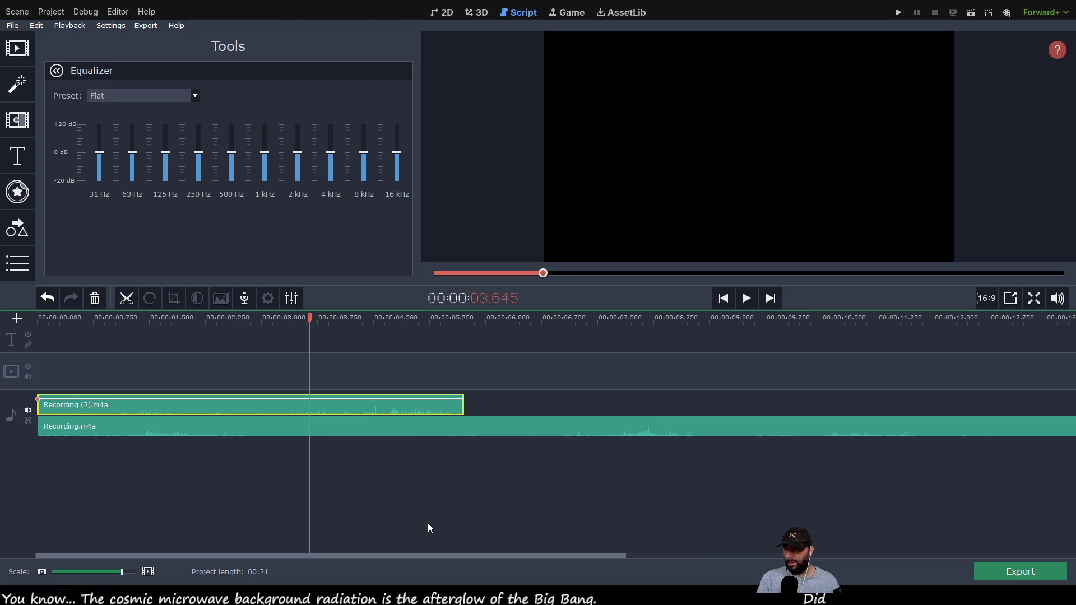
pyautogui.press('Delete')
pyautogui.click(255, 404)
pyautogui.scroll(-5, 498, 465)
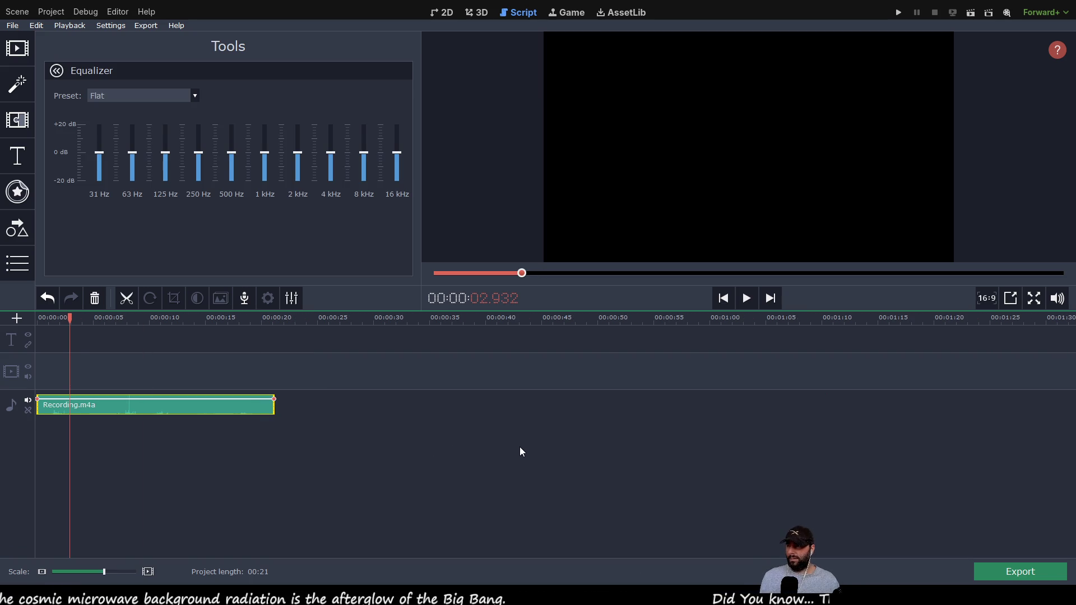
pyautogui.click(317, 405)
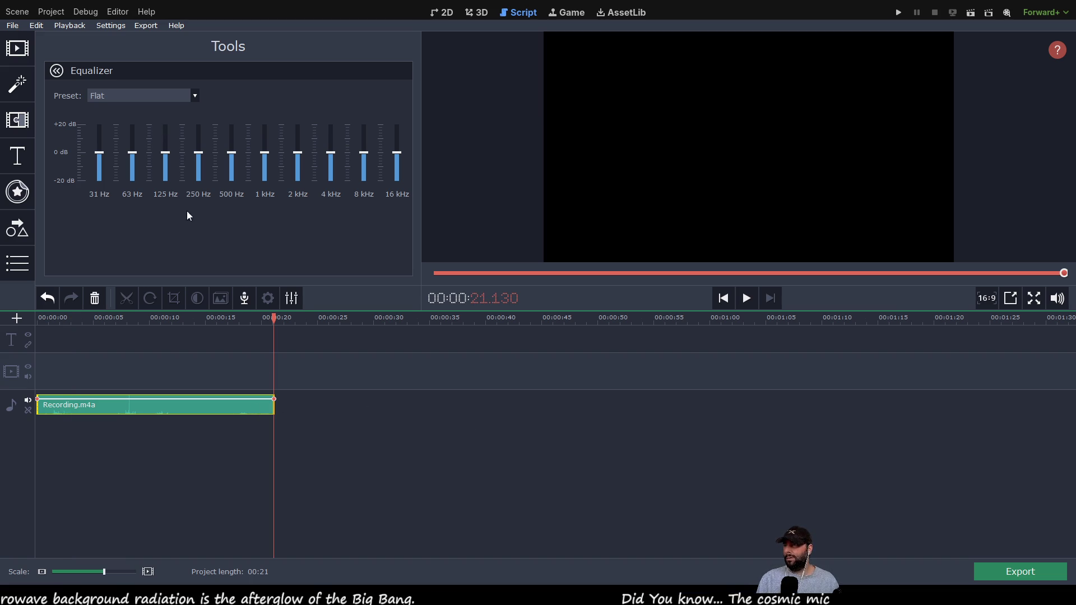
pyautogui.click(289, 299)
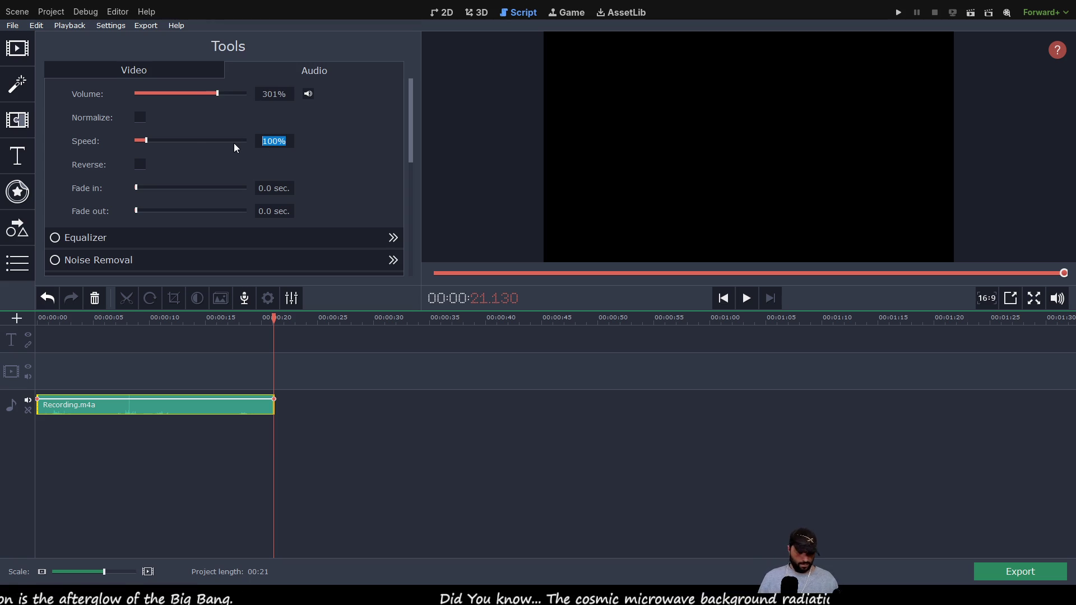
# Slow Recording.m4a to 10% speed and boost its volume to 400%, previewing from the start
pyautogui.write('10')
pyautogui.press('Return')
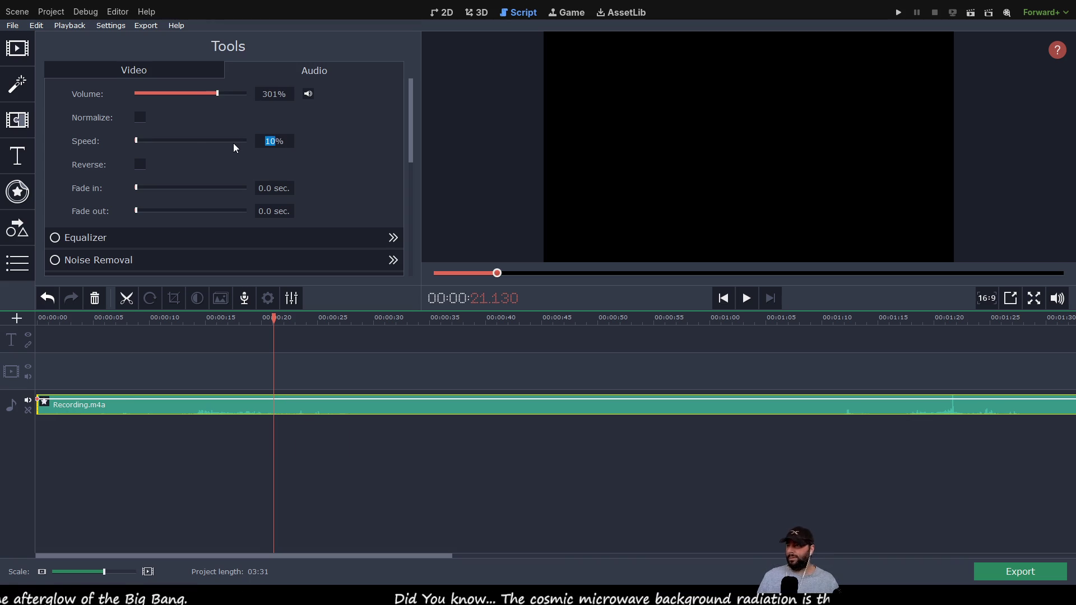
pyautogui.moveTo(274, 319); pyautogui.dragTo(27, 318)
pyautogui.click(748, 301)
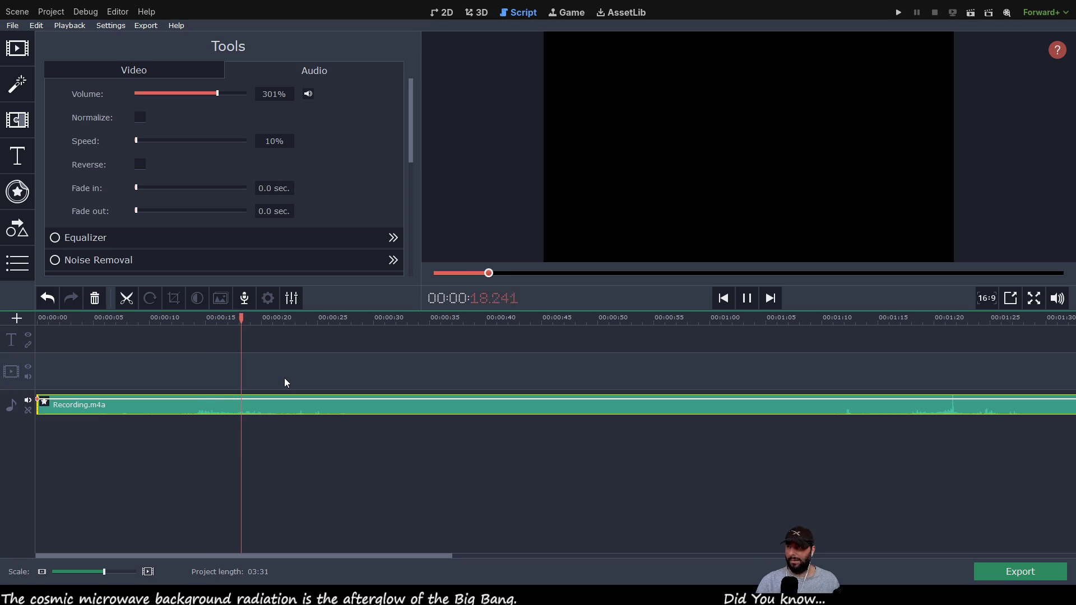
pyautogui.moveTo(218, 93); pyautogui.dragTo(251, 97)
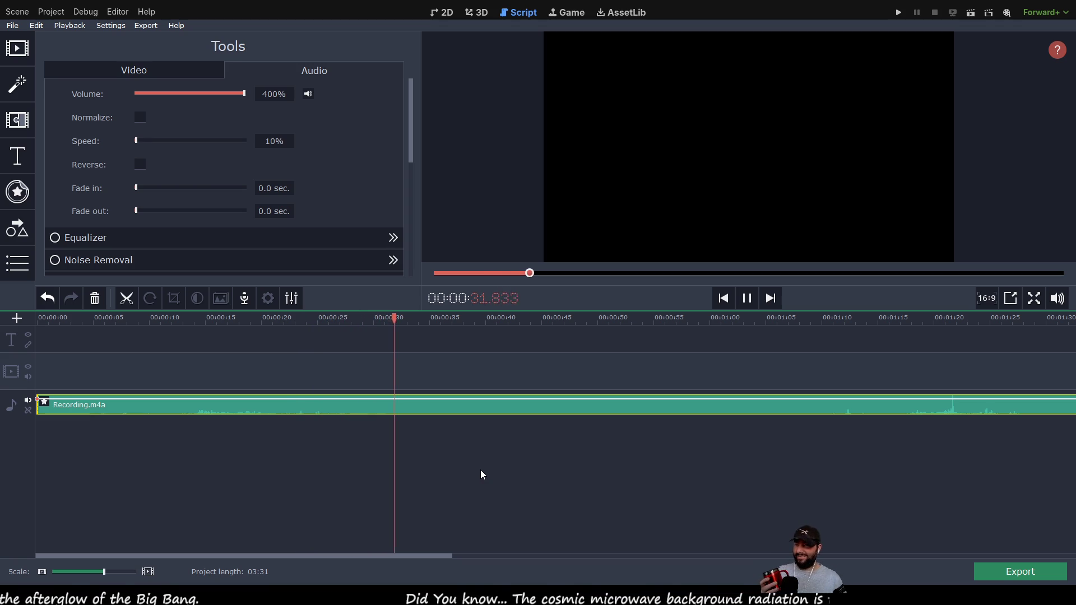
pyautogui.click(814, 405)
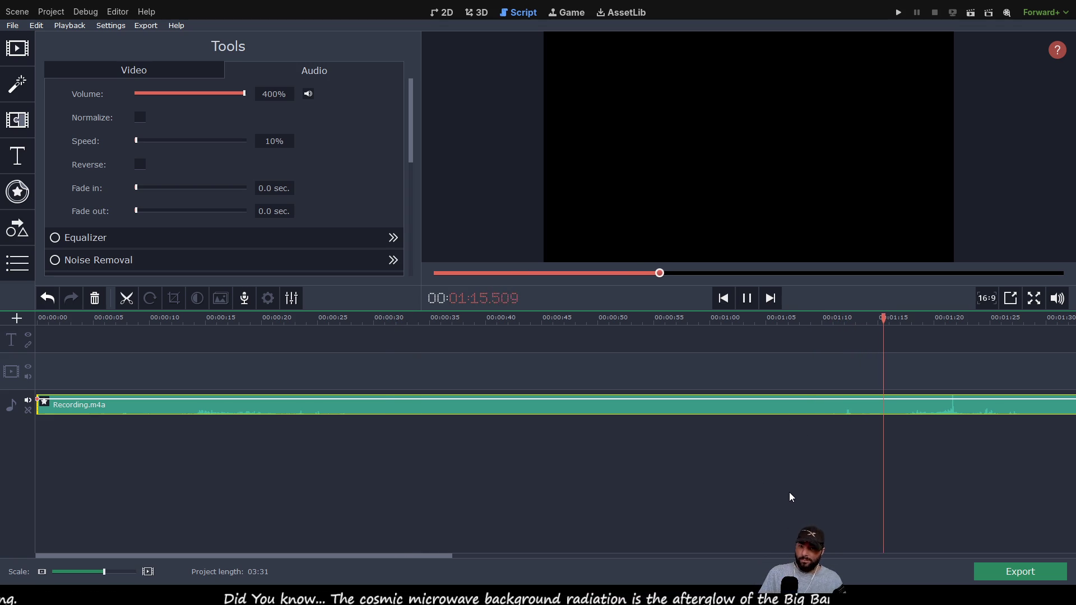
# Preview the slowed recording toward its end, then return to the Godot editor
pyautogui.moveTo(839, 489)
pyautogui.mouseDown()
pyautogui.moveTo(558, 469)
pyautogui.moveTo(449, 481)
pyautogui.mouseUp()
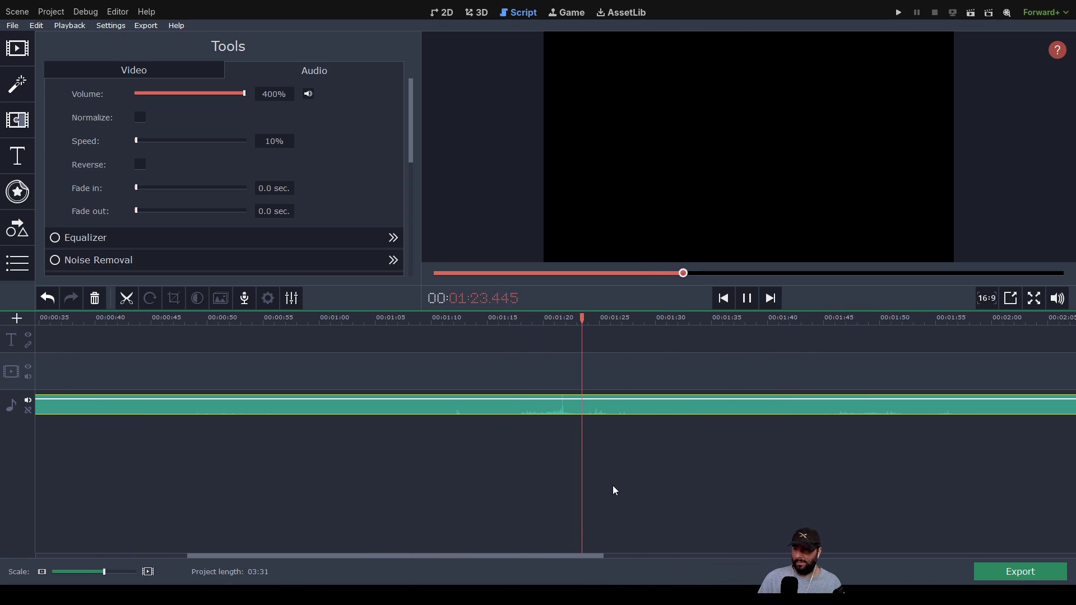
pyautogui.hscroll(5, 675, 468)
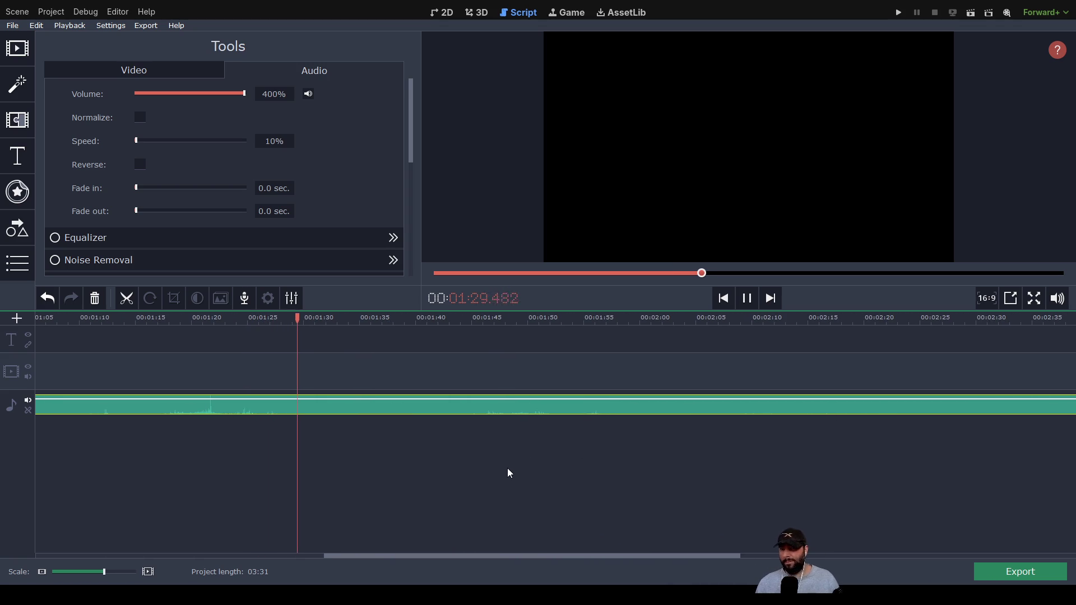
pyautogui.hscroll(10, 507, 469)
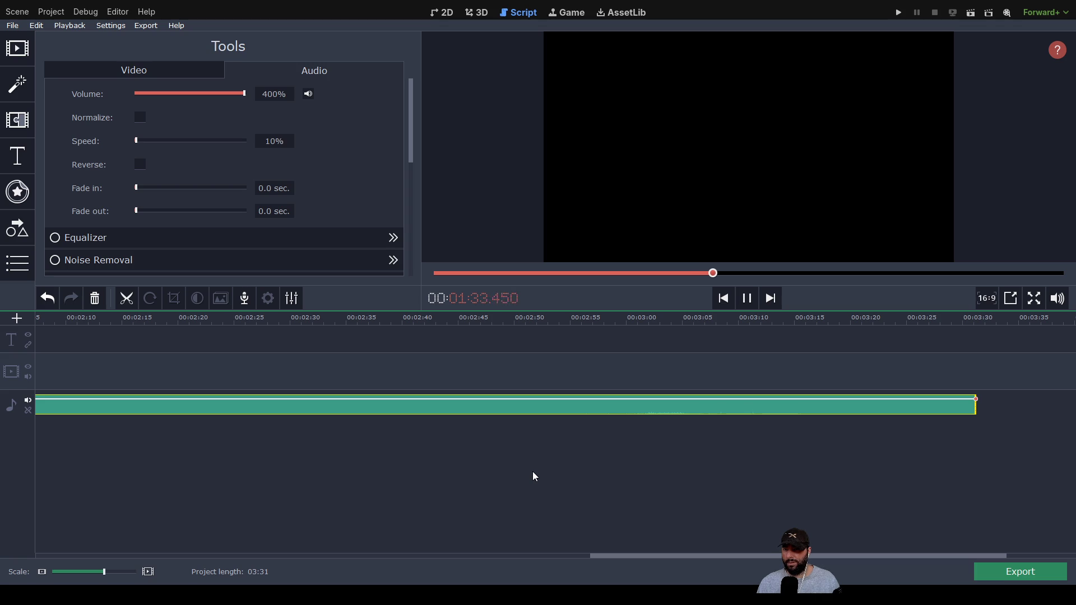
pyautogui.click(571, 405)
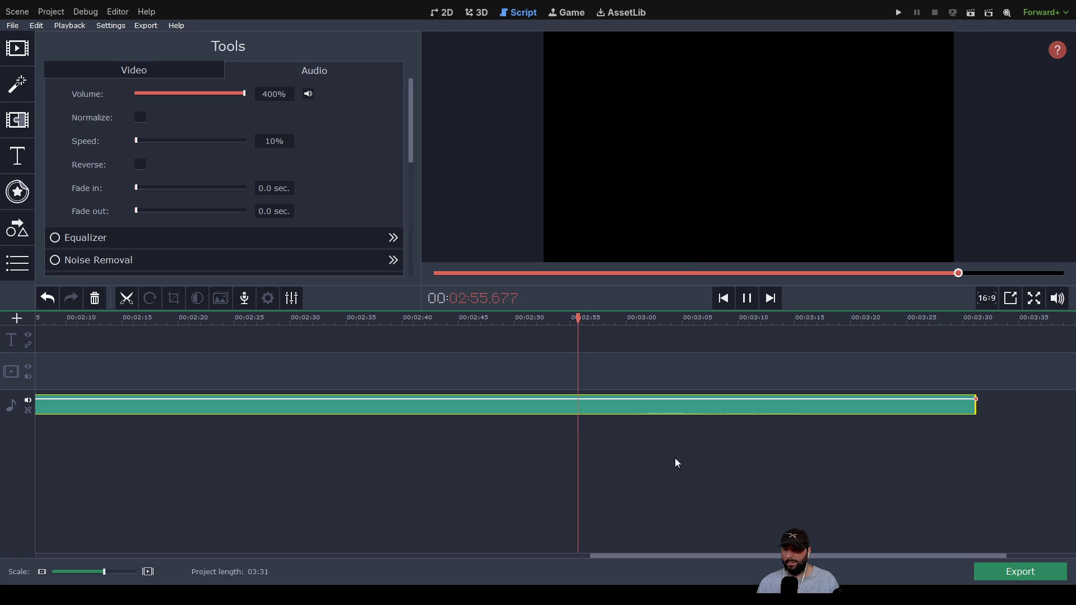
pyautogui.click(633, 399)
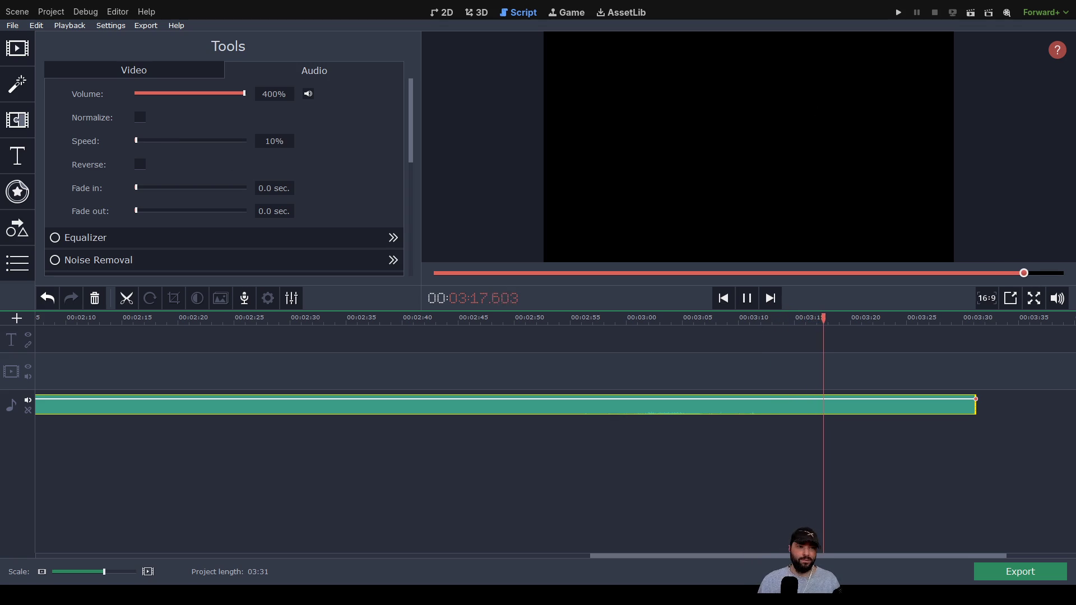
pyautogui.hotkey('alt', 'Tab')
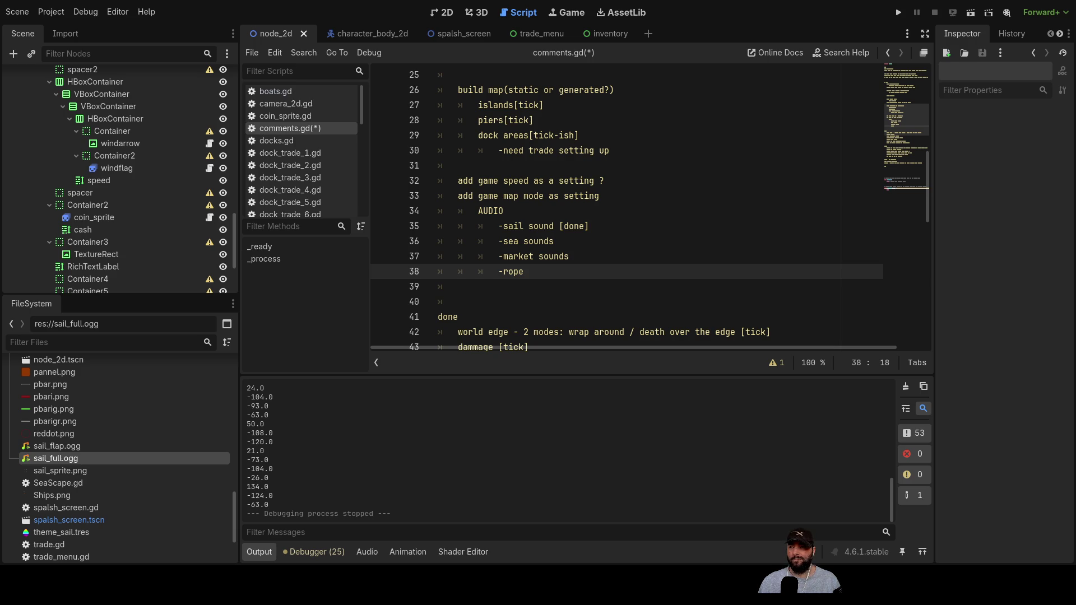
# Scroll through the comments.gd game concept notes and to-do list
pyautogui.scroll(2, 626, 207)
pyautogui.scroll(3, 626, 207)
pyautogui.scroll(-6, 626, 208)
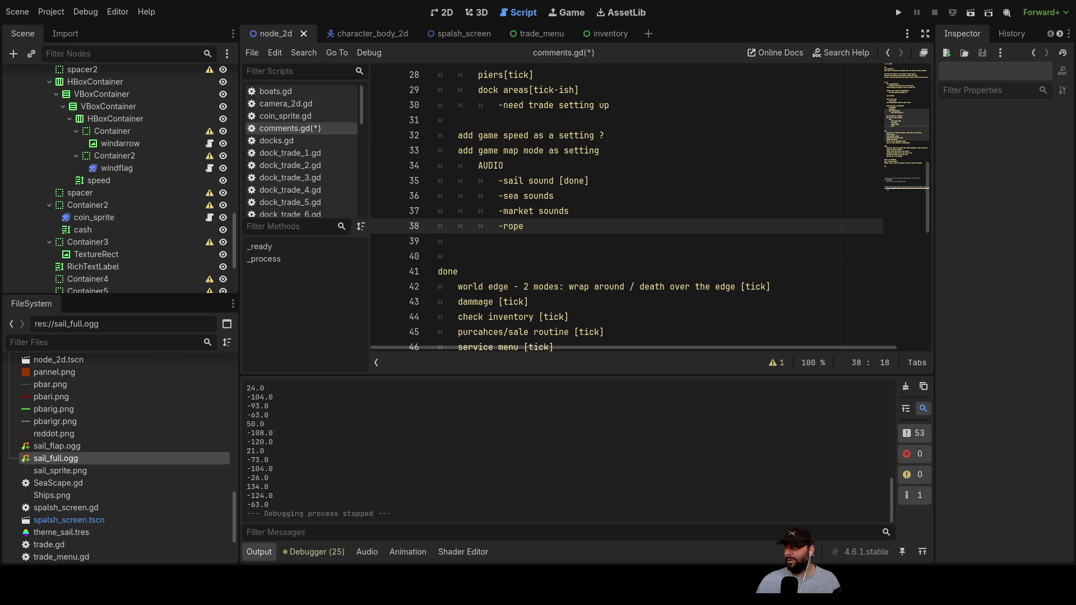
pyautogui.scroll(9, 626, 207)
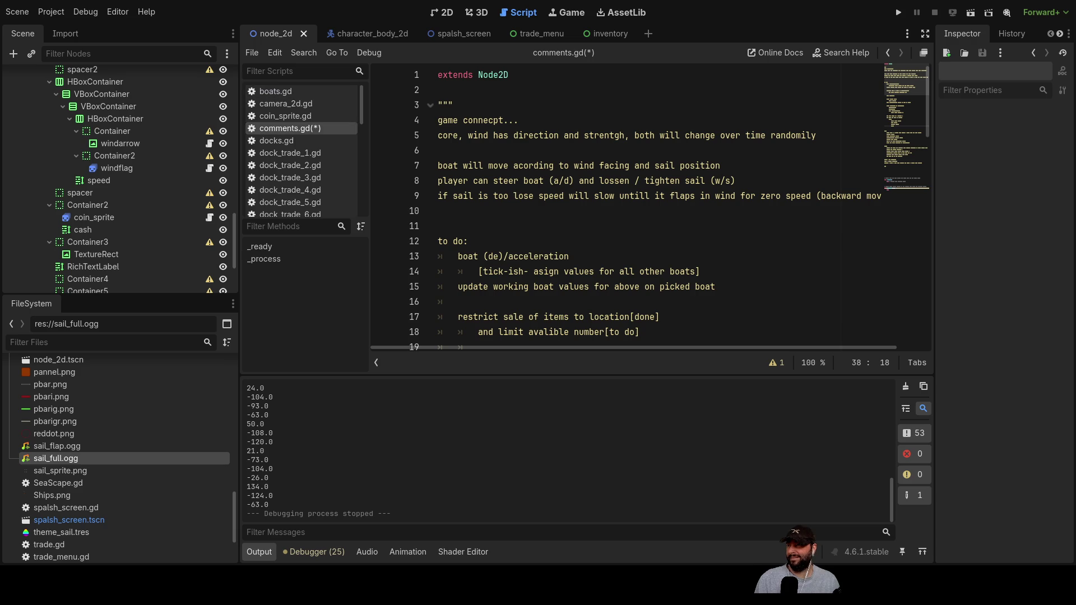
pyautogui.scroll(5, 112, 208)
pyautogui.scroll(5, 112, 185)
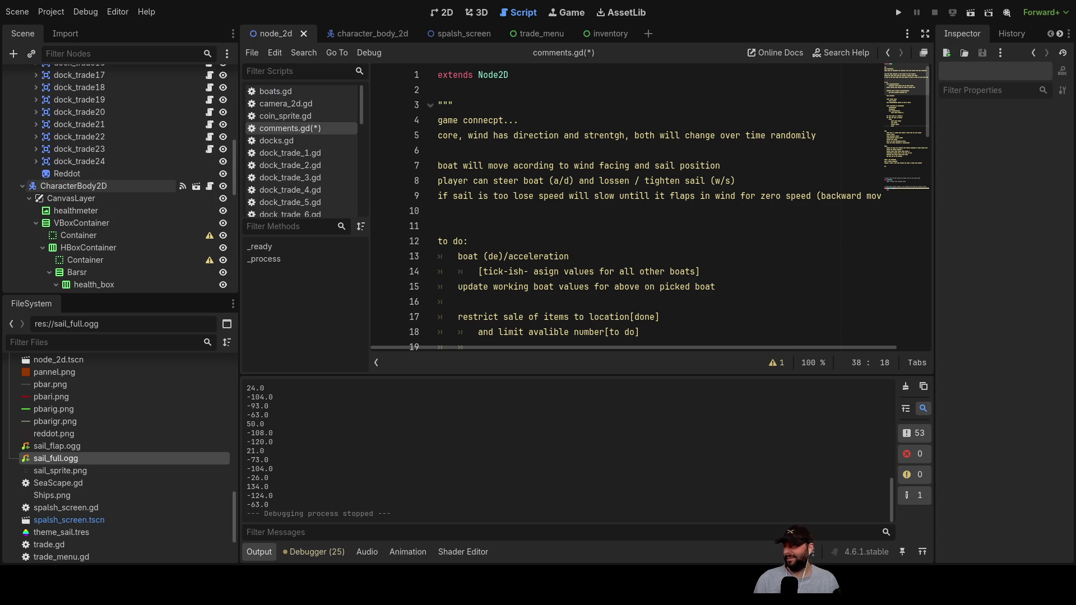
# Collapse the CharacterBody2D branch and review the audio items in the to-do list
pyautogui.click(22, 185)
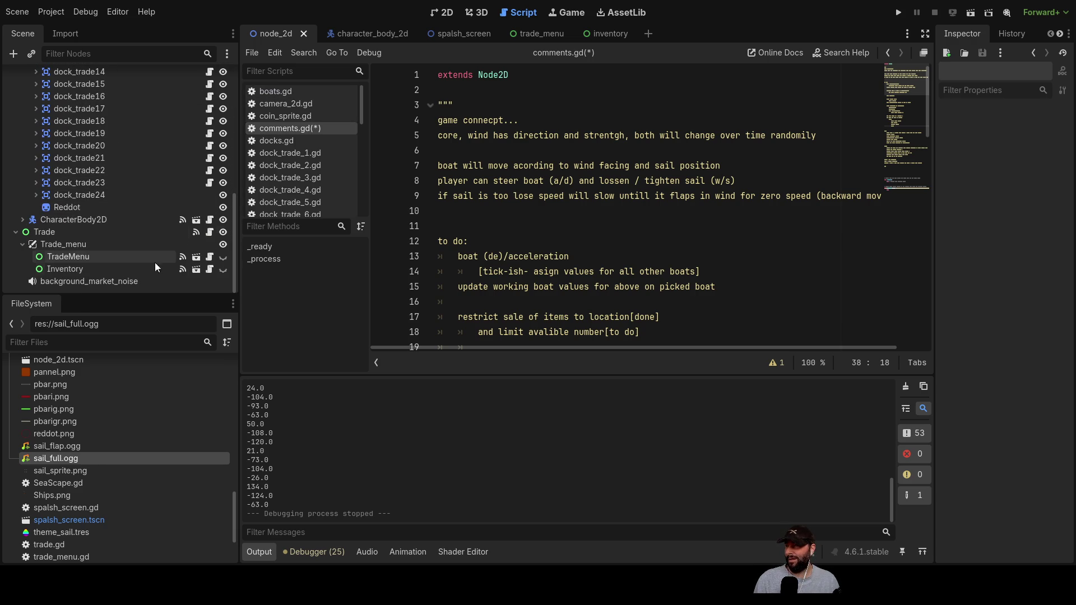
pyautogui.scroll(-10, 559, 265)
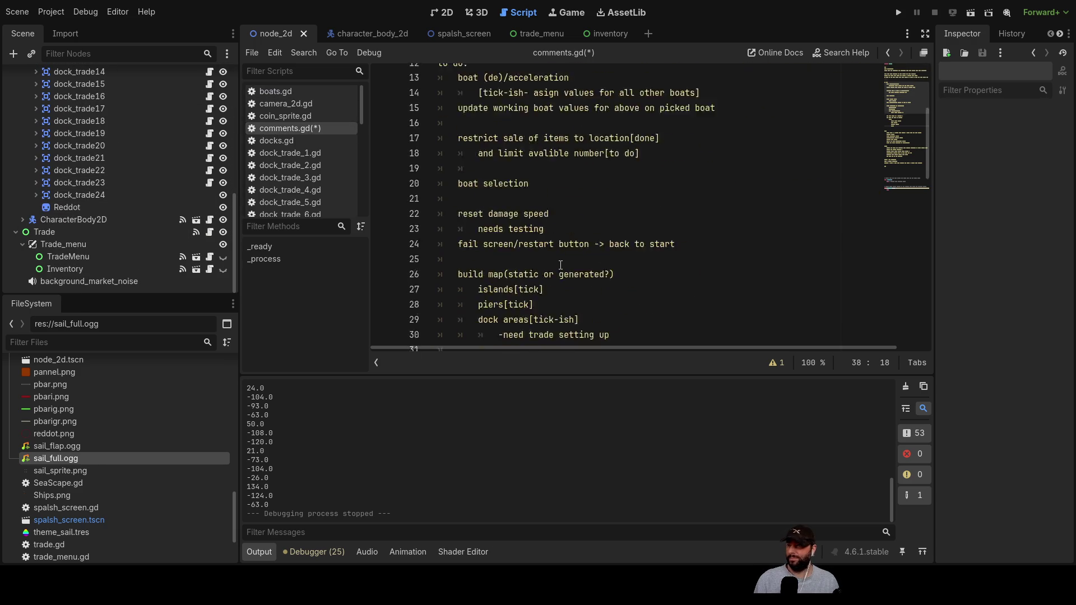
pyautogui.scroll(2, 558, 239)
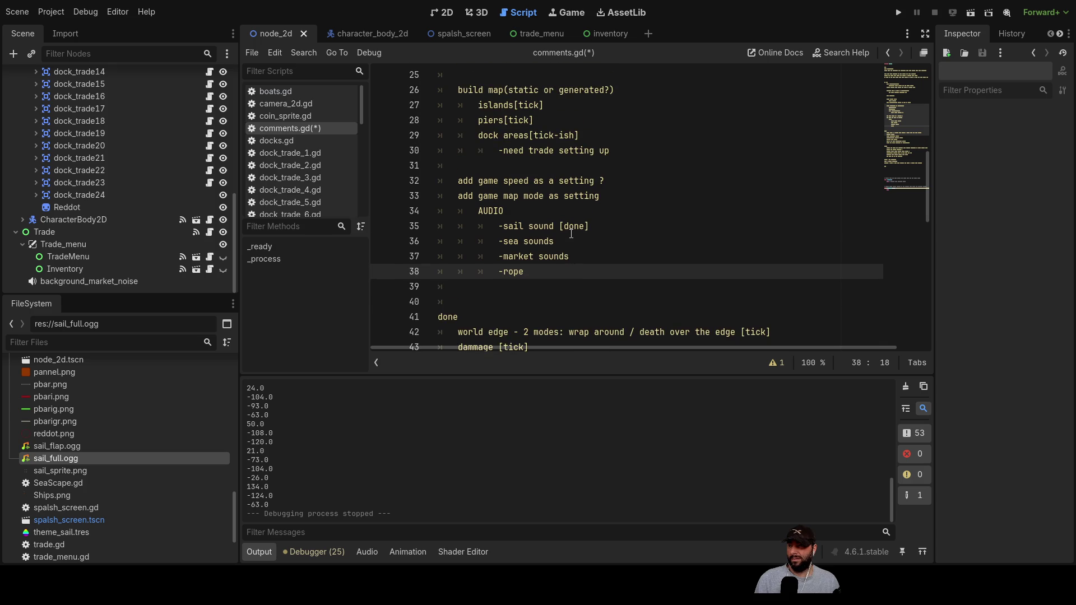
pyautogui.click(569, 242)
pyautogui.click(563, 257)
pyautogui.click(563, 272)
pyautogui.click(581, 256)
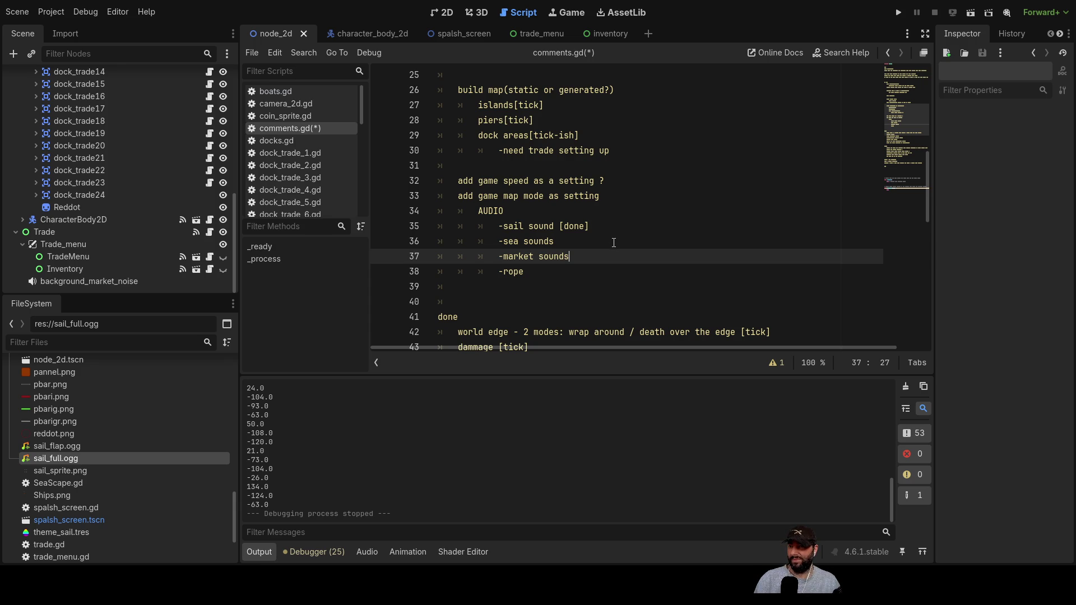
# Select the to-do about limiting available numbers, then show the main scene's 2D view
pyautogui.scroll(1, 614, 243)
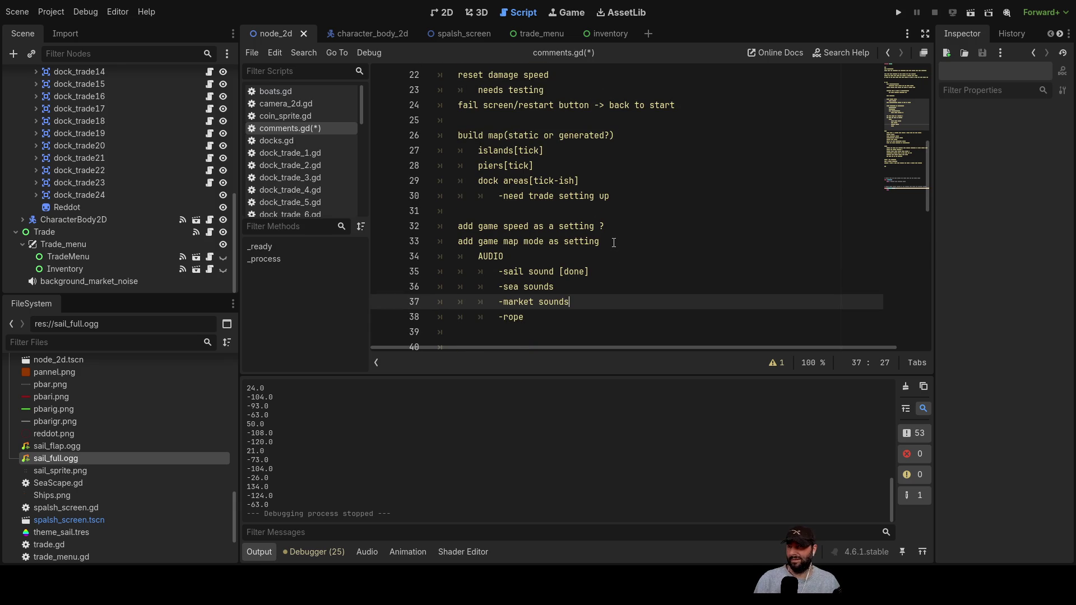
pyautogui.scroll(1, 613, 243)
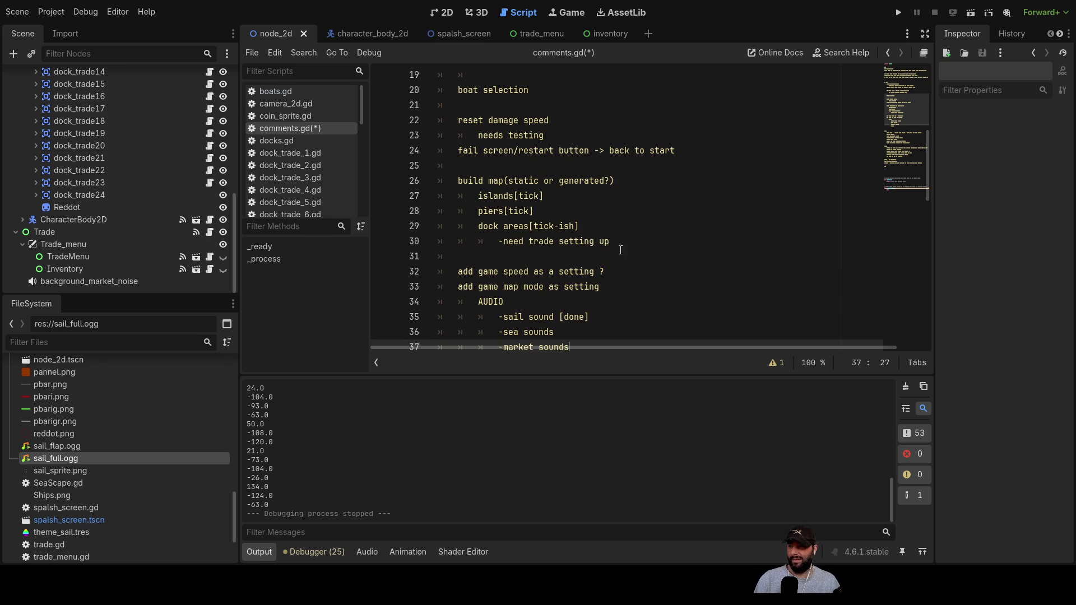
pyautogui.scroll(1, 632, 257)
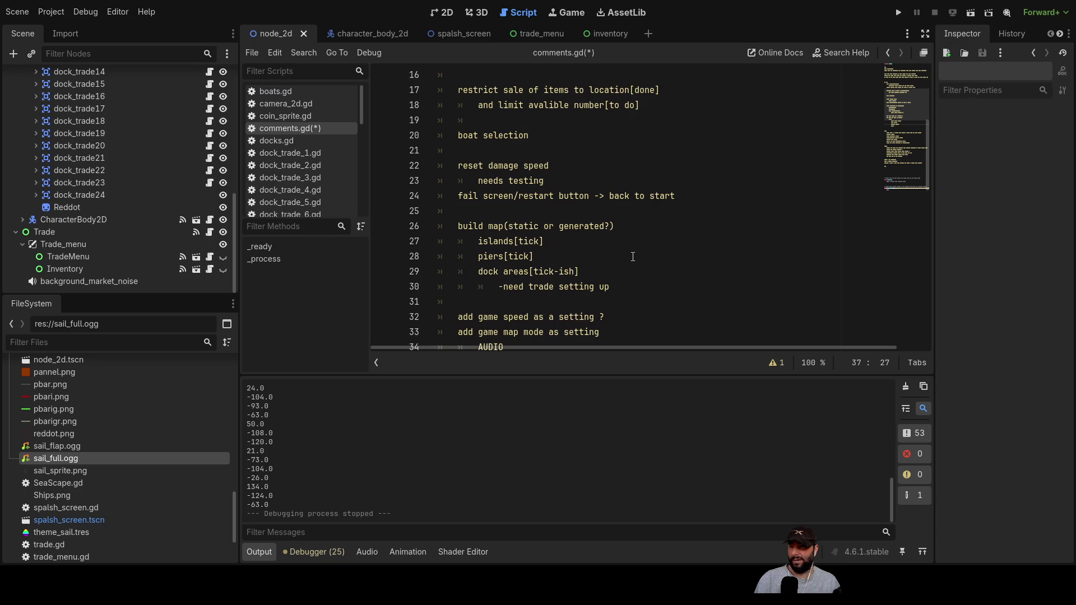
pyautogui.scroll(2, 633, 257)
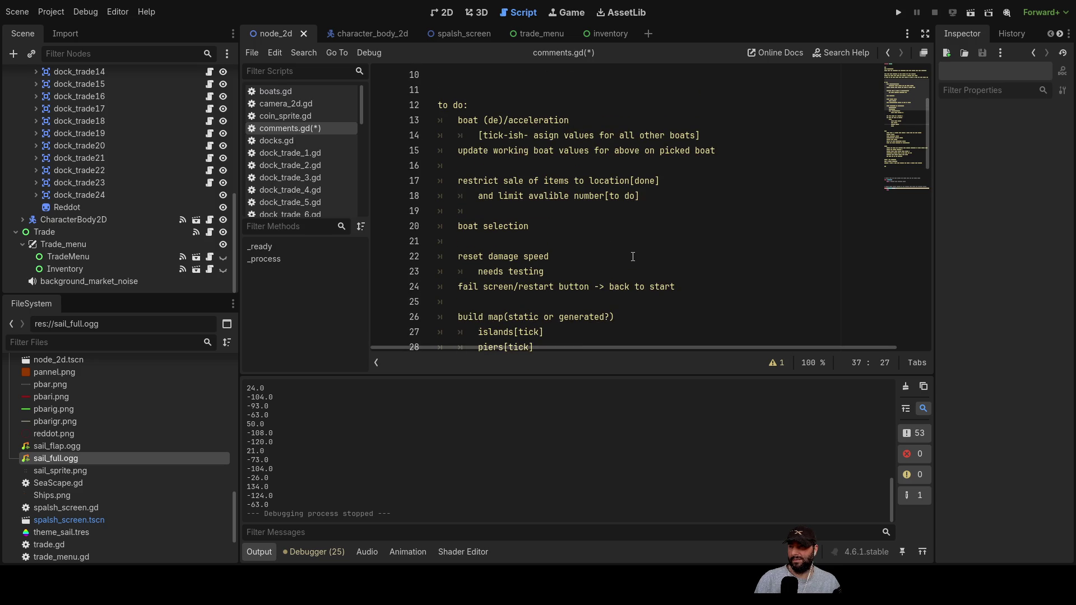
pyautogui.moveTo(666, 199)
pyautogui.mouseDown()
pyautogui.moveTo(482, 197)
pyautogui.moveTo(501, 199)
pyautogui.moveTo(480, 206)
pyautogui.moveTo(478, 197)
pyautogui.mouseUp()
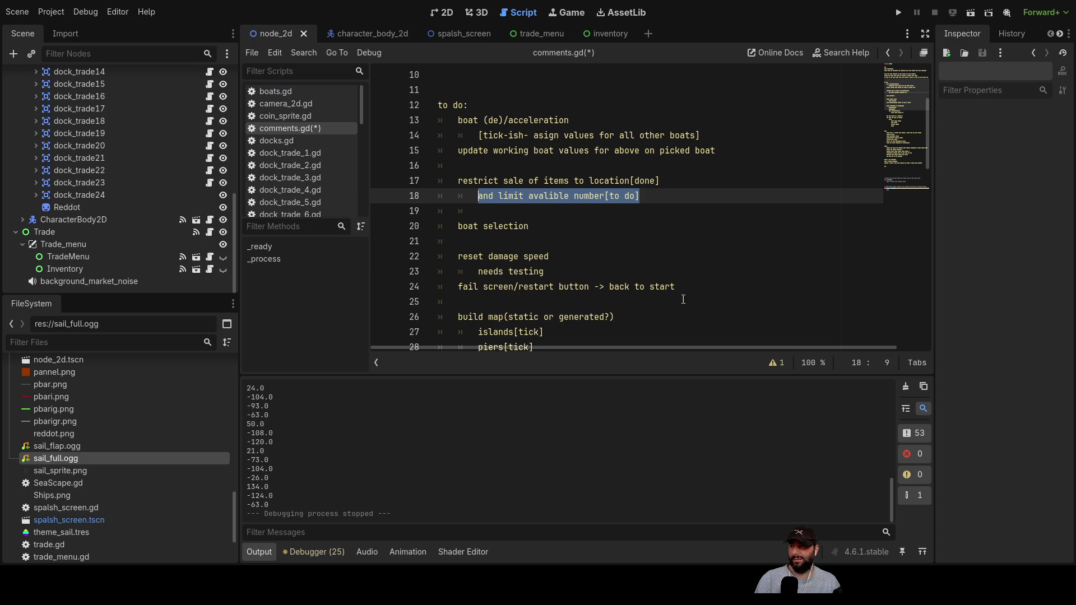
pyautogui.scroll(-5, 343, 168)
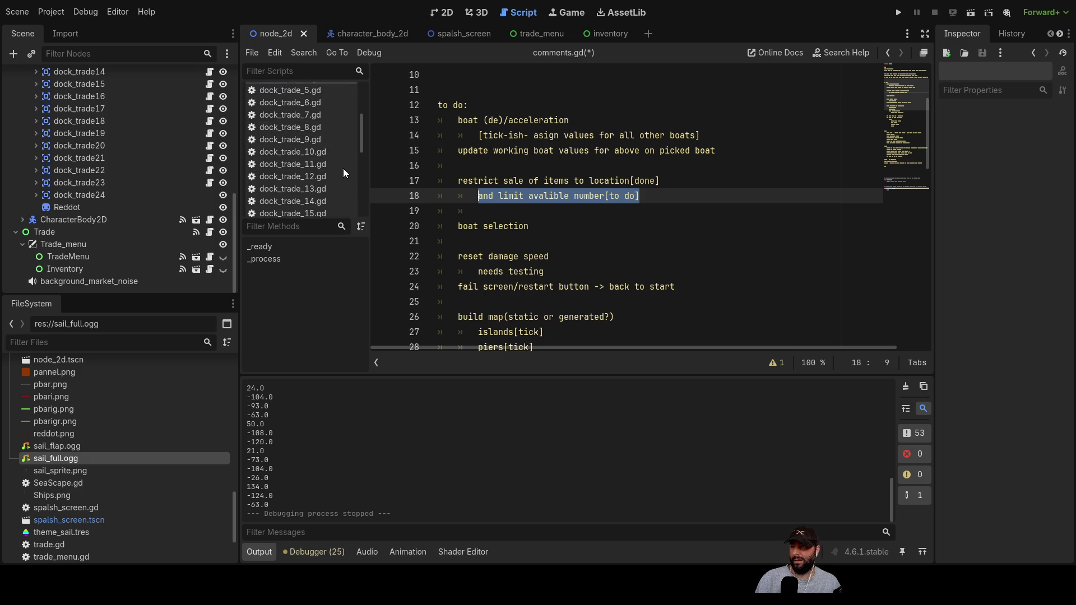
pyautogui.scroll(5, 330, 165)
pyautogui.click(443, 13)
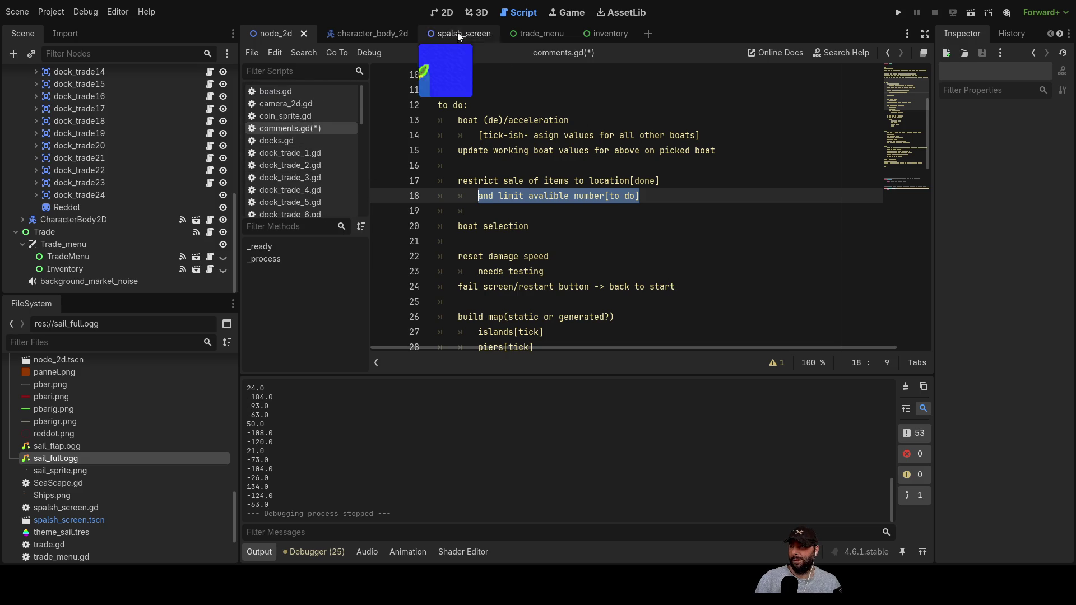
pyautogui.scroll(-12, 579, 287)
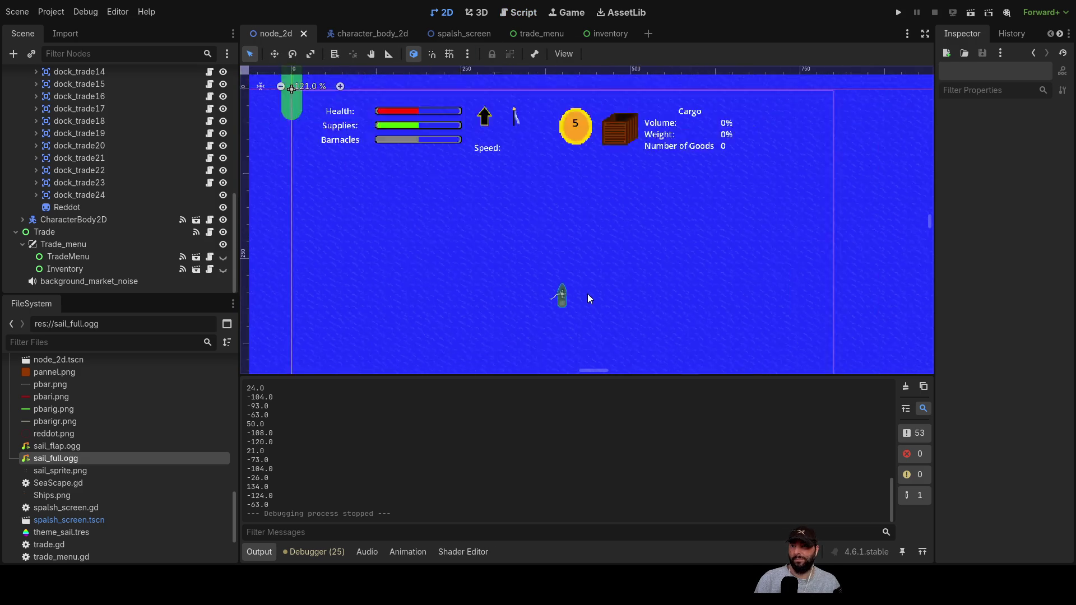
pyautogui.moveTo(671, 306)
pyautogui.mouseDown()
pyautogui.moveTo(672, 190)
pyautogui.moveTo(665, 259)
pyautogui.moveTo(772, 293)
pyautogui.moveTo(725, 283)
pyautogui.mouseUp()
pyautogui.scroll(10, 153, 190)
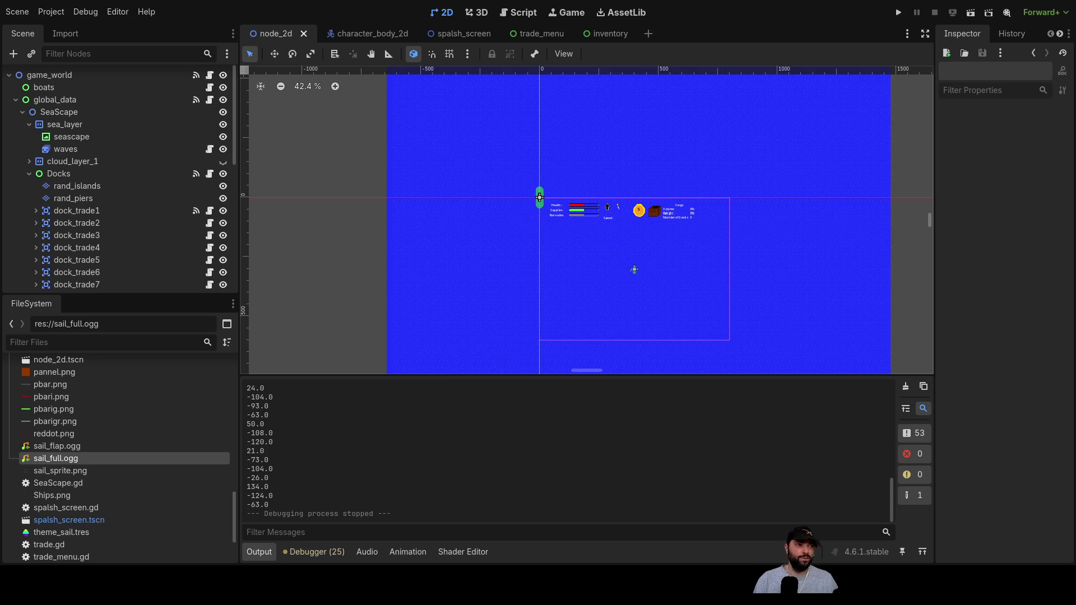
pyautogui.scroll(10, 616, 277)
pyautogui.scroll(-4, 625, 214)
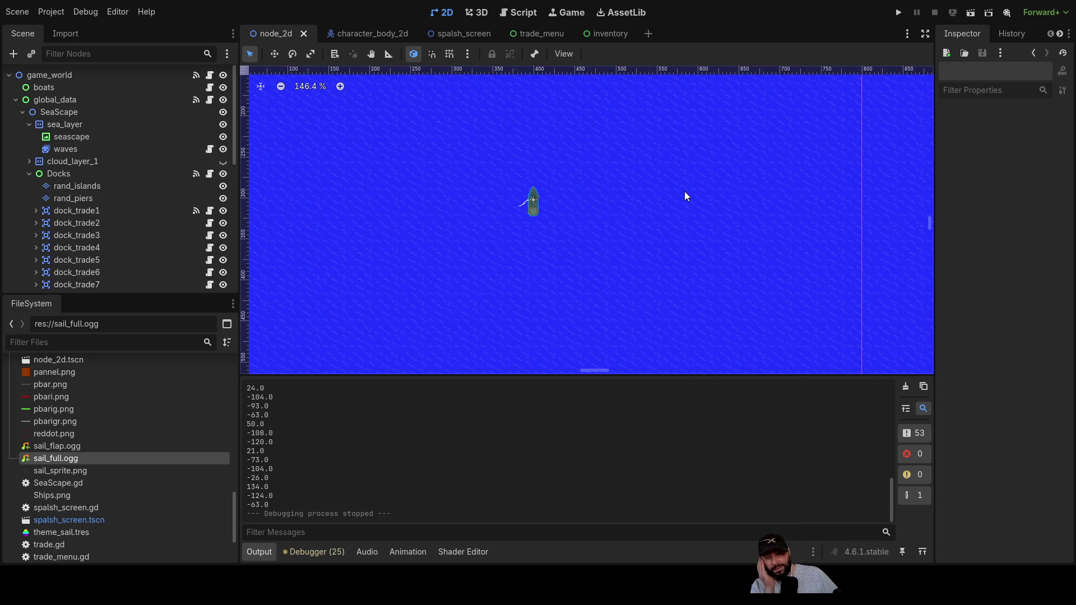
# Run the game, start play, sail the boat with W/S and dock at the island pier
pyautogui.click(898, 12)
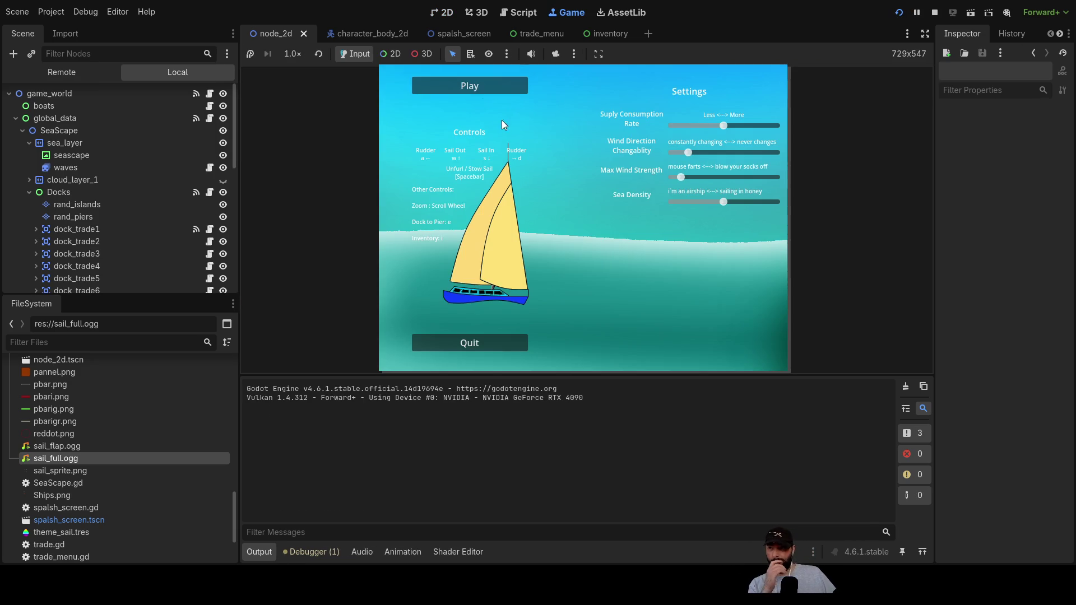
pyautogui.click(479, 89)
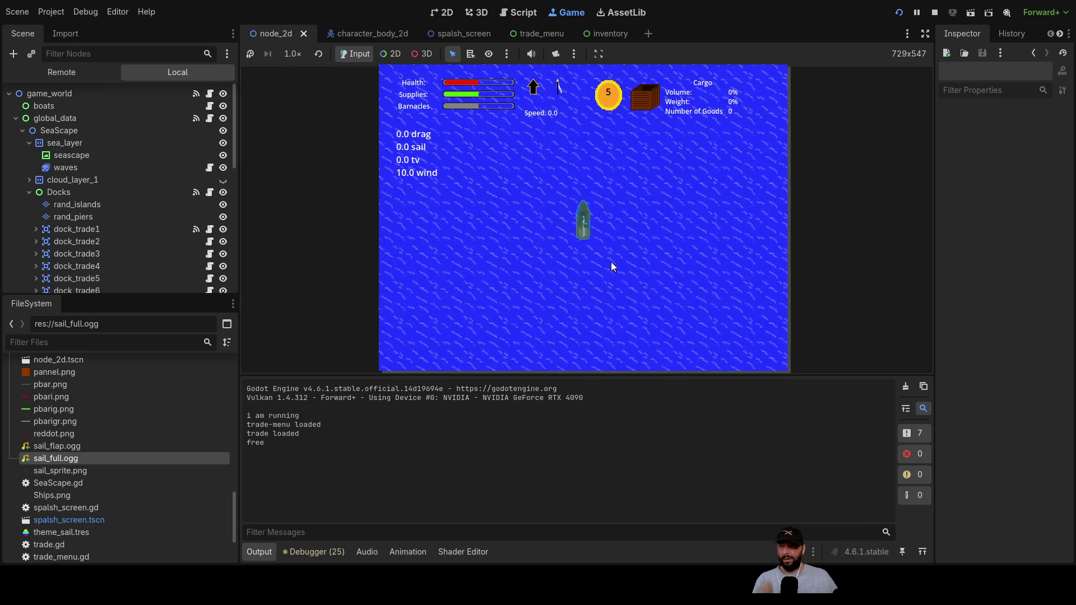
pyautogui.press('w')
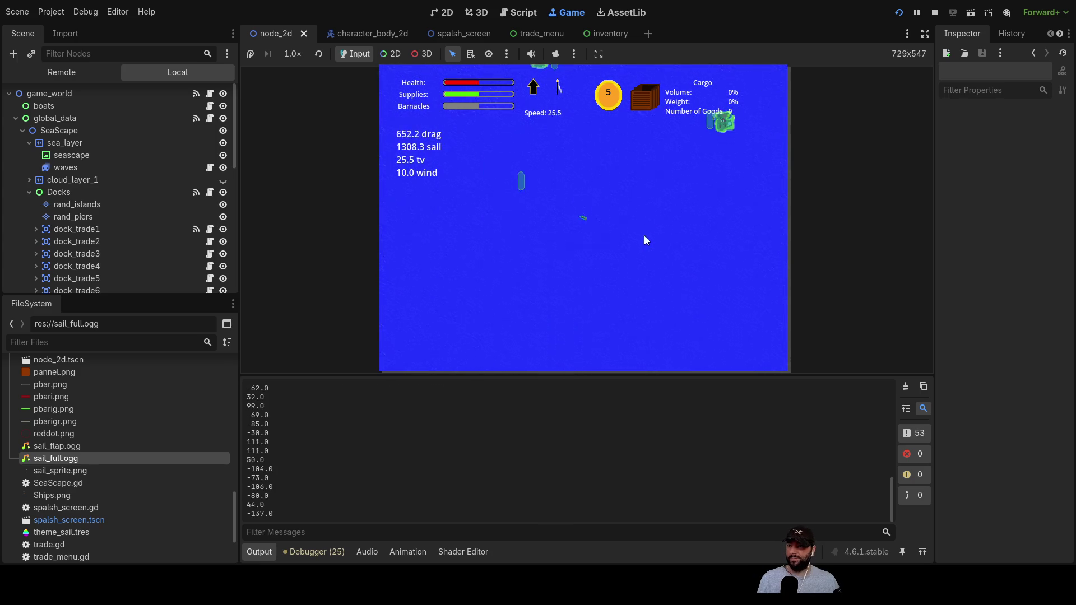
pyautogui.press('s')
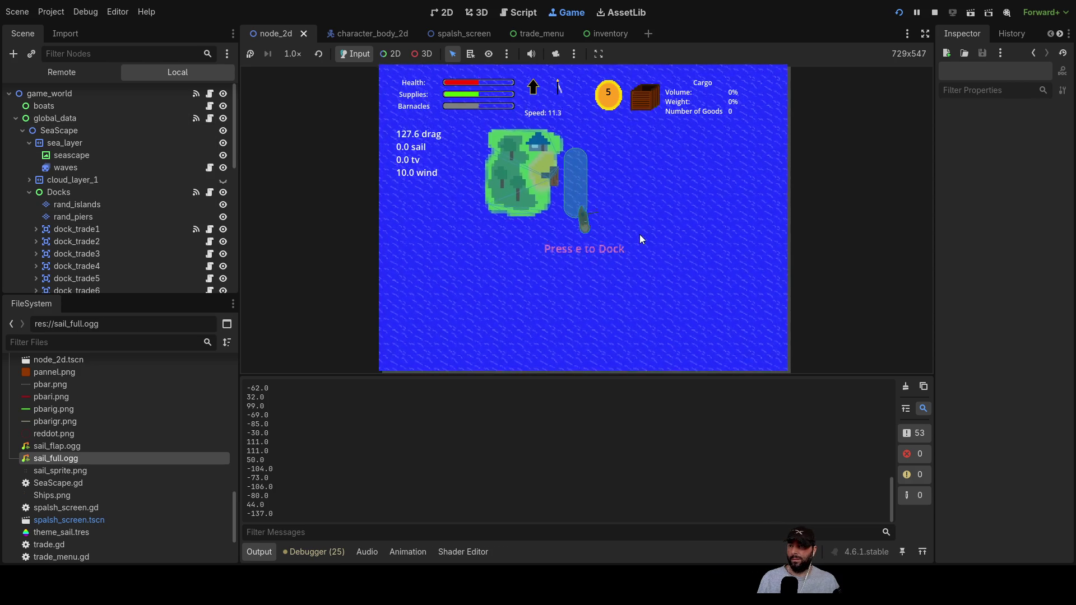
pyautogui.press('e')
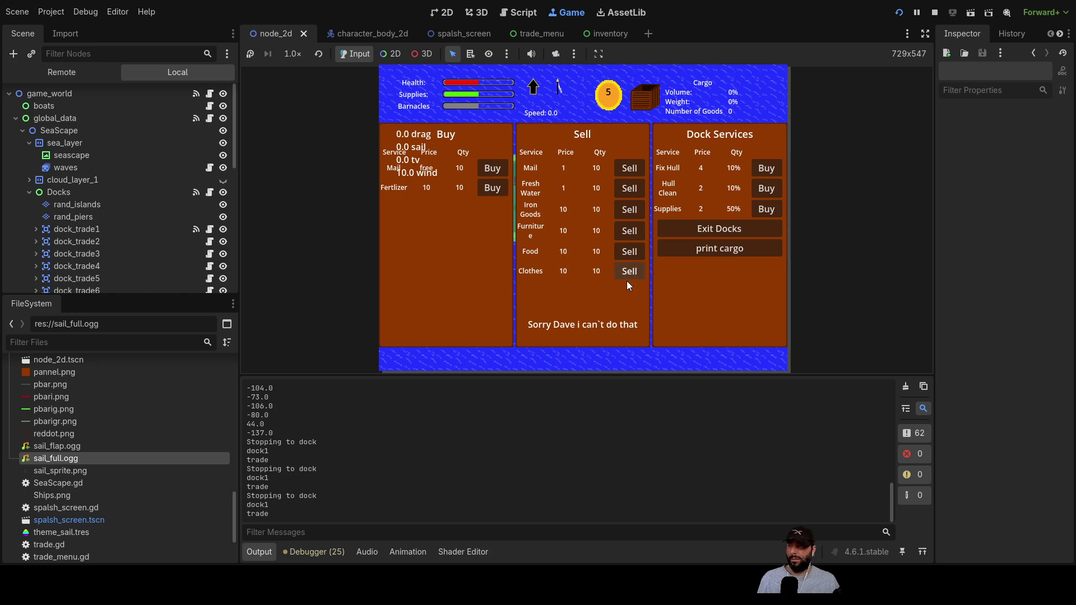
# Under CharacterBody2D > CanvasLayer, toggle off visibility of the debug node showing drag, sail, tv and wind
pyautogui.scroll(-5, 124, 195)
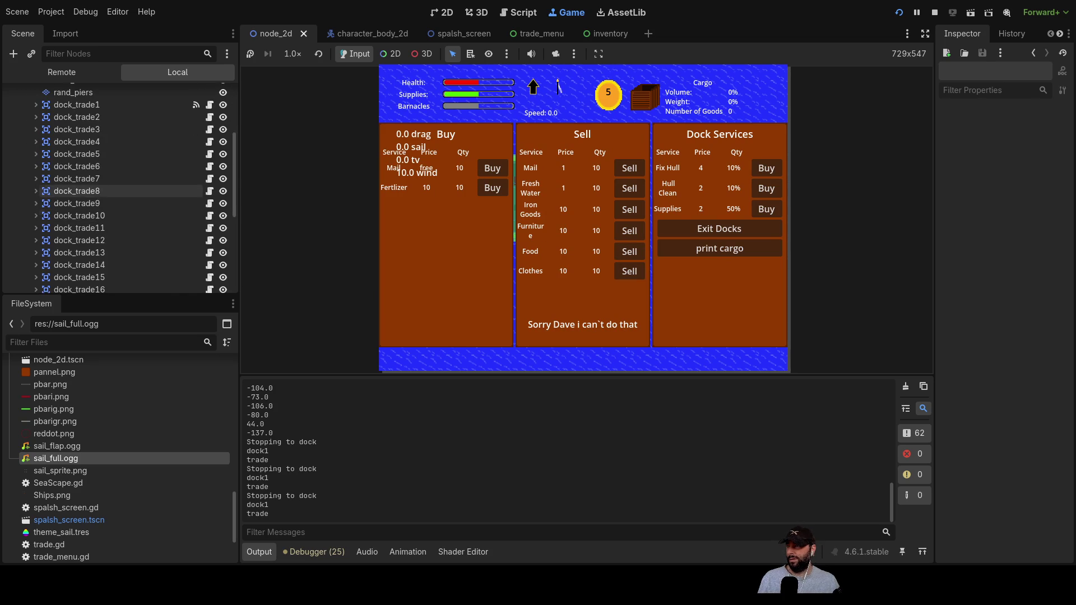
pyautogui.click(23, 220)
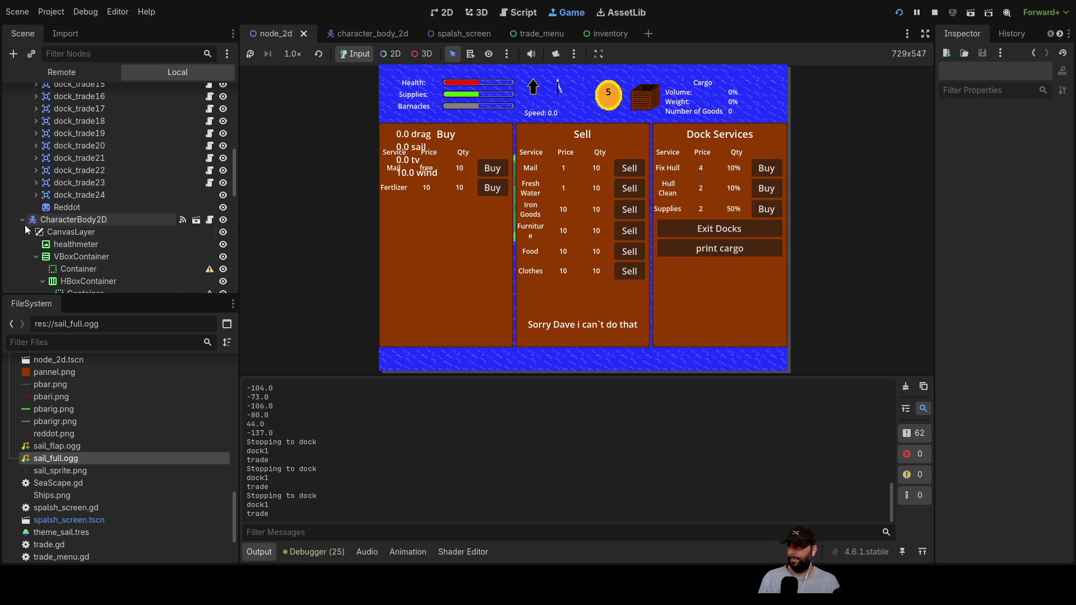
pyautogui.scroll(-3, 124, 210)
pyautogui.scroll(2, 125, 210)
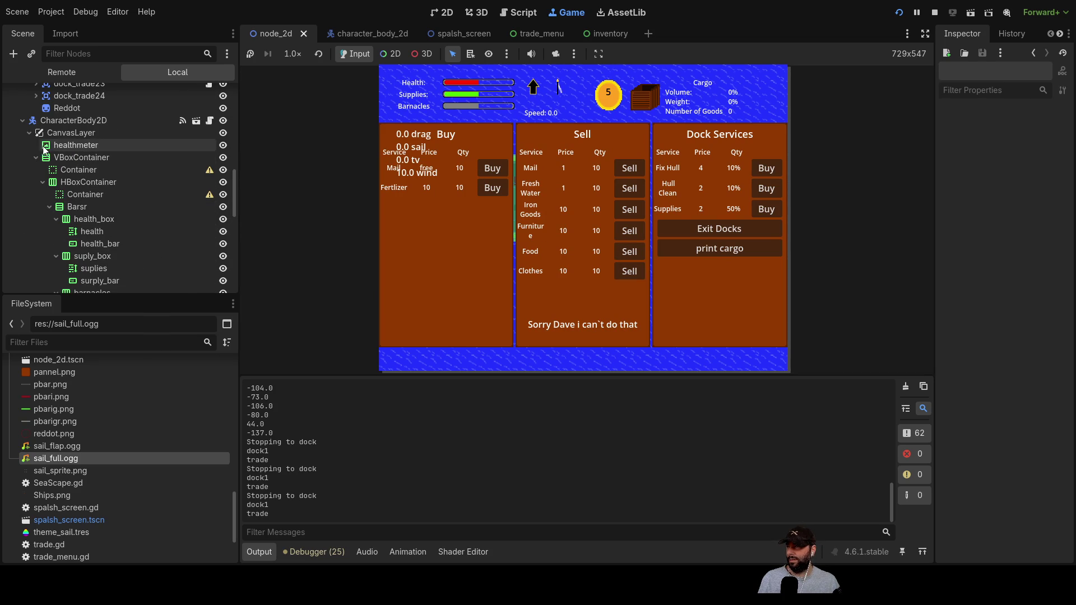
pyautogui.scroll(2, 28, 136)
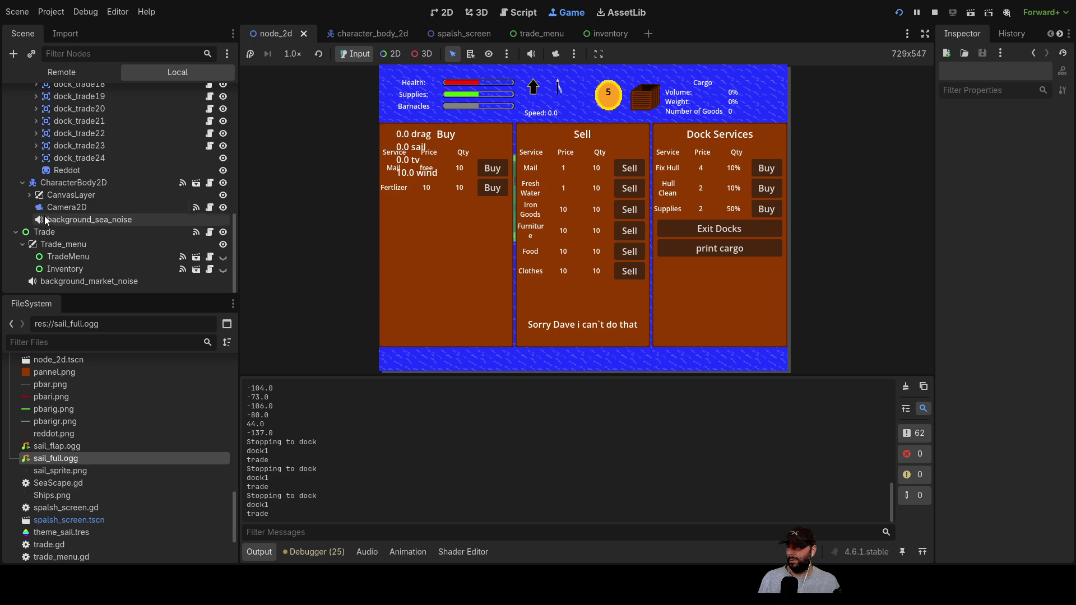
pyautogui.scroll(-5, 99, 210)
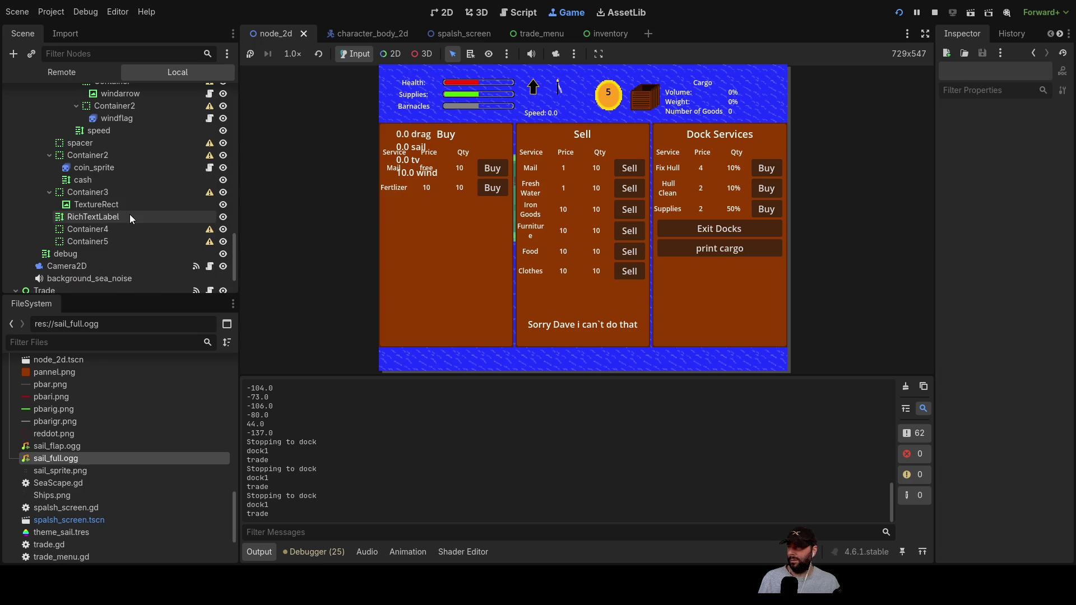
pyautogui.scroll(-4, 119, 191)
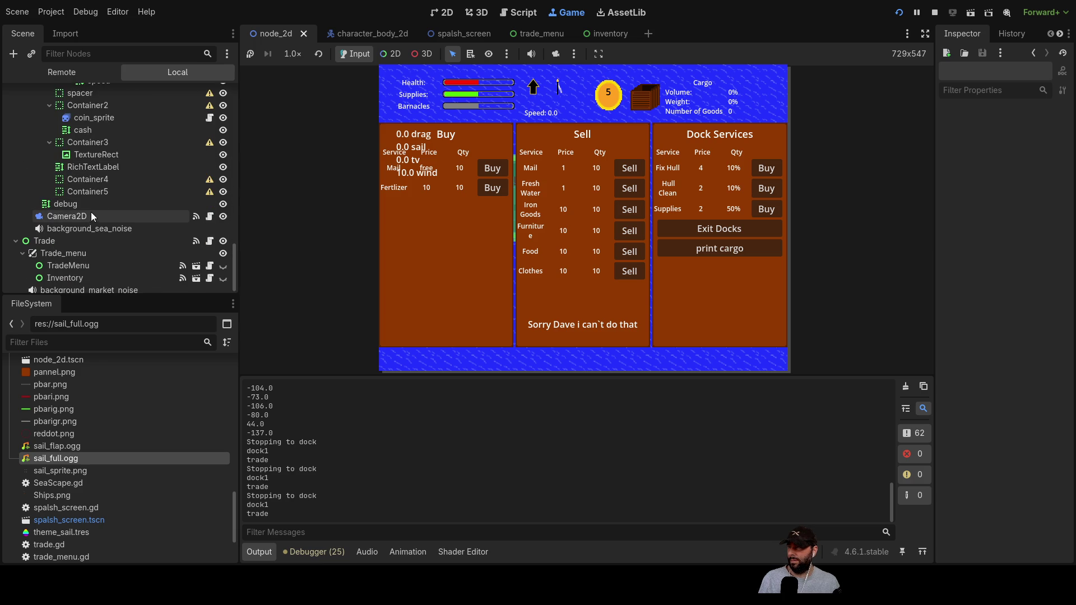
pyautogui.click(223, 205)
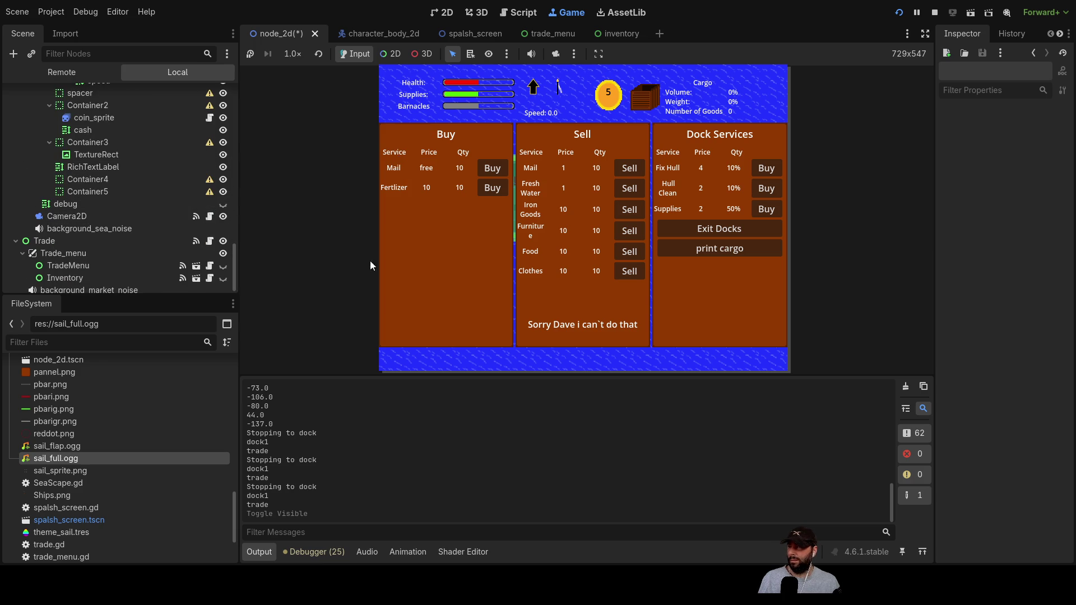
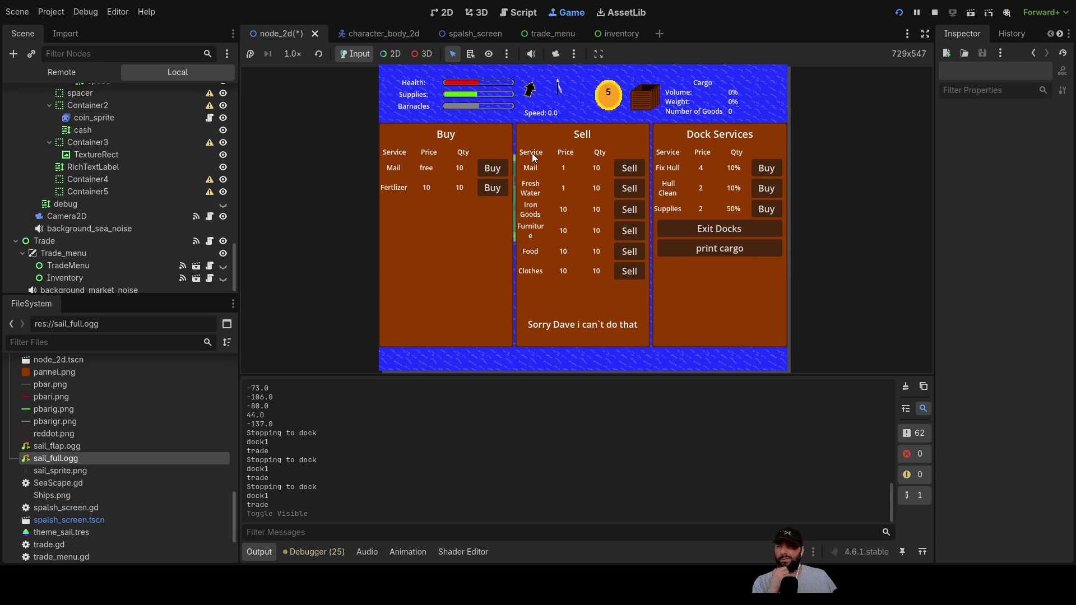
# Stop the running trading game and return to the 2D sea scene editor
pyautogui.scroll(10, 112, 205)
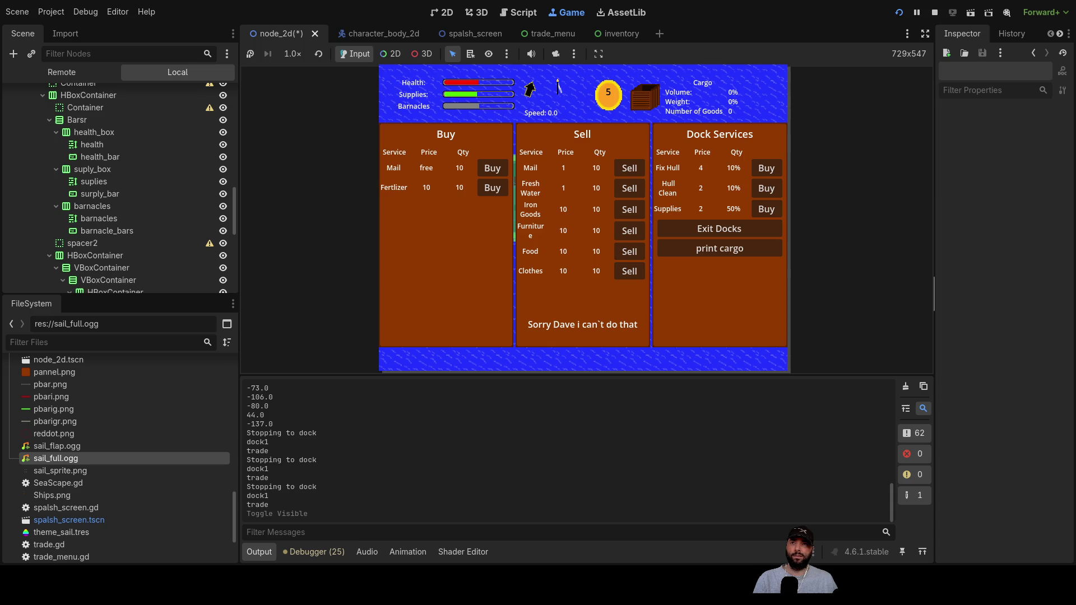
pyautogui.click(934, 12)
pyautogui.scroll(10, 108, 213)
pyautogui.scroll(-6, 108, 213)
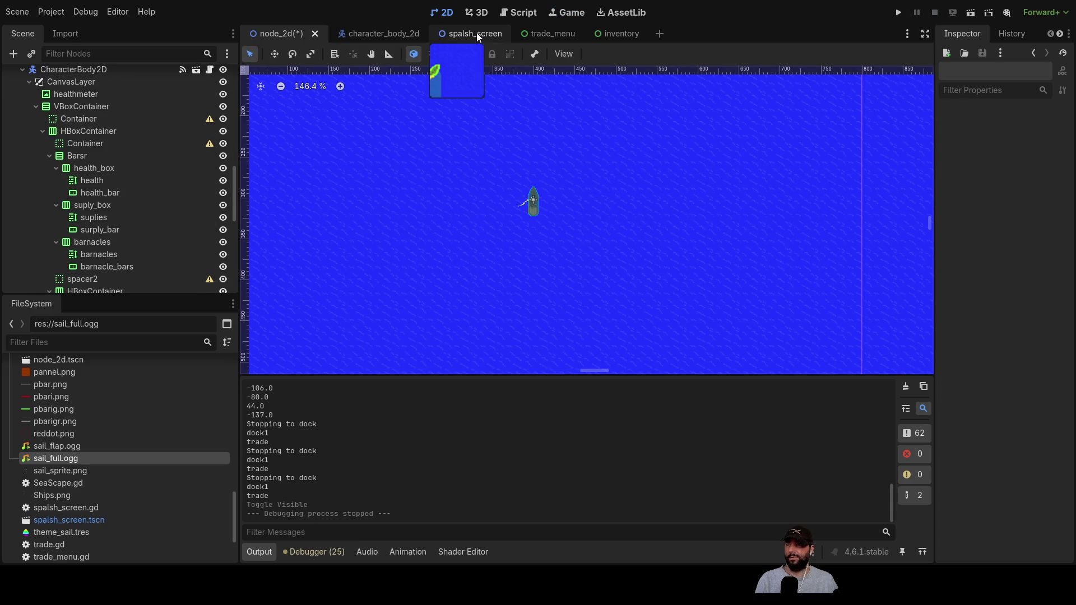
pyautogui.moveTo(564, 37)
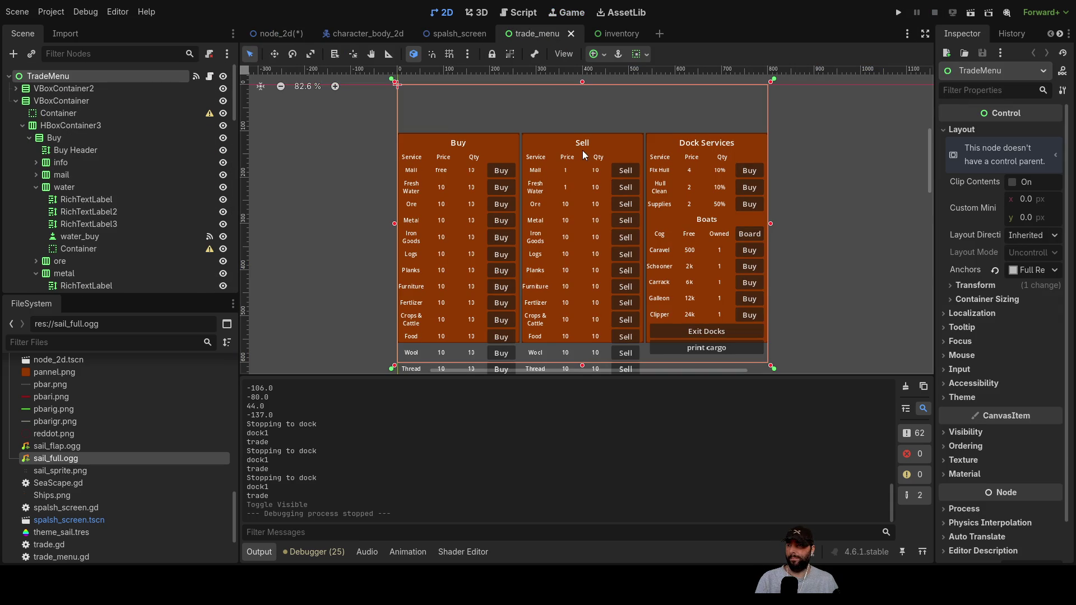
# Change the Buy table's Service header text to Item
pyautogui.click(568, 158)
pyautogui.click(539, 158)
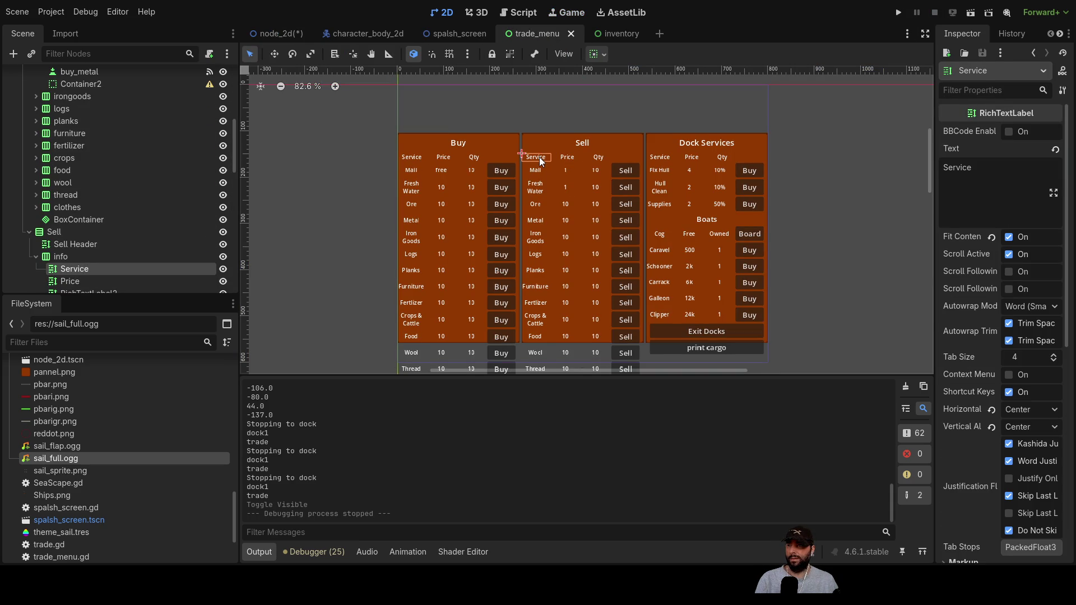
pyautogui.scroll(-3, 170, 236)
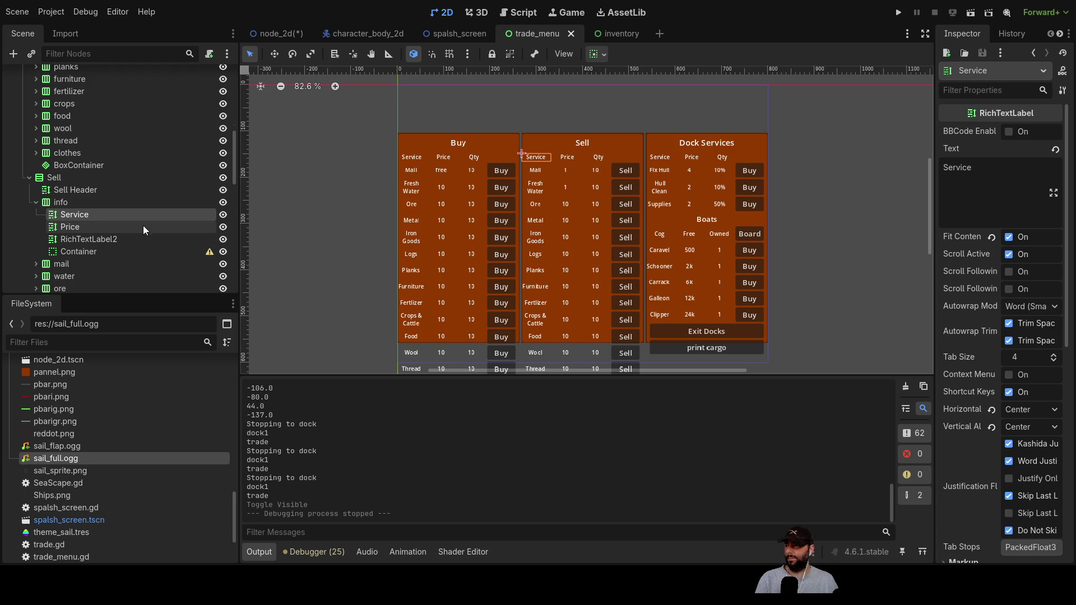
pyautogui.click(418, 160)
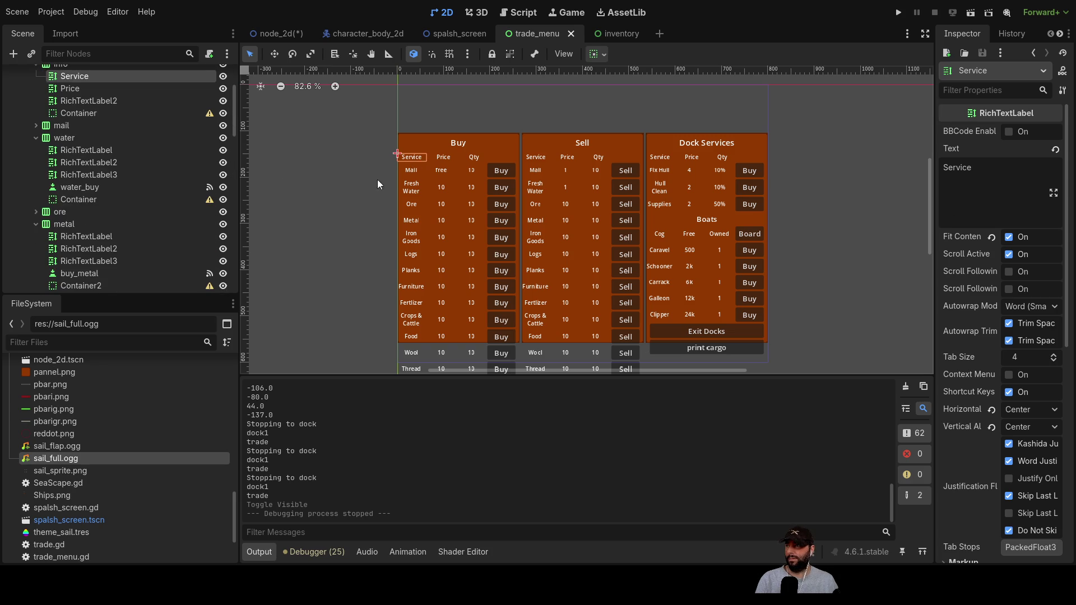
pyautogui.scroll(1, 88, 173)
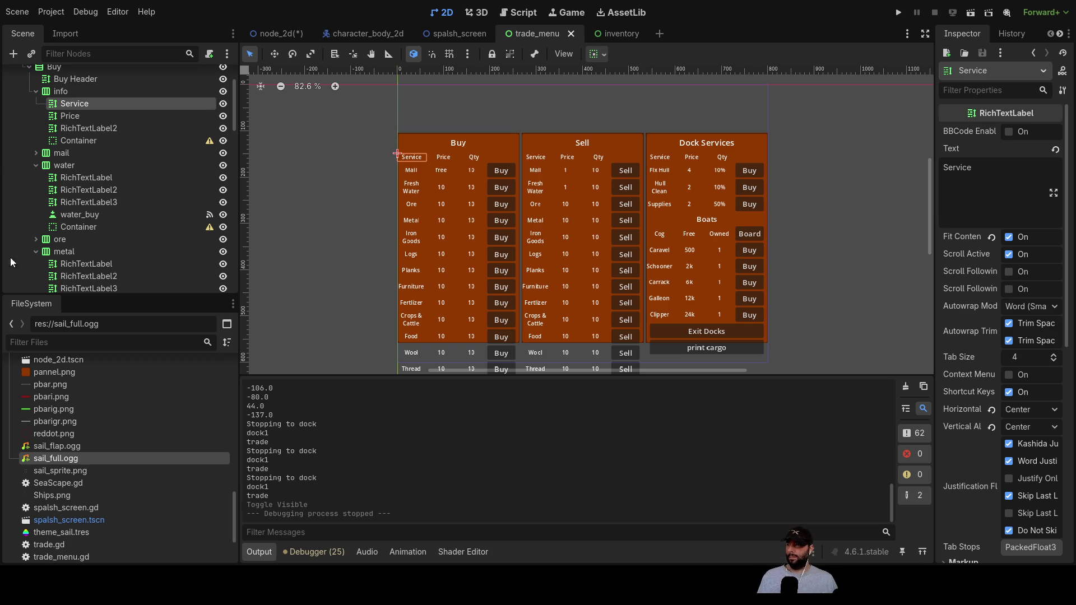
pyautogui.write('Item')
pyautogui.click(1015, 169)
pyautogui.hotkey('ctrl', 'a')
pyautogui.write('Item')
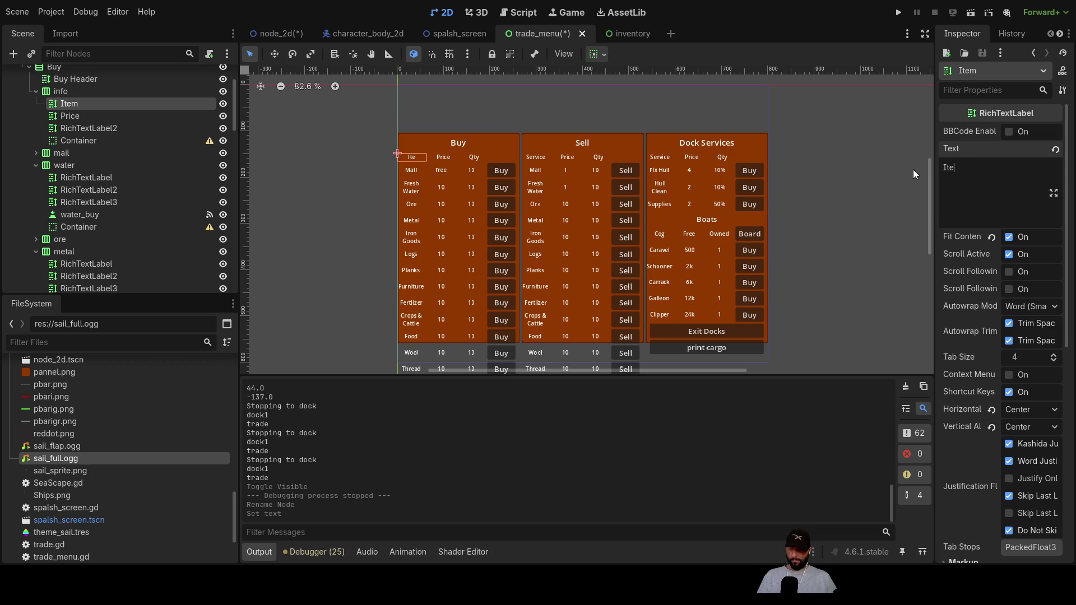
# Change the Sell table's Service header text to Item as well
pyautogui.scroll(2, 145, 181)
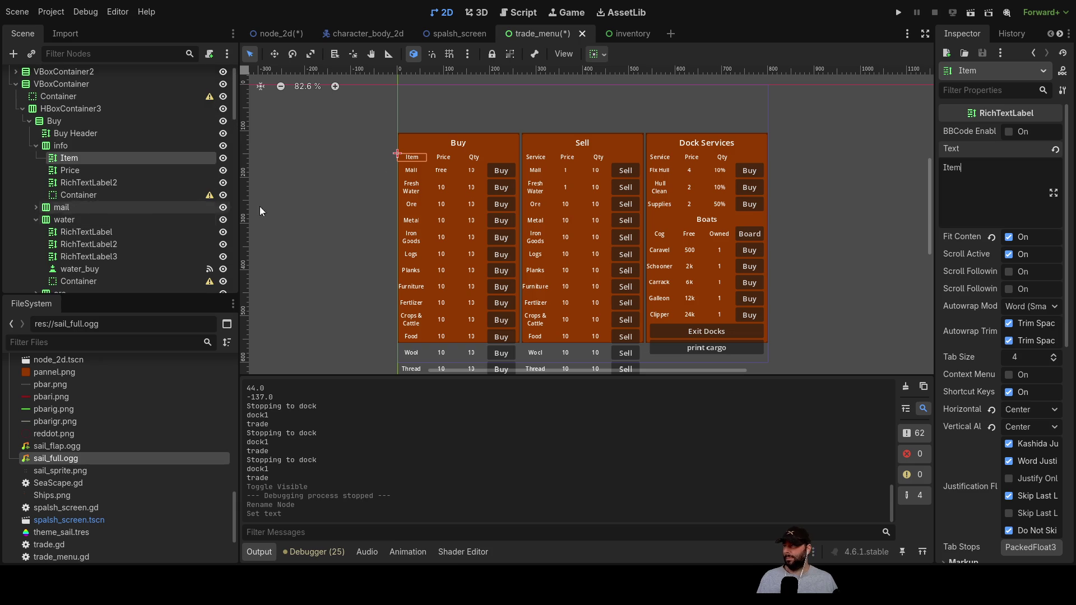
pyautogui.click(542, 161)
pyautogui.scroll(-2, 106, 247)
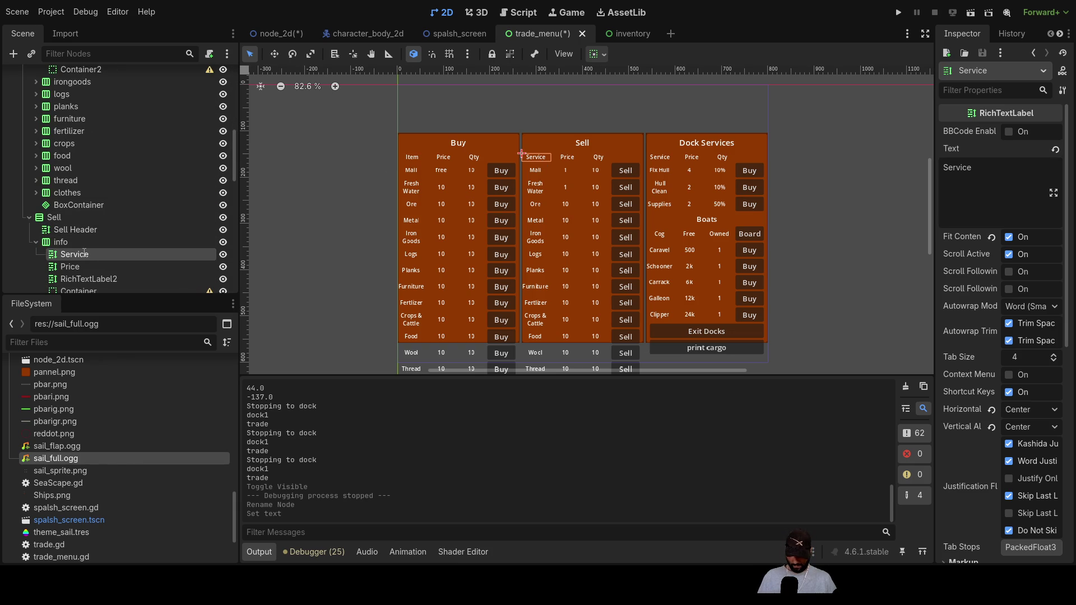
pyautogui.click(979, 169)
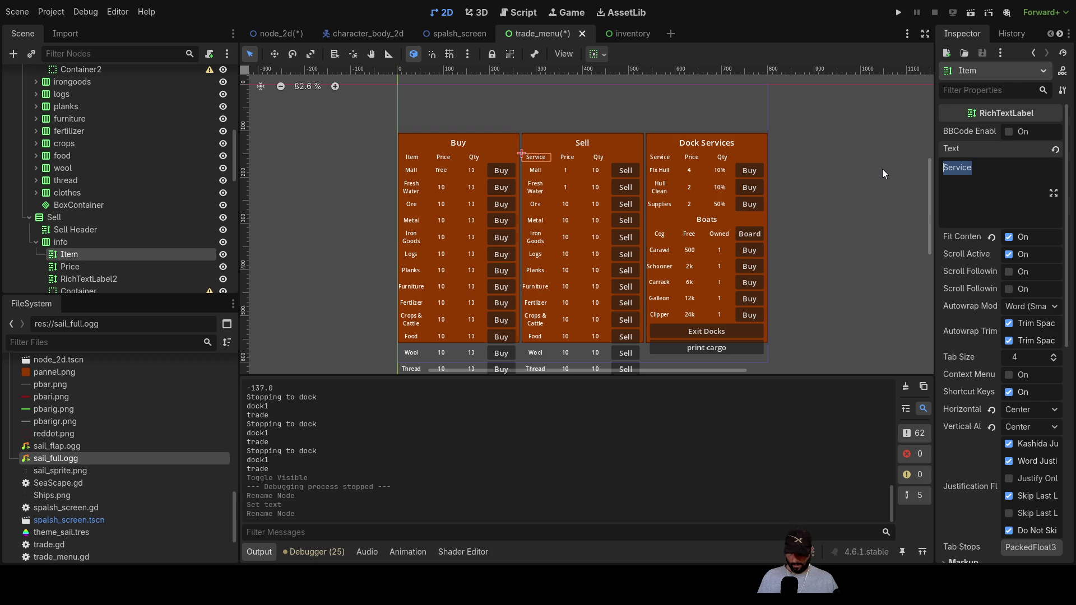
pyautogui.write('Item')
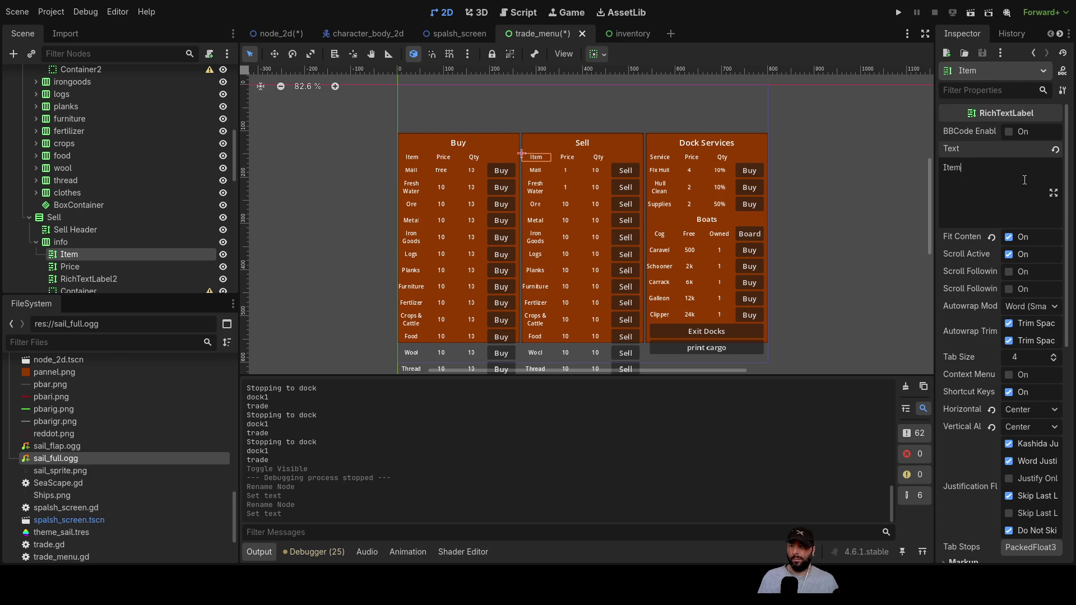
pyautogui.click(313, 163)
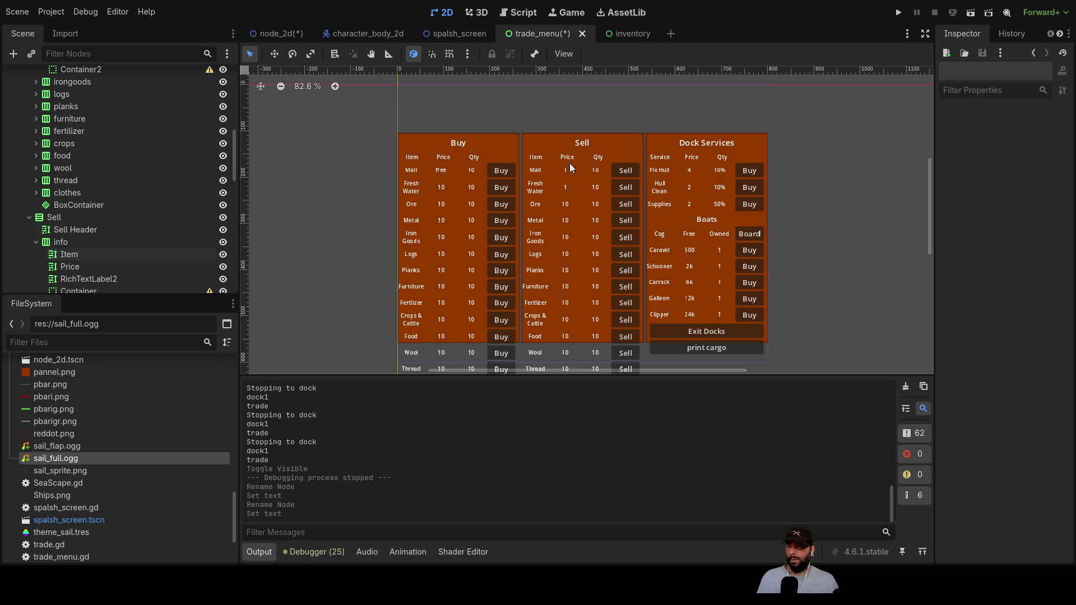
# Select the Sell Qty header plus the mail, water, ore, metal, irongoods and logs Qty labels
pyautogui.scroll(-3, 114, 203)
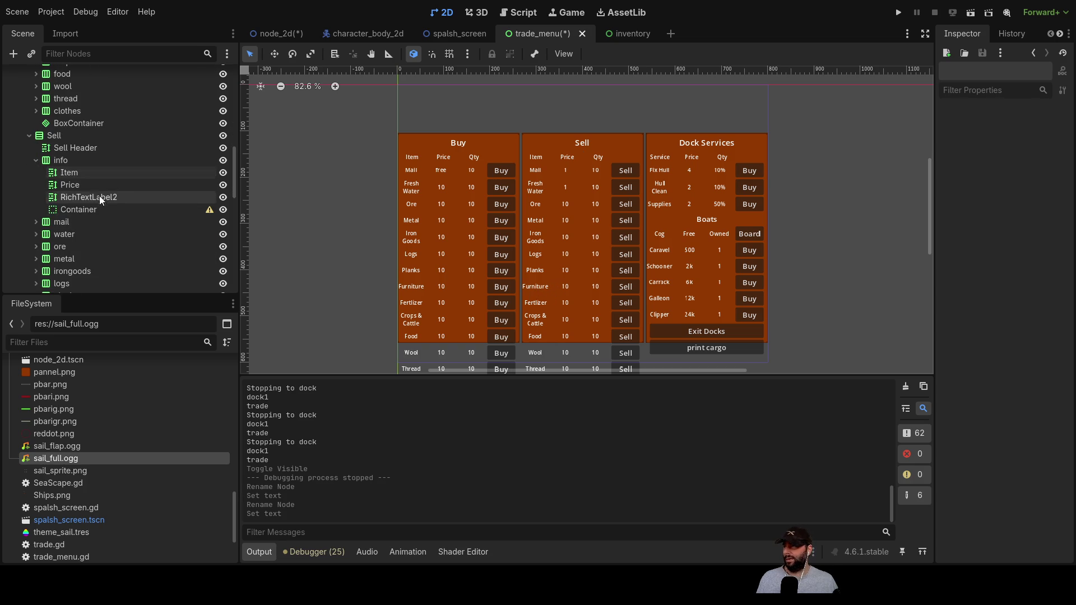
pyautogui.click(81, 185)
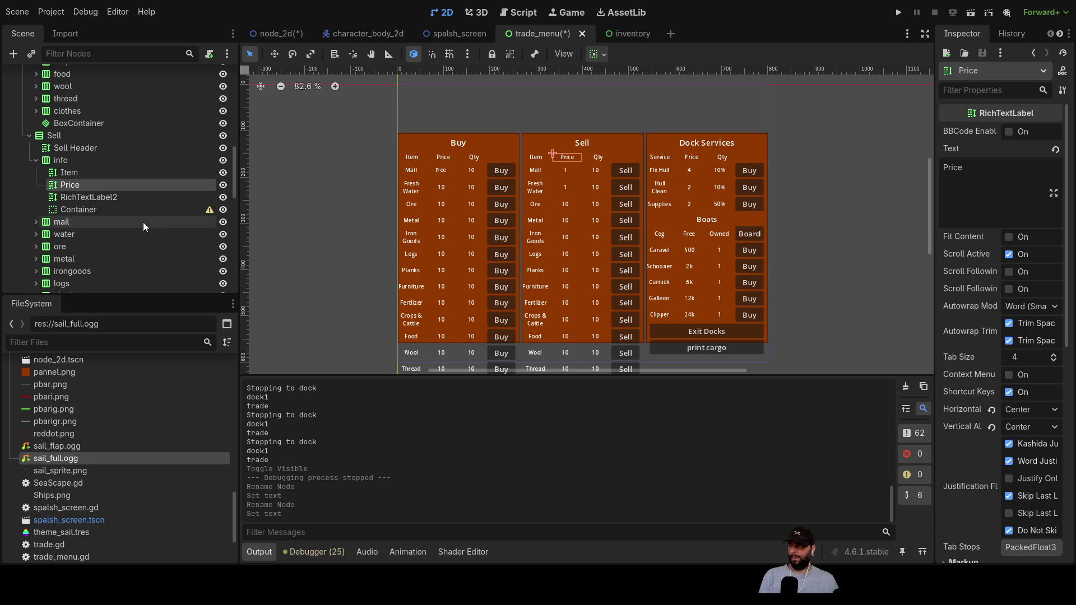
pyautogui.scroll(-2, 70, 210)
pyautogui.click(36, 166)
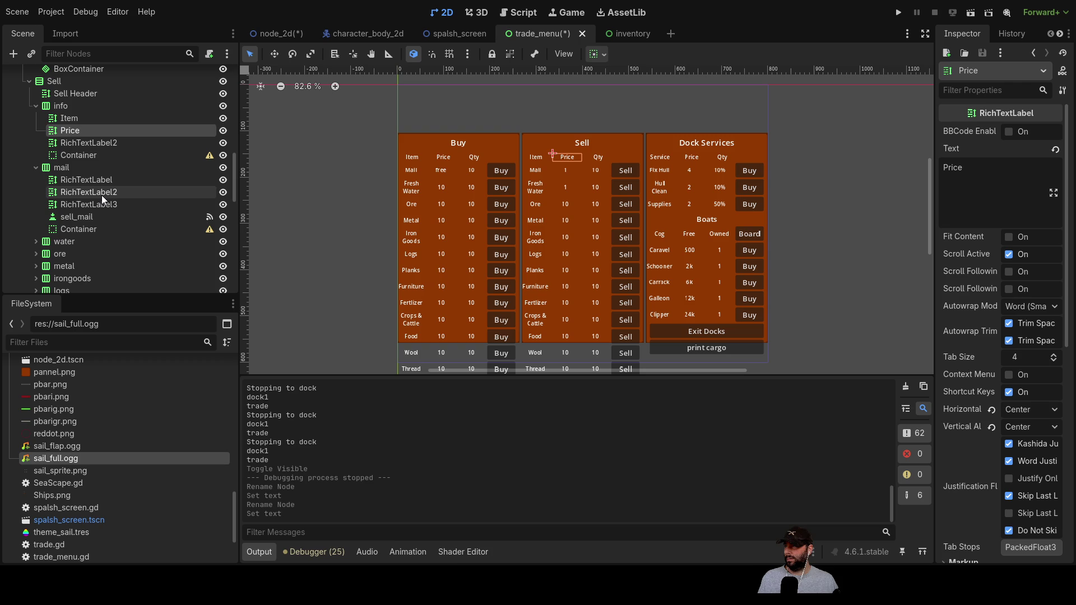
pyautogui.click(102, 193)
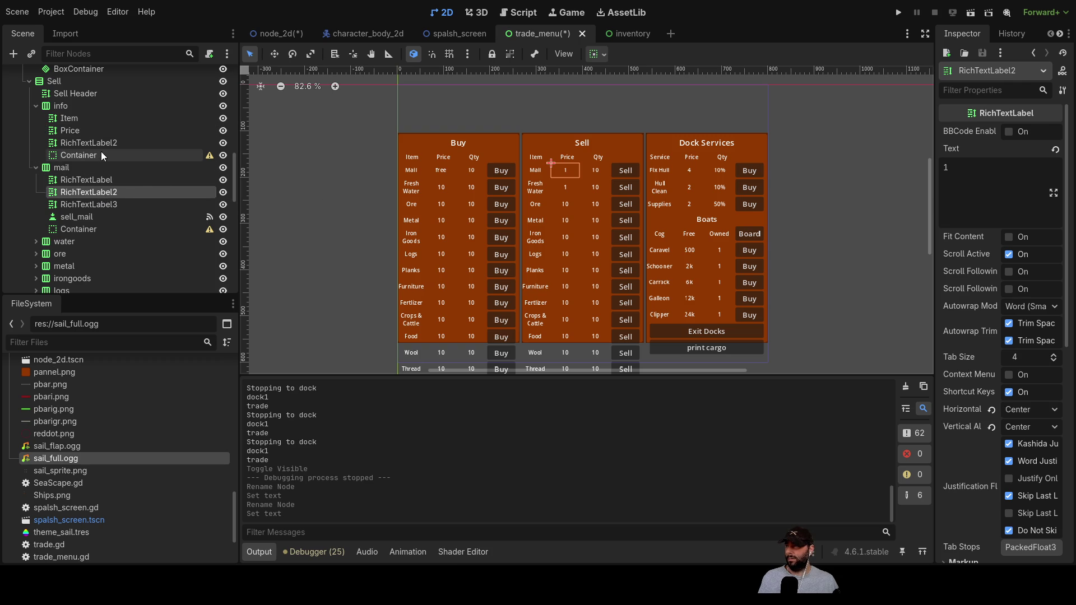
pyautogui.click(91, 130)
pyautogui.keyDown('ctrl'); pyautogui.click(109, 194); pyautogui.keyUp('ctrl')
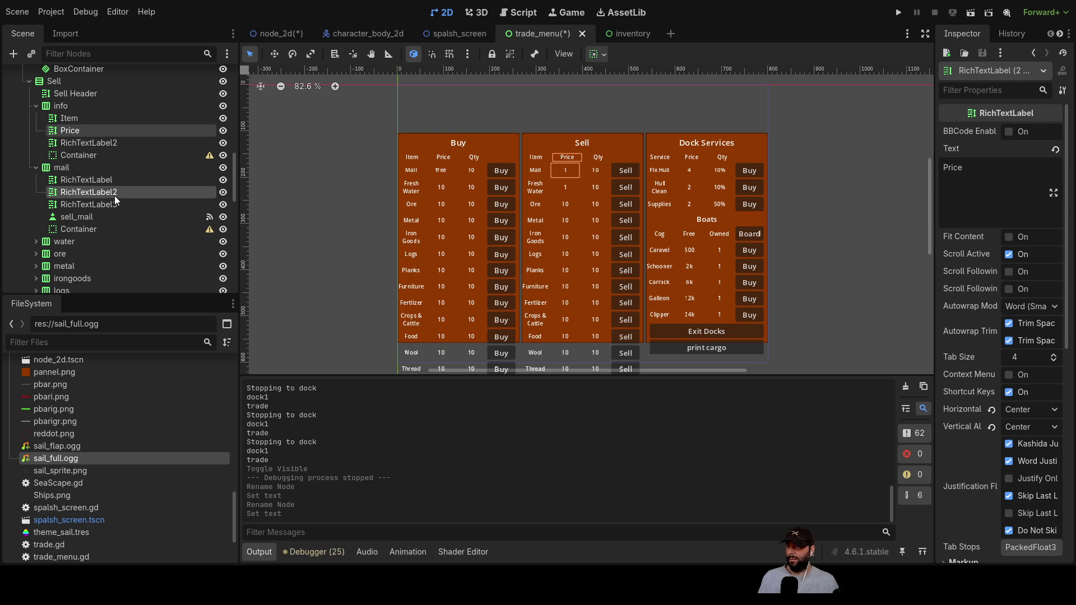
pyautogui.scroll(2, 95, 185)
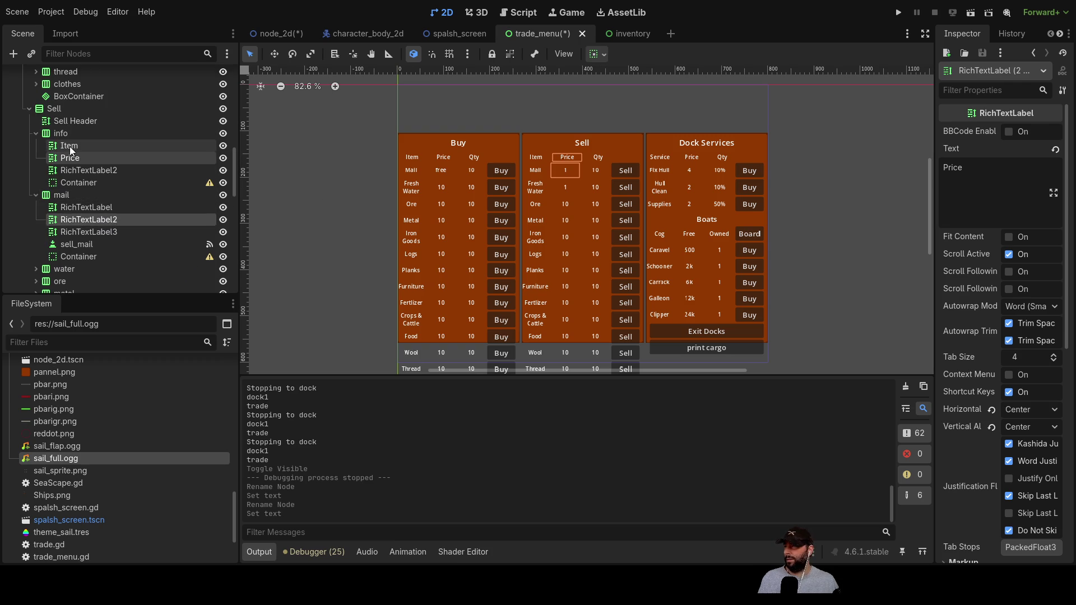
pyautogui.click(79, 170)
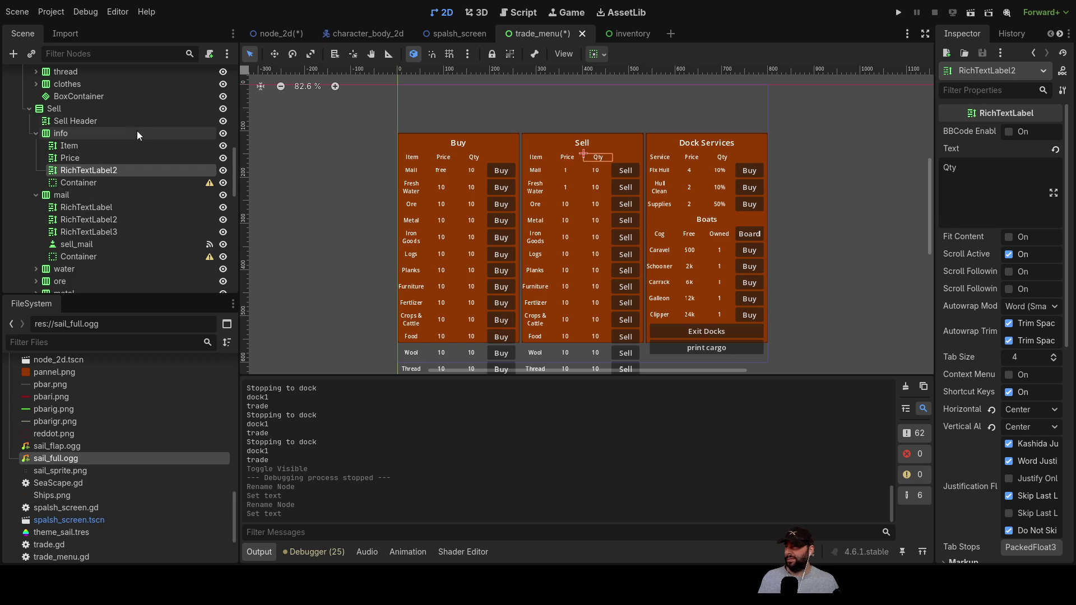
pyautogui.scroll(-2, 133, 163)
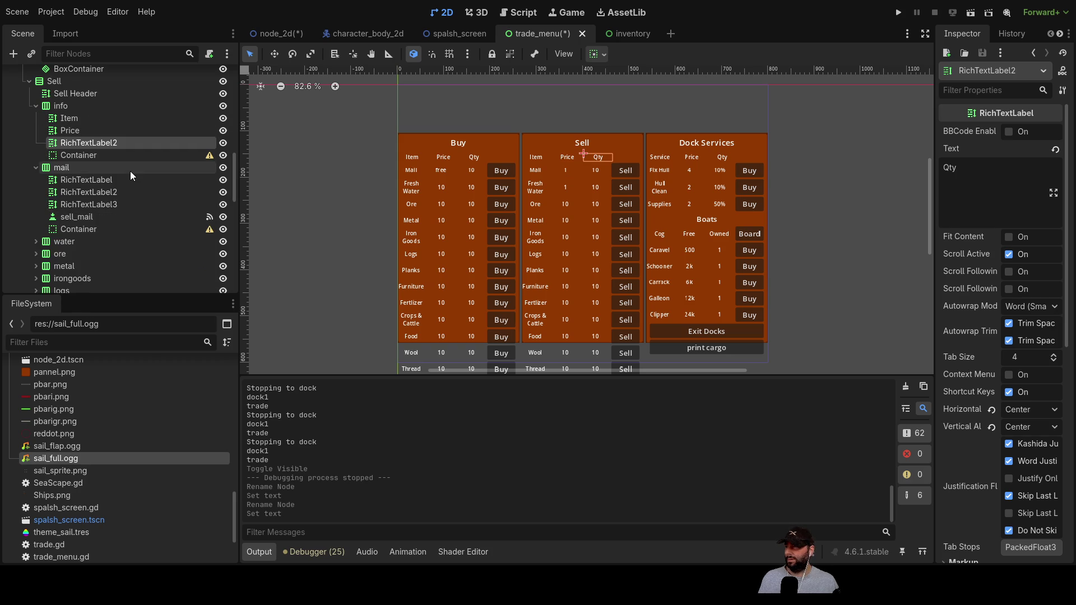
pyautogui.keyDown('ctrl'); pyautogui.click(106, 204); pyautogui.keyUp('ctrl')
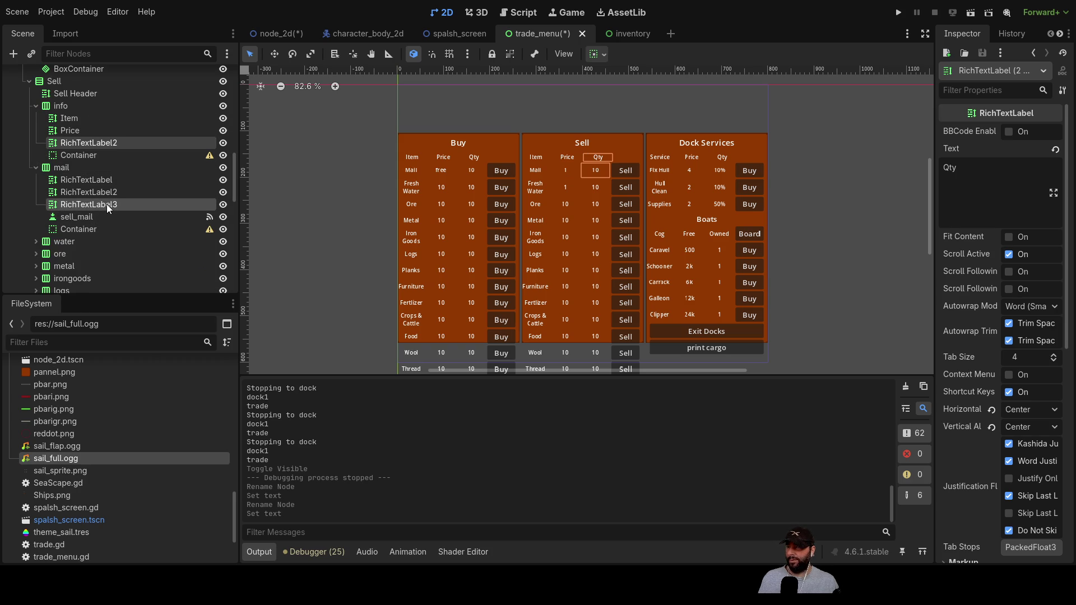
pyautogui.scroll(-4, 115, 219)
pyautogui.click(35, 187)
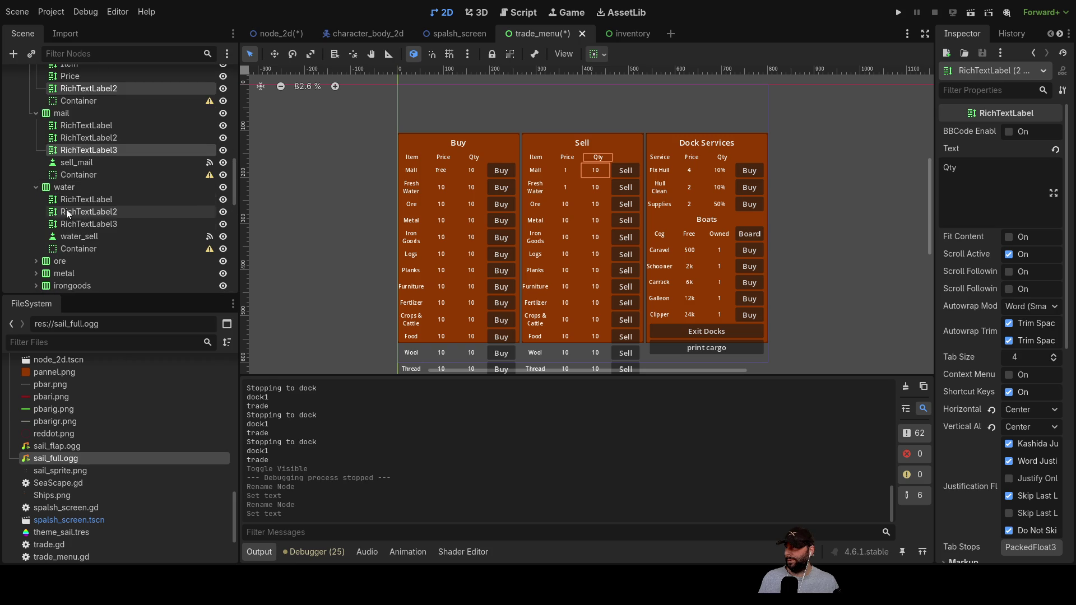
pyautogui.keyDown('ctrl'); pyautogui.click(116, 224); pyautogui.keyUp('ctrl')
pyautogui.scroll(-4, 111, 221)
pyautogui.click(36, 208)
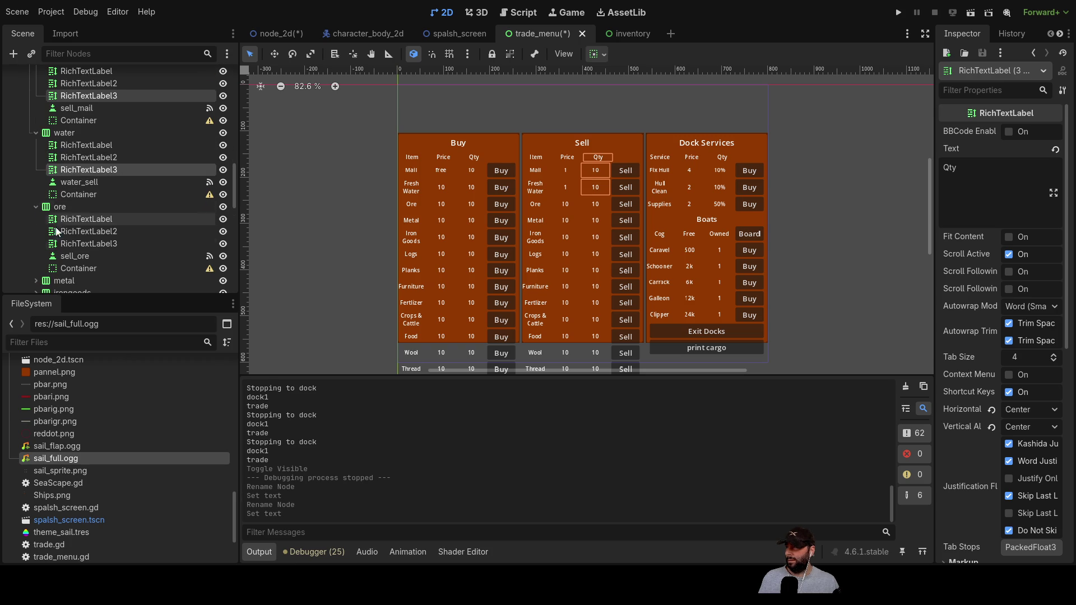
pyautogui.keyDown('ctrl'); pyautogui.click(106, 245); pyautogui.keyUp('ctrl')
pyautogui.scroll(-4, 119, 214)
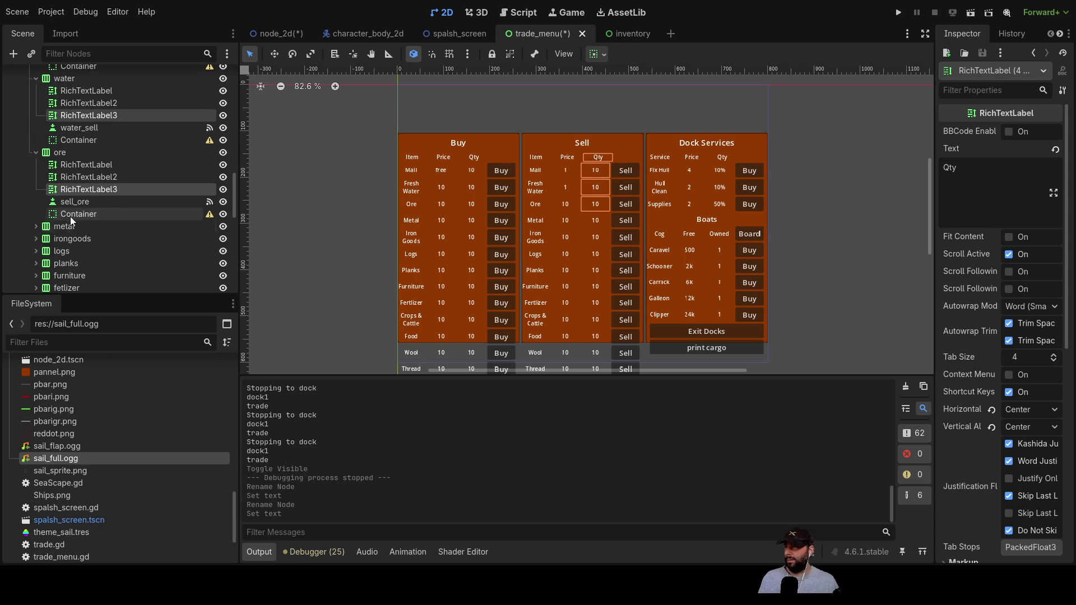
pyautogui.click(36, 226)
pyautogui.keyDown('ctrl'); pyautogui.click(101, 262); pyautogui.keyUp('ctrl')
pyautogui.scroll(-4, 110, 215)
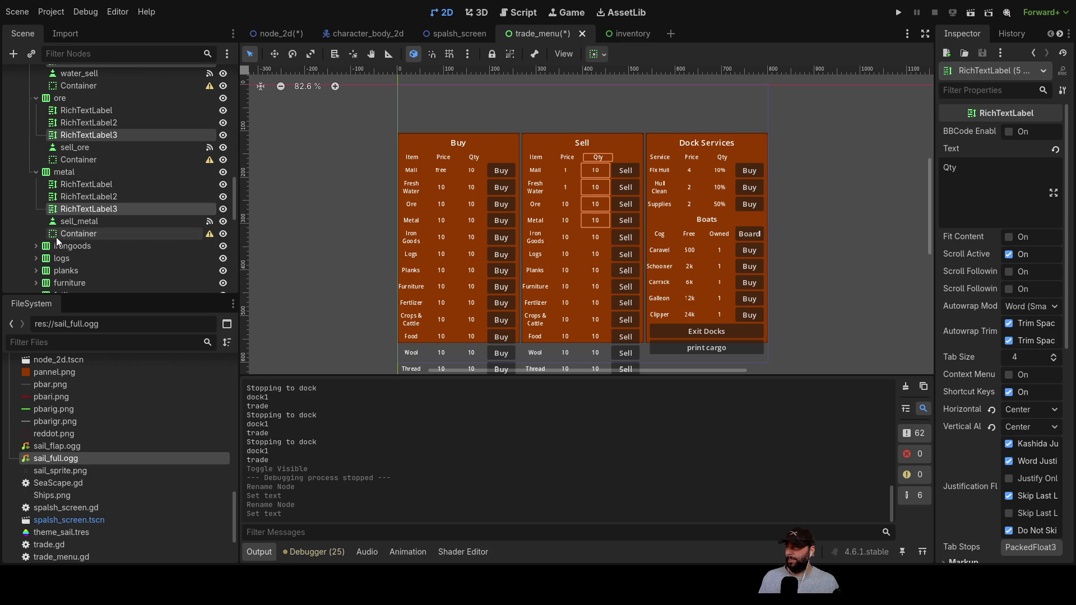
pyautogui.click(35, 246)
pyautogui.keyDown('ctrl'); pyautogui.click(99, 282); pyautogui.keyUp('ctrl')
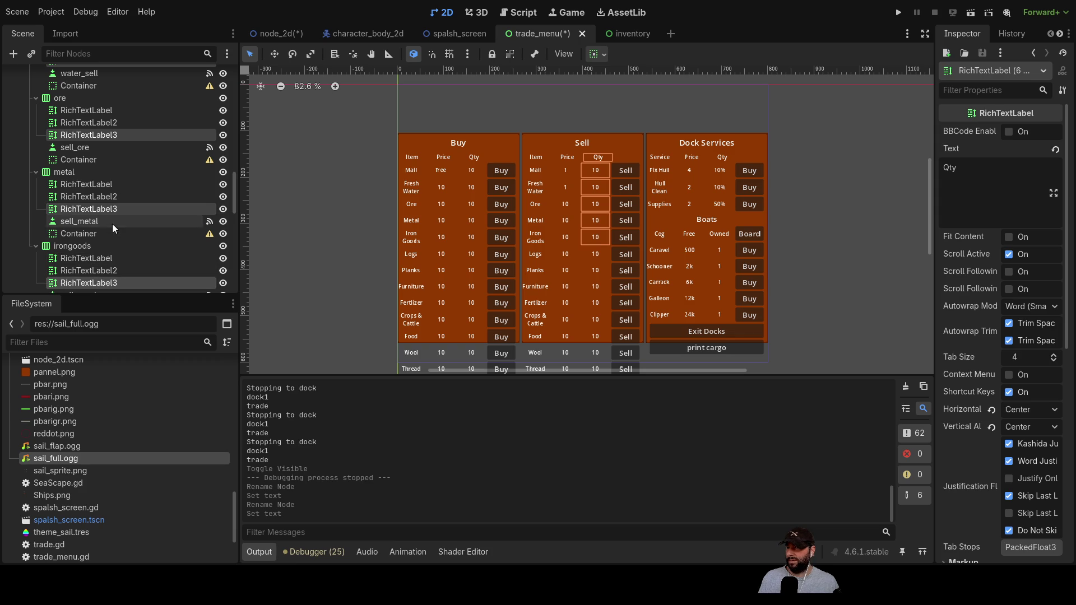
pyautogui.scroll(-6, 112, 226)
pyautogui.click(36, 239)
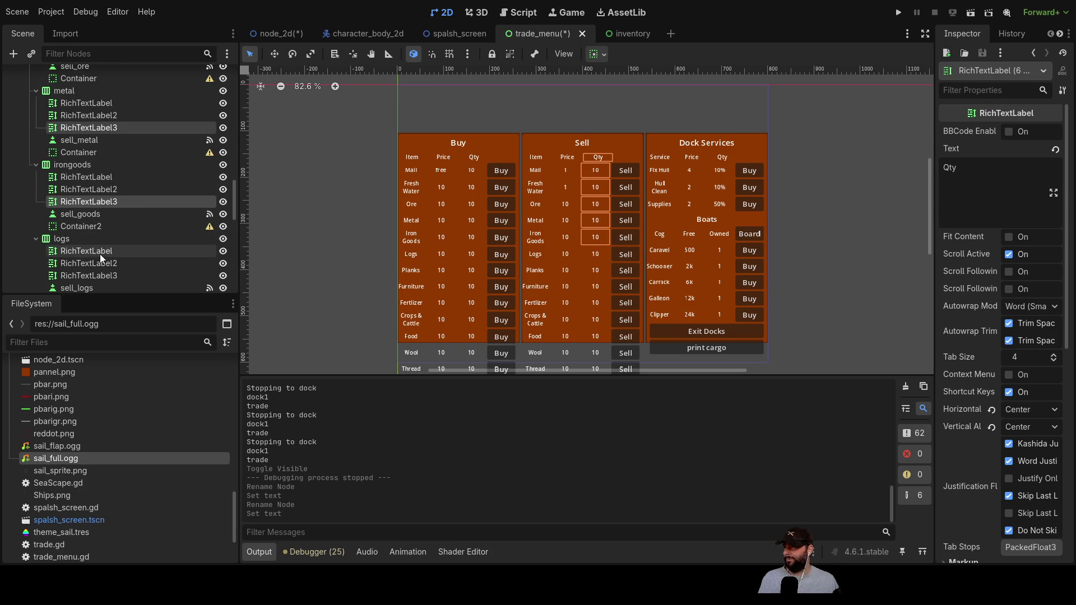
pyautogui.keyDown('ctrl'); pyautogui.click(101, 275); pyautogui.keyUp('ctrl')
pyautogui.scroll(-4, 106, 212)
# Add the planks, furniture, fetlizer, crops, food, wool, thread and clothes Qty labels, then delete them all
pyautogui.scroll(-4, 106, 211)
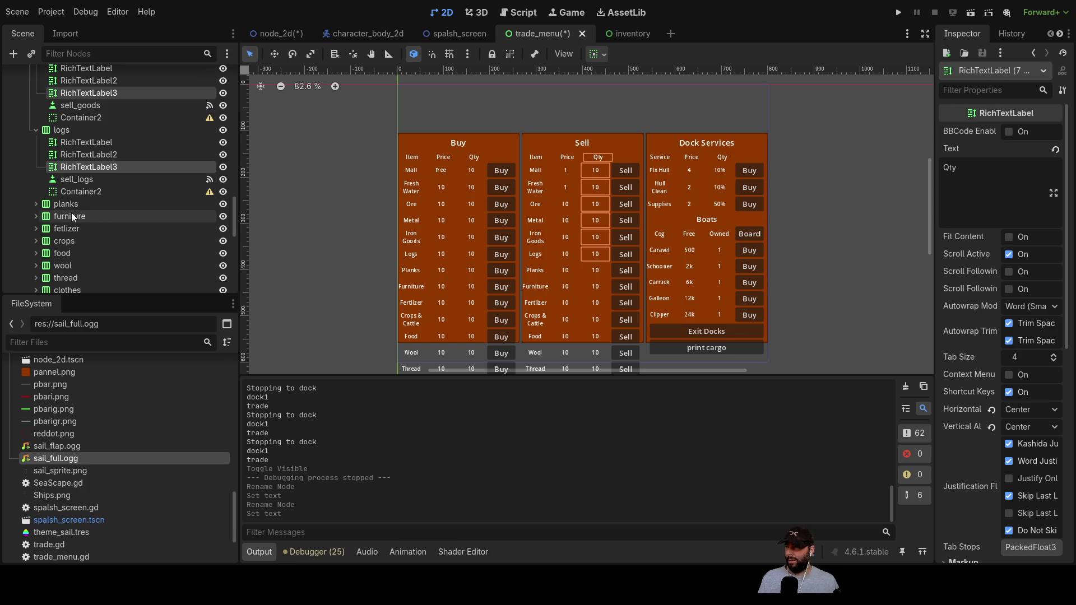
pyautogui.click(37, 205)
pyautogui.keyDown('ctrl'); pyautogui.click(106, 242); pyautogui.keyUp('ctrl')
pyautogui.scroll(-6, 106, 242)
pyautogui.click(36, 197)
pyautogui.keyDown('ctrl'); pyautogui.click(95, 233); pyautogui.keyUp('ctrl')
pyautogui.scroll(-4, 96, 232)
pyautogui.click(33, 217)
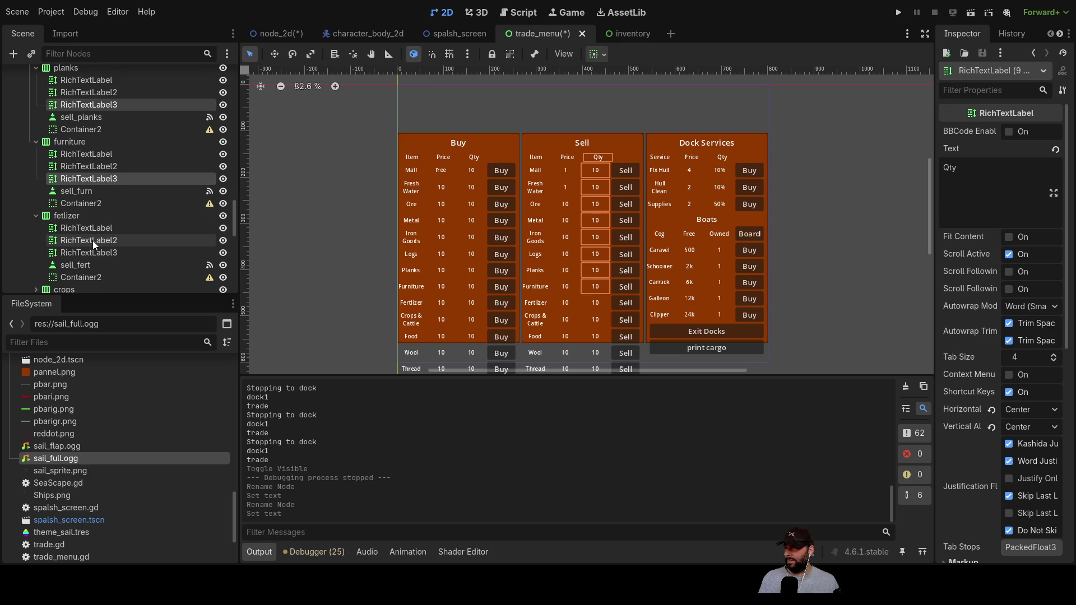
pyautogui.keyDown('ctrl'); pyautogui.click(101, 254); pyautogui.keyUp('ctrl')
pyautogui.scroll(-6, 98, 220)
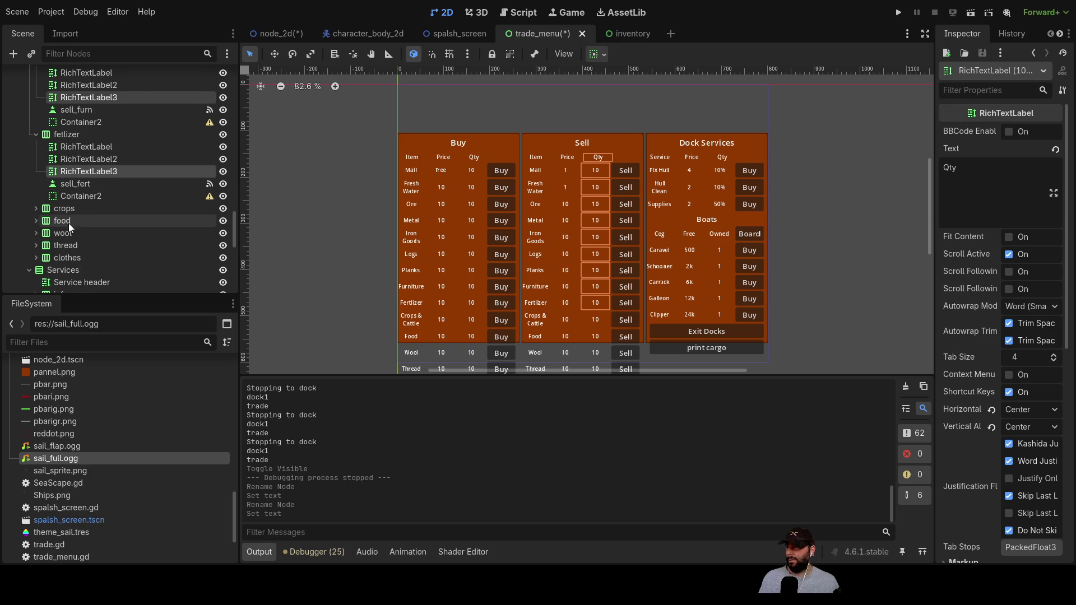
pyautogui.click(36, 209)
pyautogui.keyDown('ctrl'); pyautogui.click(102, 246); pyautogui.keyUp('ctrl')
pyautogui.scroll(-4, 96, 224)
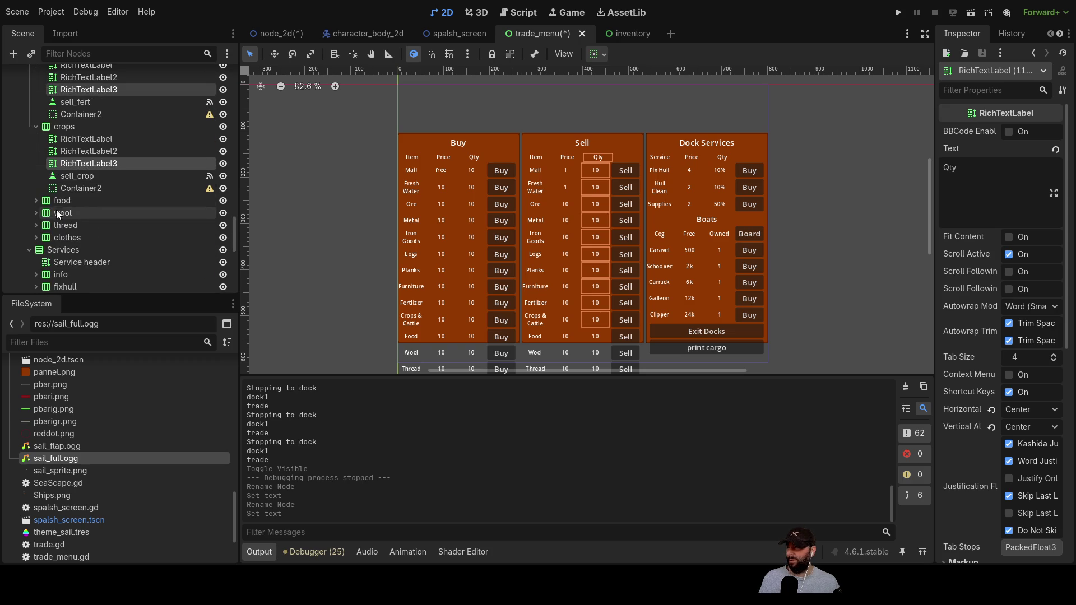
pyautogui.click(36, 201)
pyautogui.keyDown('ctrl'); pyautogui.click(112, 240); pyautogui.keyUp('ctrl')
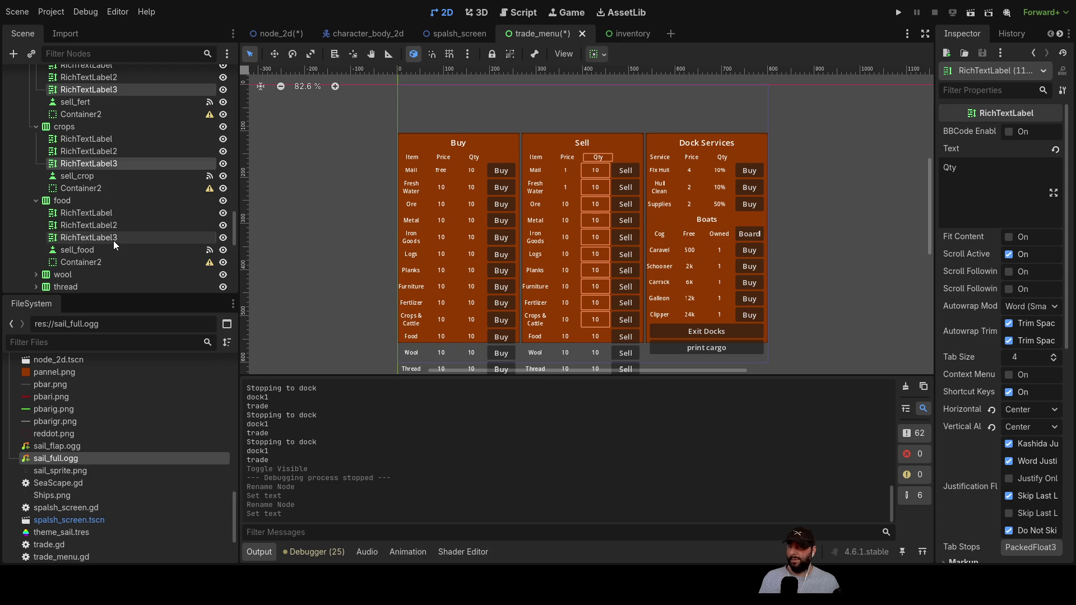
pyautogui.scroll(-6, 103, 198)
pyautogui.click(35, 193)
pyautogui.keyDown('ctrl'); pyautogui.click(87, 230); pyautogui.keyUp('ctrl')
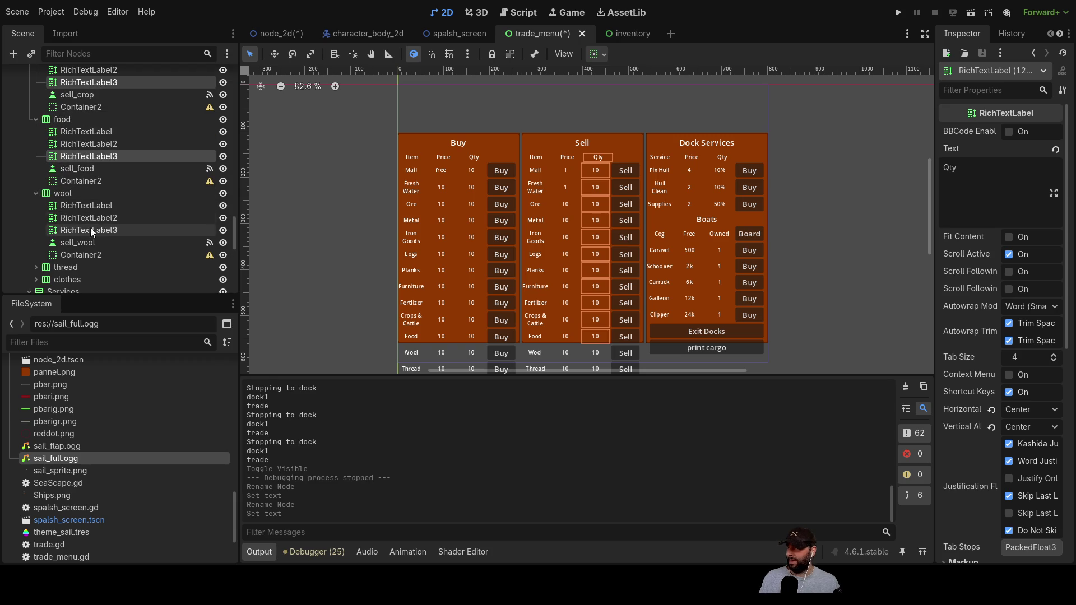
pyautogui.scroll(-6, 67, 195)
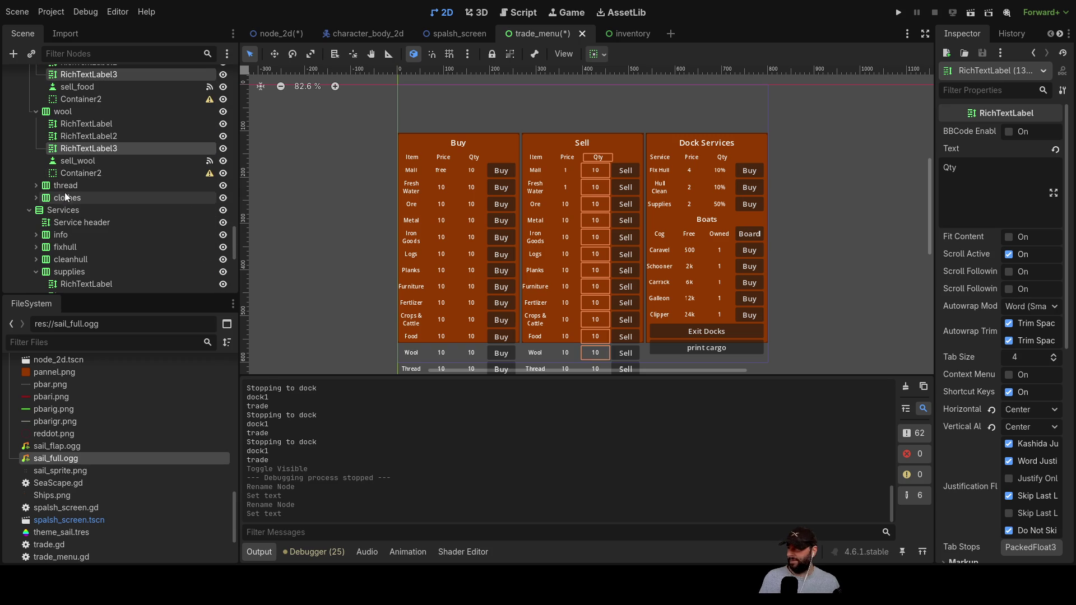
pyautogui.click(34, 189)
pyautogui.keyDown('ctrl'); pyautogui.click(90, 224); pyautogui.keyUp('ctrl')
pyautogui.scroll(-4, 90, 225)
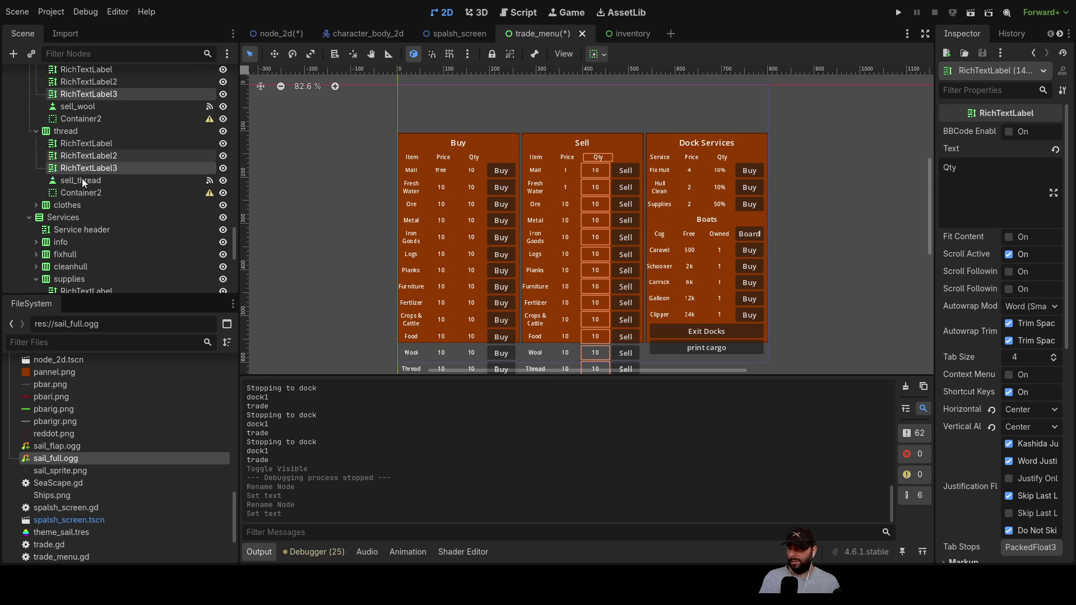
pyautogui.click(36, 178)
pyautogui.keyDown('ctrl'); pyautogui.click(89, 215); pyautogui.keyUp('ctrl')
pyautogui.scroll(-4, 552, 249)
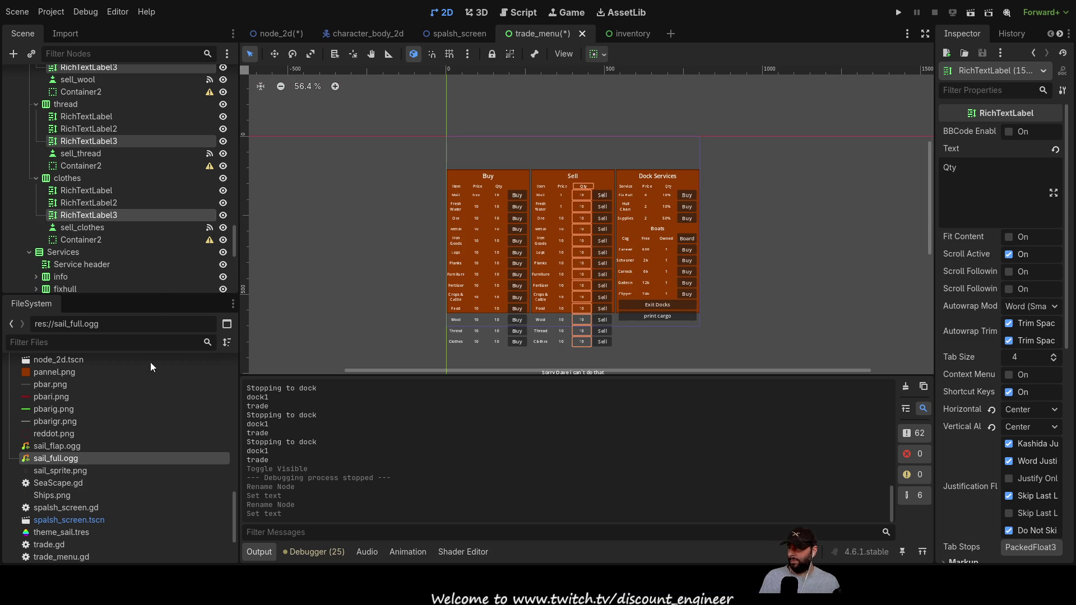
pyautogui.press('Delete')
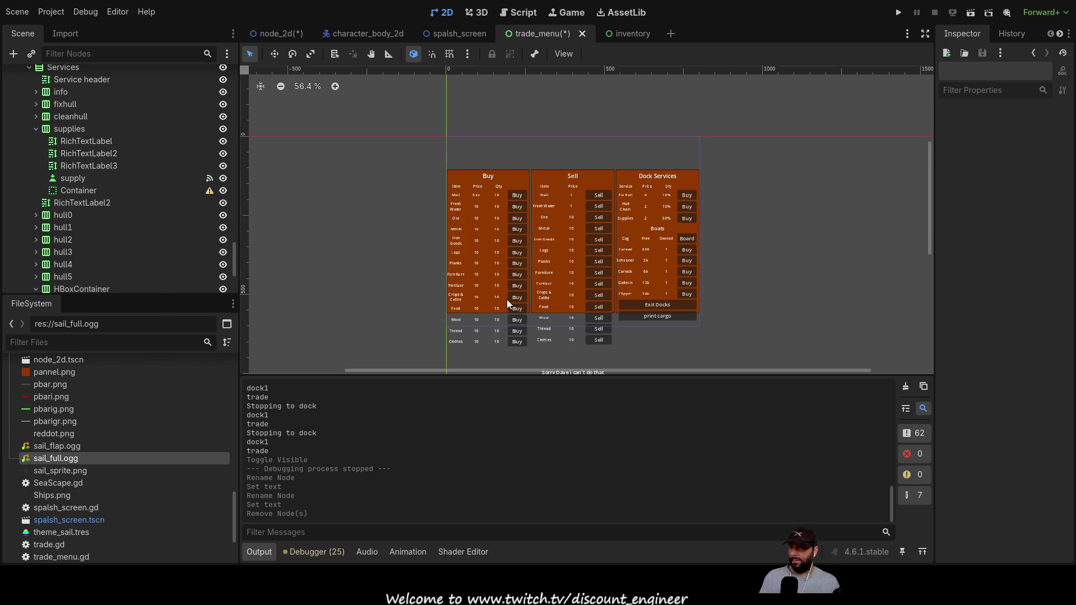
pyautogui.scroll(5, 575, 281)
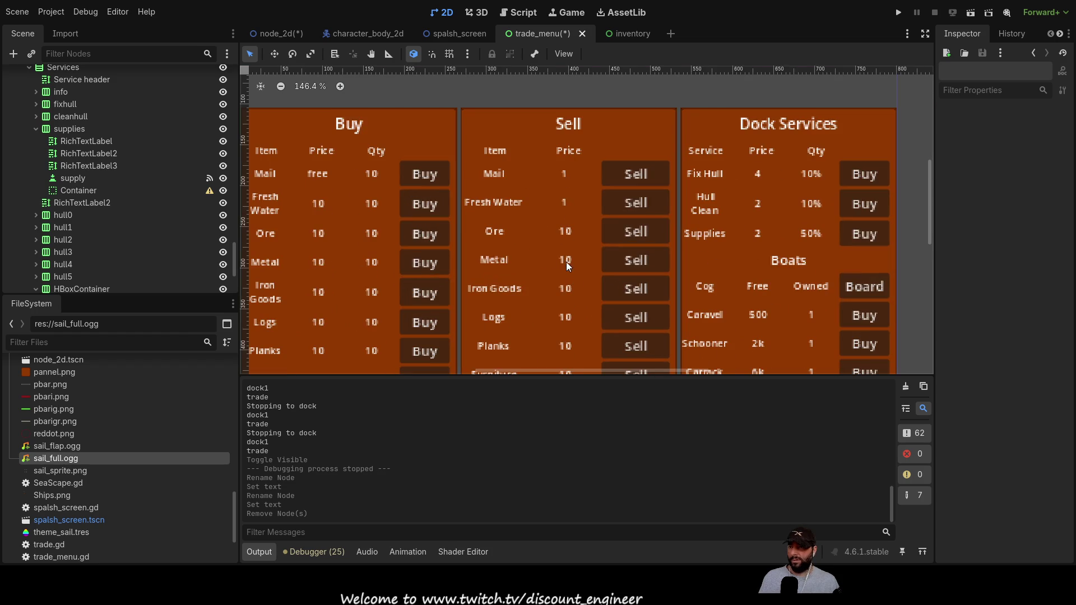
pyautogui.scroll(-3, 509, 227)
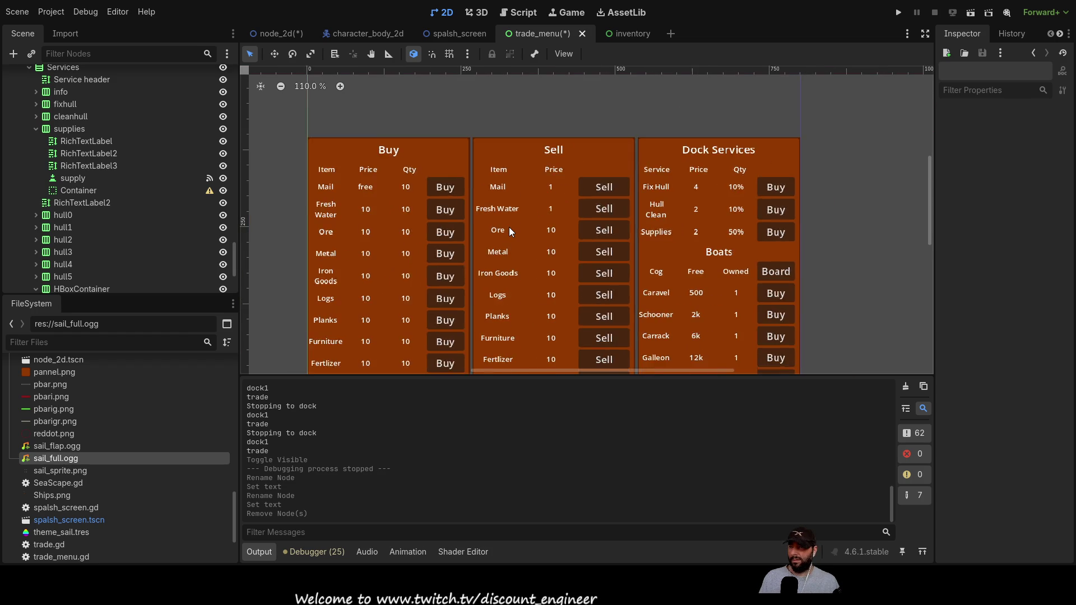
pyautogui.scroll(-3, 509, 227)
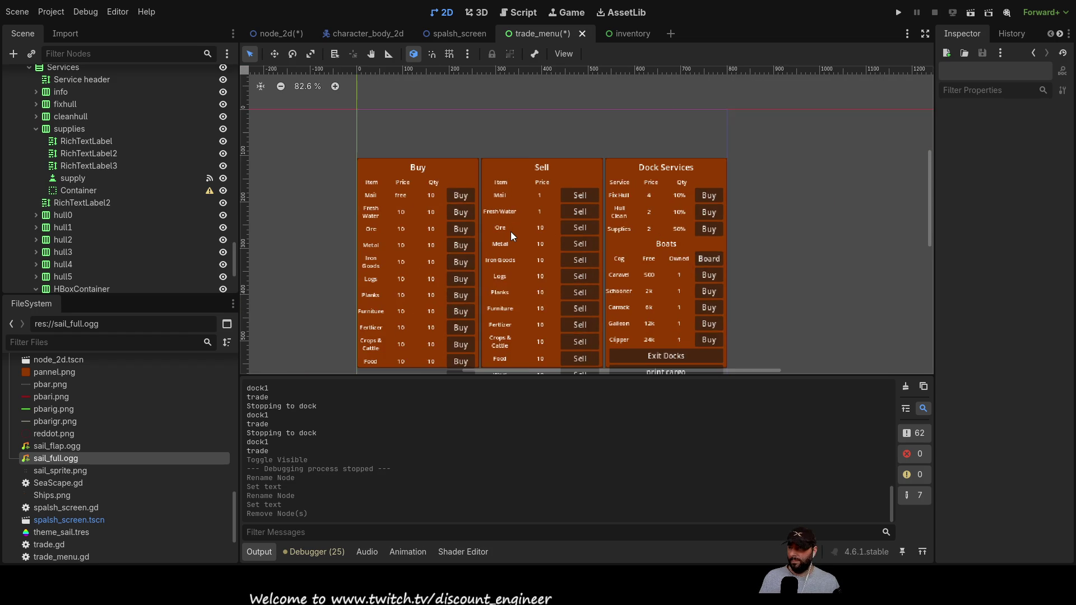
pyautogui.scroll(2, 509, 233)
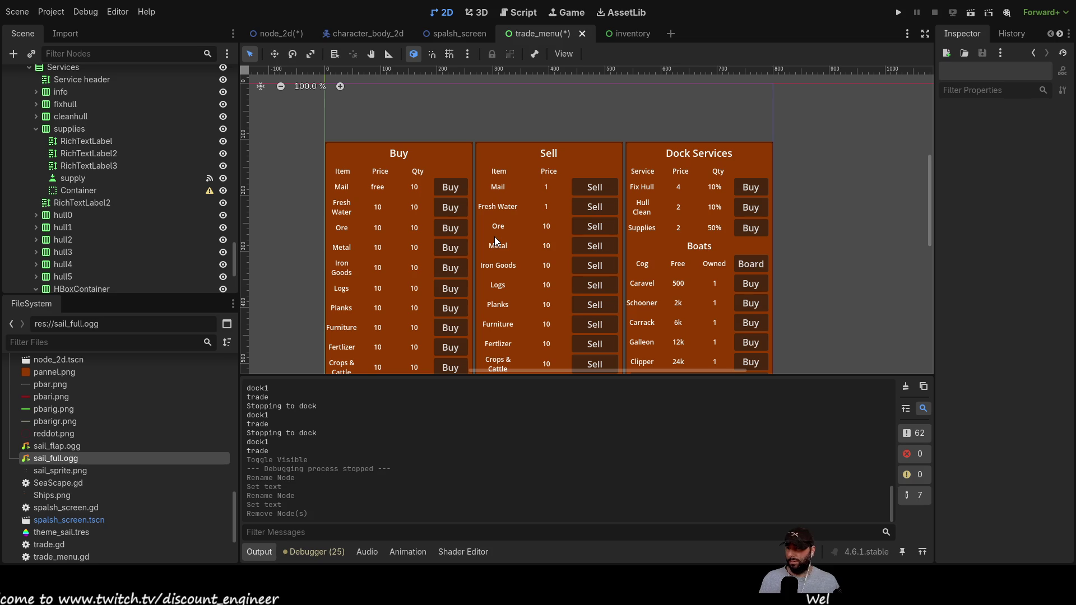
pyautogui.scroll(-1, 477, 208)
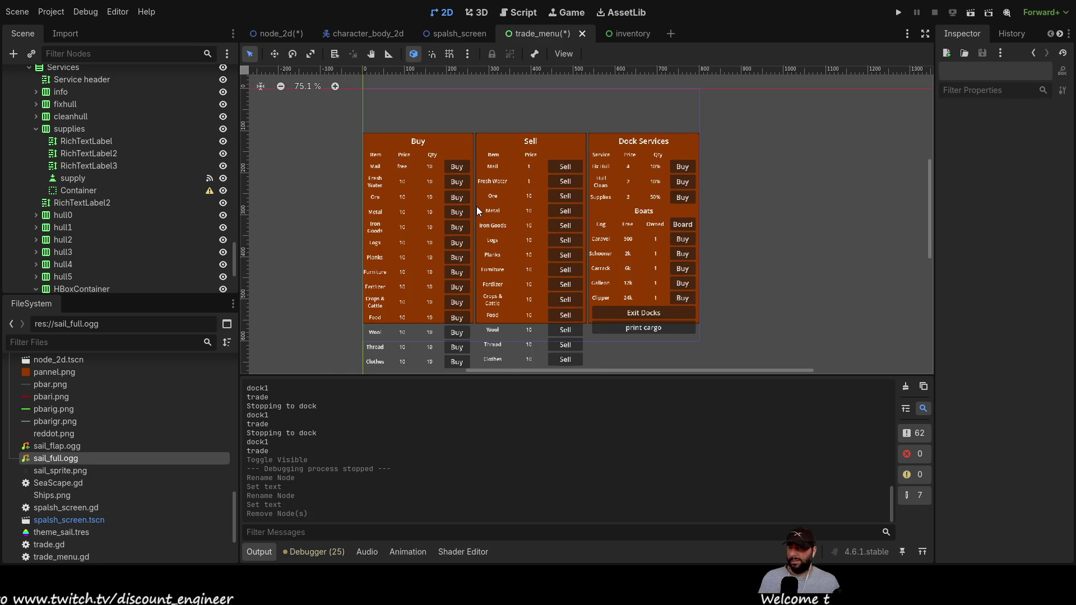
pyautogui.scroll(-6, 475, 208)
pyautogui.scroll(2, 475, 208)
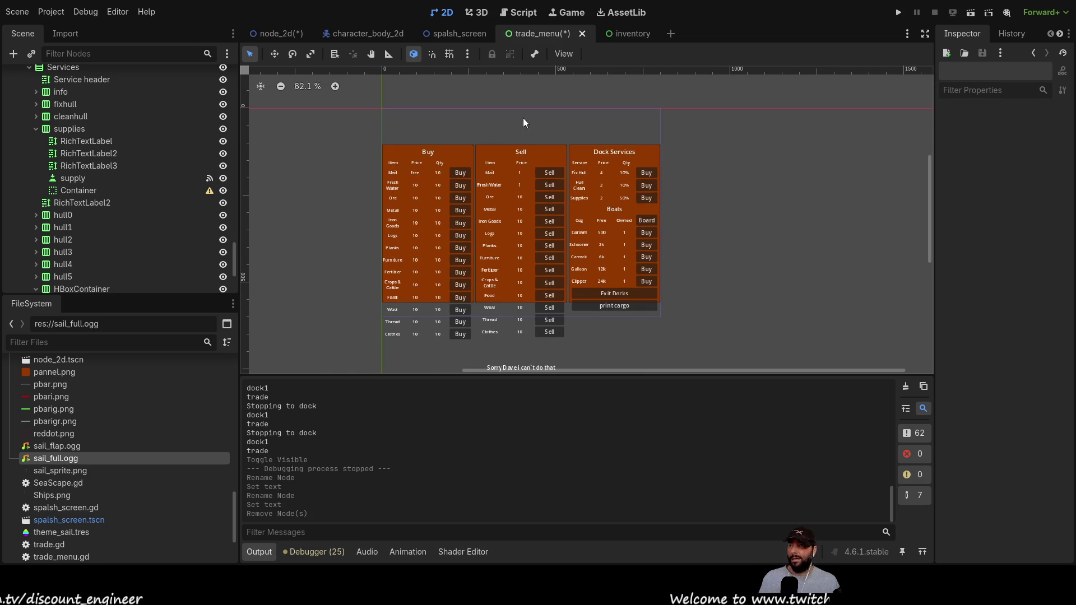
pyautogui.scroll(5, 70, 182)
pyautogui.click(36, 186)
# Collapse the goods rows, HBoxContainer3 and VBoxContainer in the Scene tree, then show trade_menu.gd
pyautogui.click(36, 185)
pyautogui.click(35, 186)
pyautogui.click(37, 187)
pyautogui.scroll(5, 40, 187)
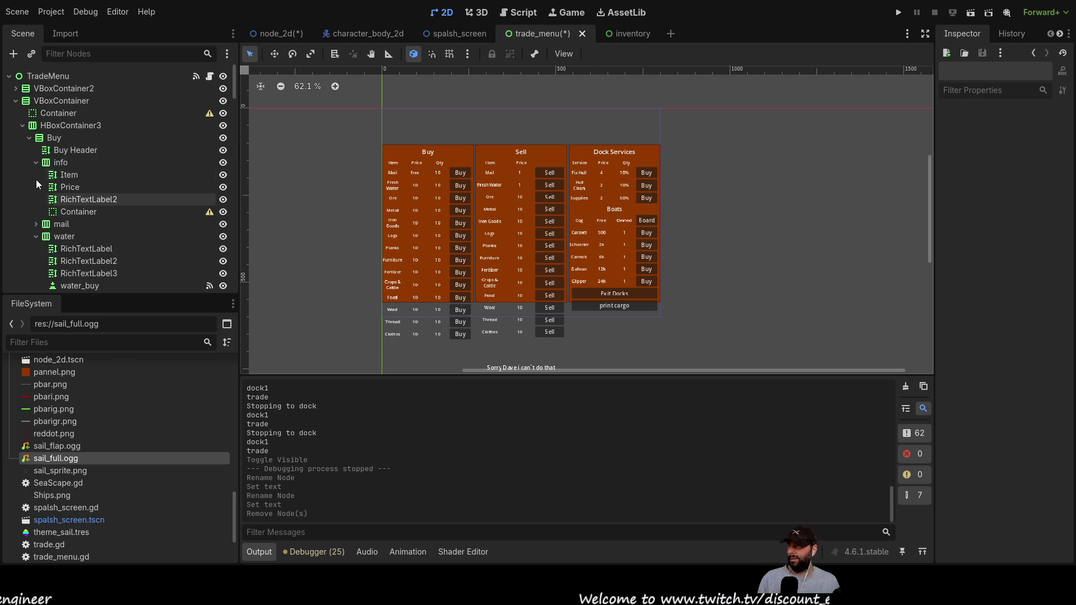
pyautogui.click(21, 128)
pyautogui.click(20, 104)
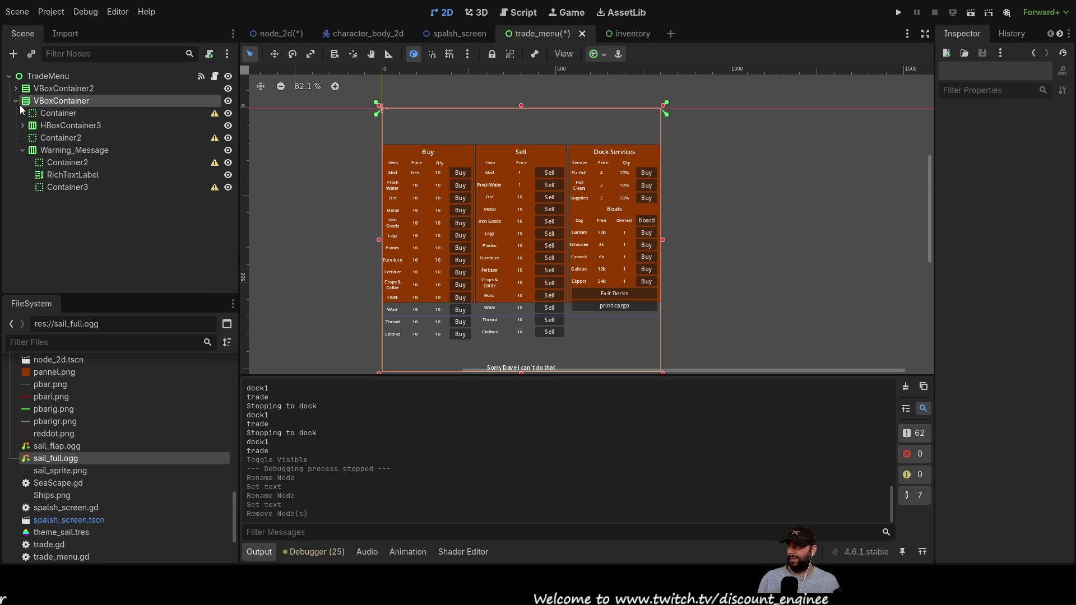
pyautogui.click(15, 102)
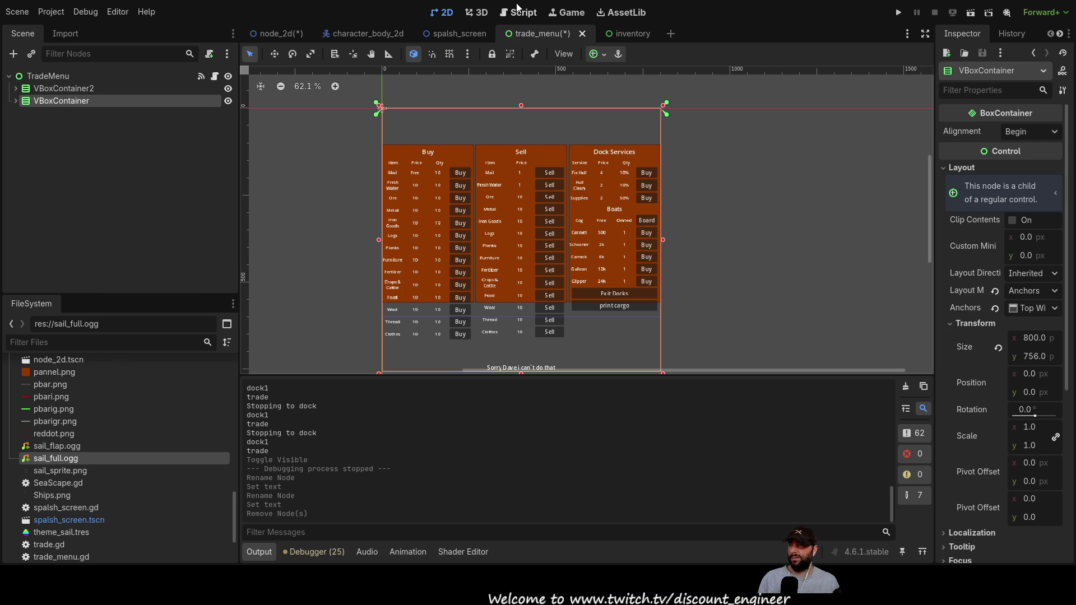
pyautogui.click(518, 13)
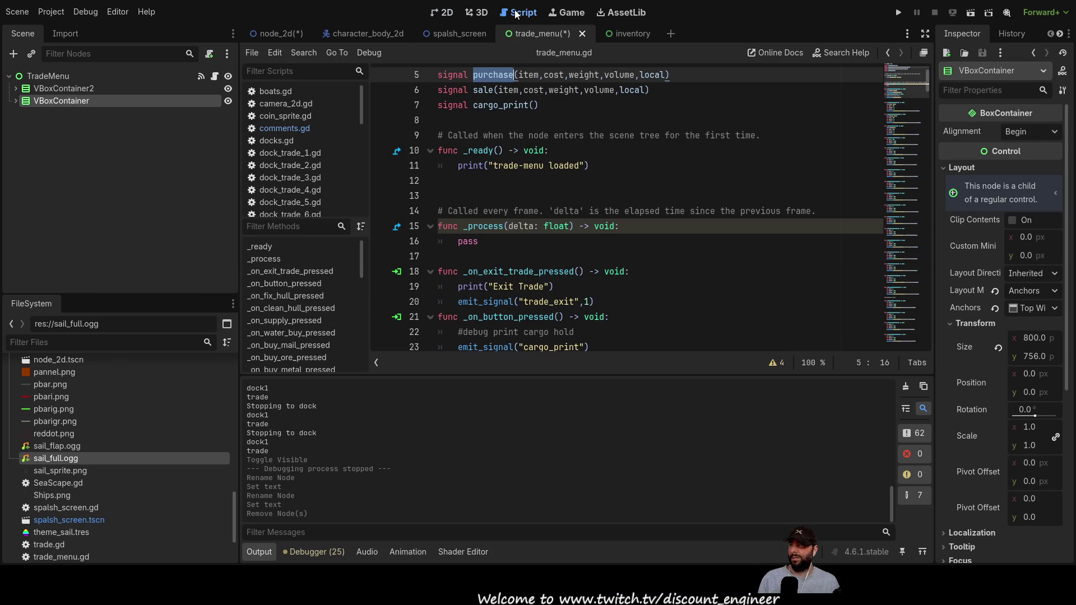
# Review dock_trade_1.gd, dock_trade_2.gd, dock_trade_3.gd and docks.gd's island placement, then run the project
pyautogui.click(307, 156)
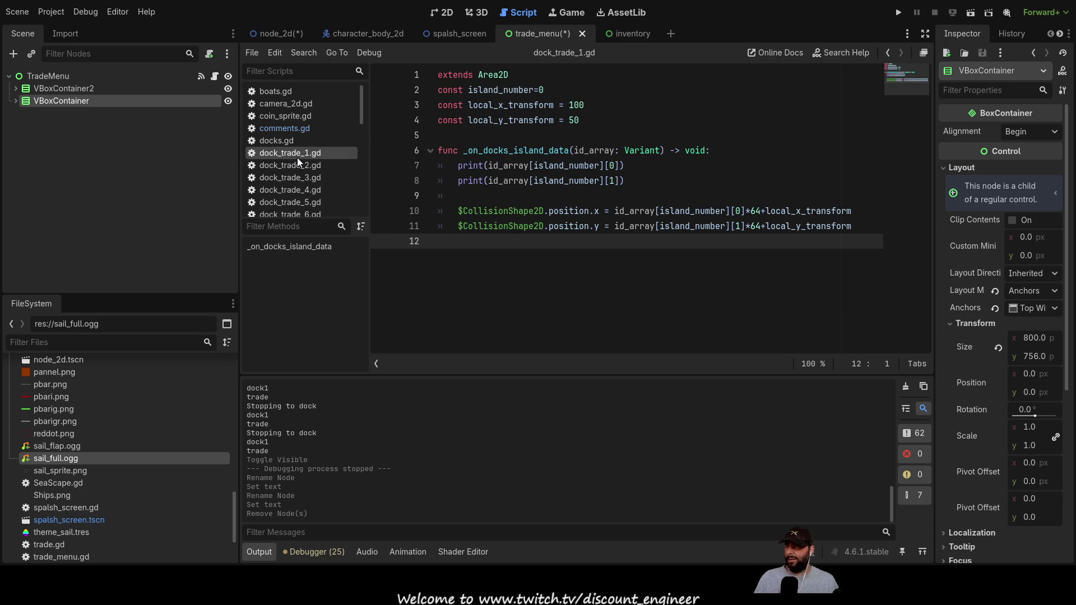
pyautogui.click(296, 163)
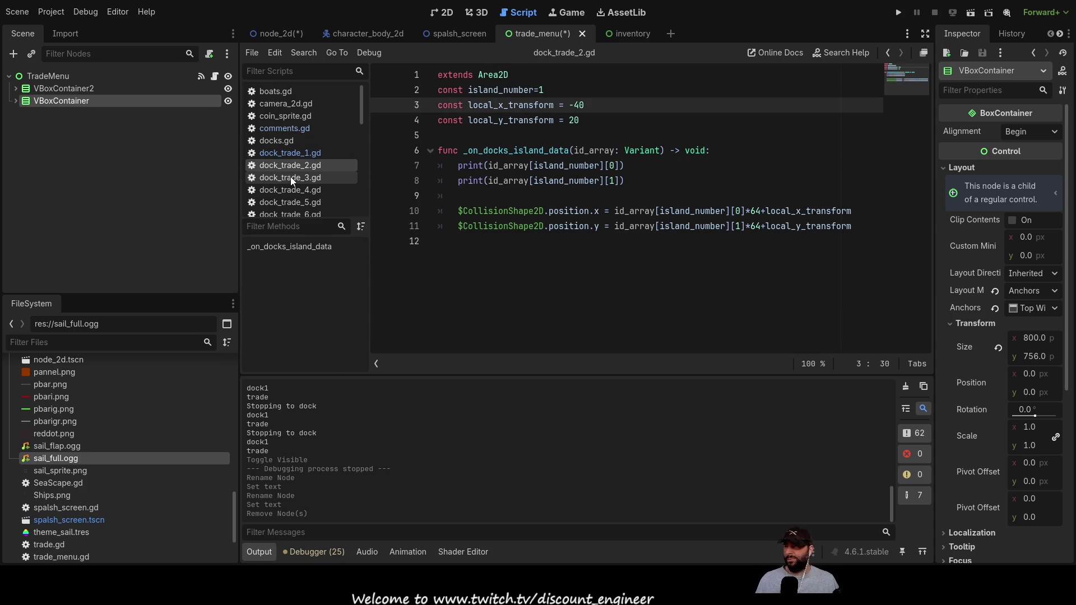
pyautogui.click(288, 178)
pyautogui.click(278, 142)
pyautogui.scroll(-5, 636, 226)
pyautogui.scroll(-4, 635, 226)
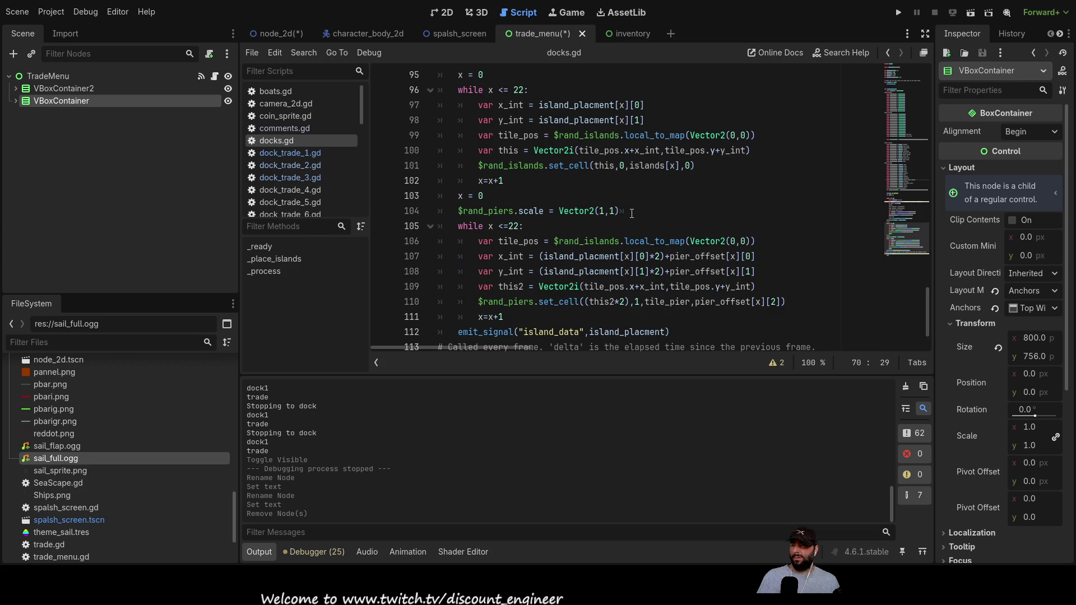
pyautogui.scroll(20, 631, 213)
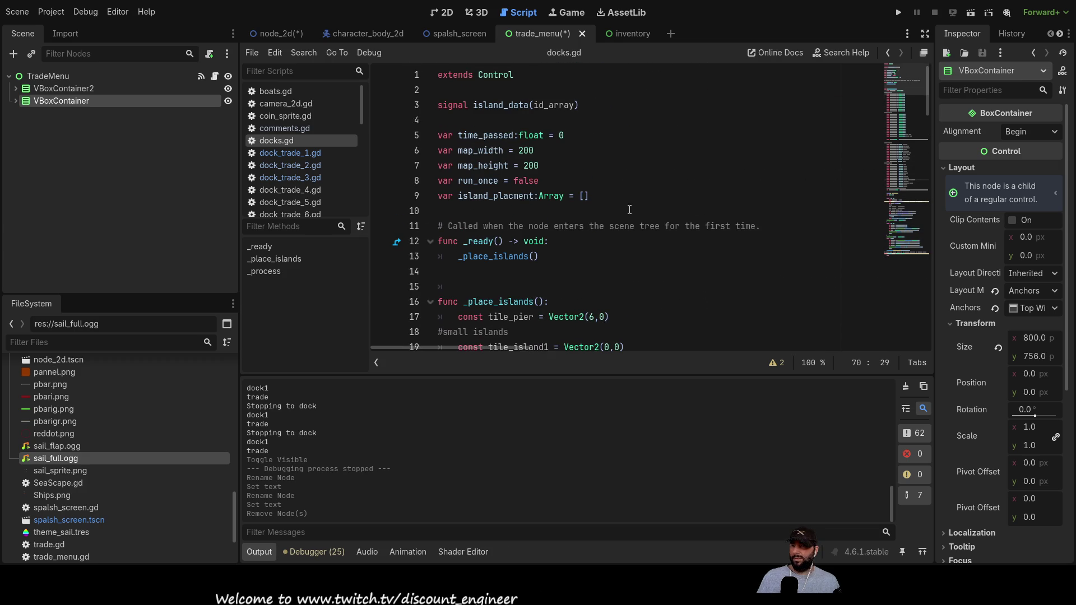
pyautogui.click(899, 13)
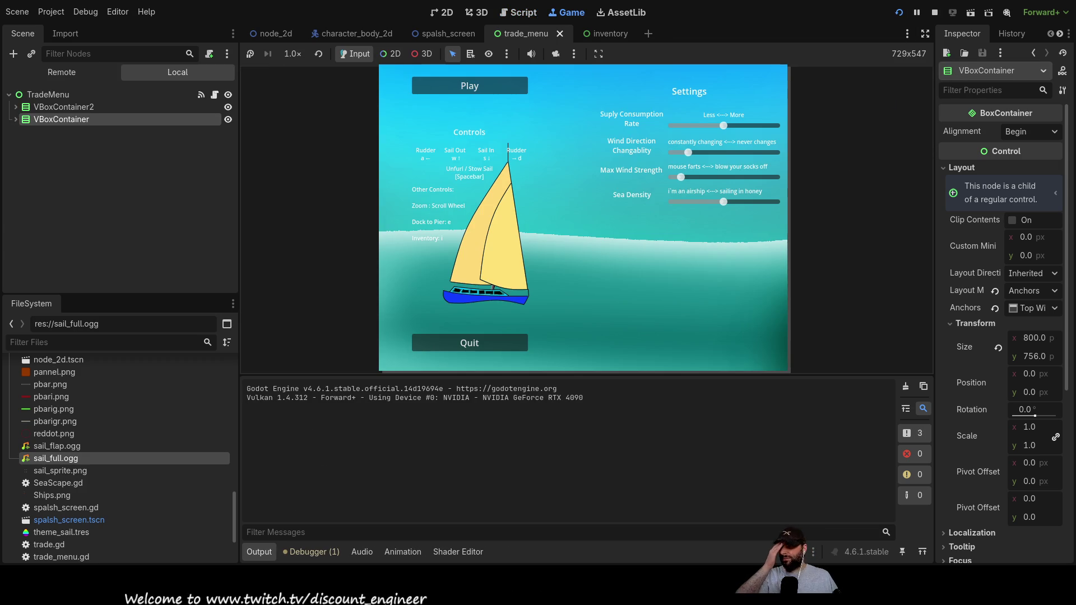
# Start the game, sail the ship to a dock to open the trade menu, then stop the run
pyautogui.click(493, 89)
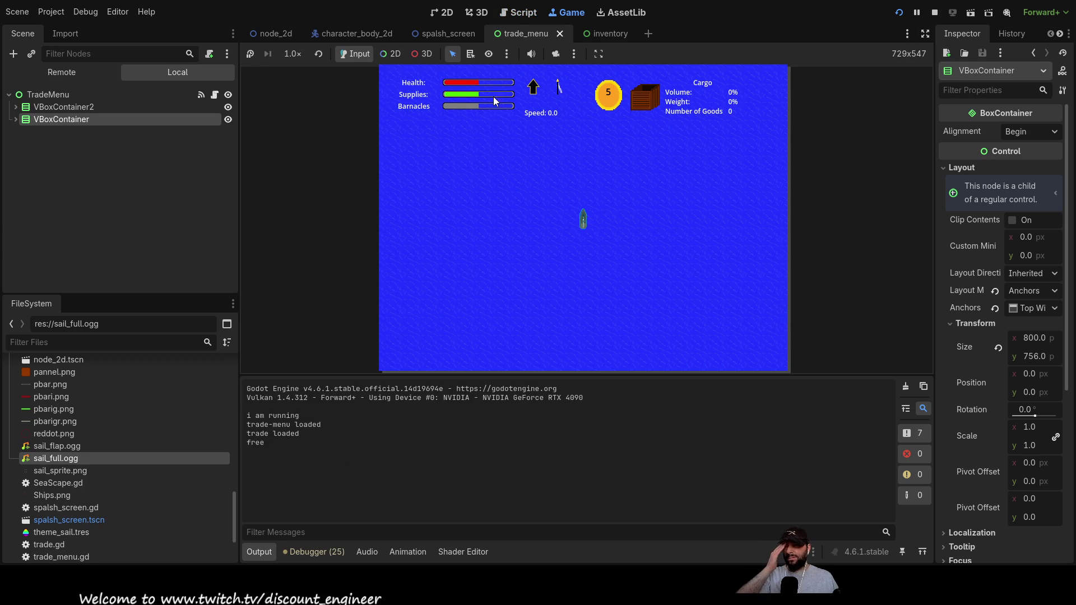
pyautogui.press('w')
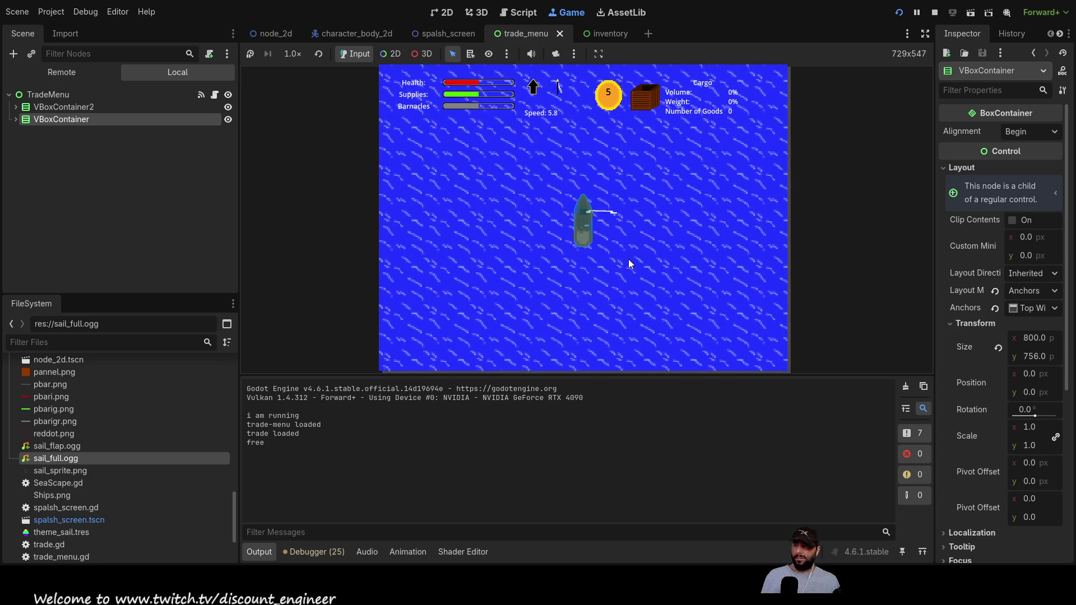
pyautogui.scroll(-3, 606, 234)
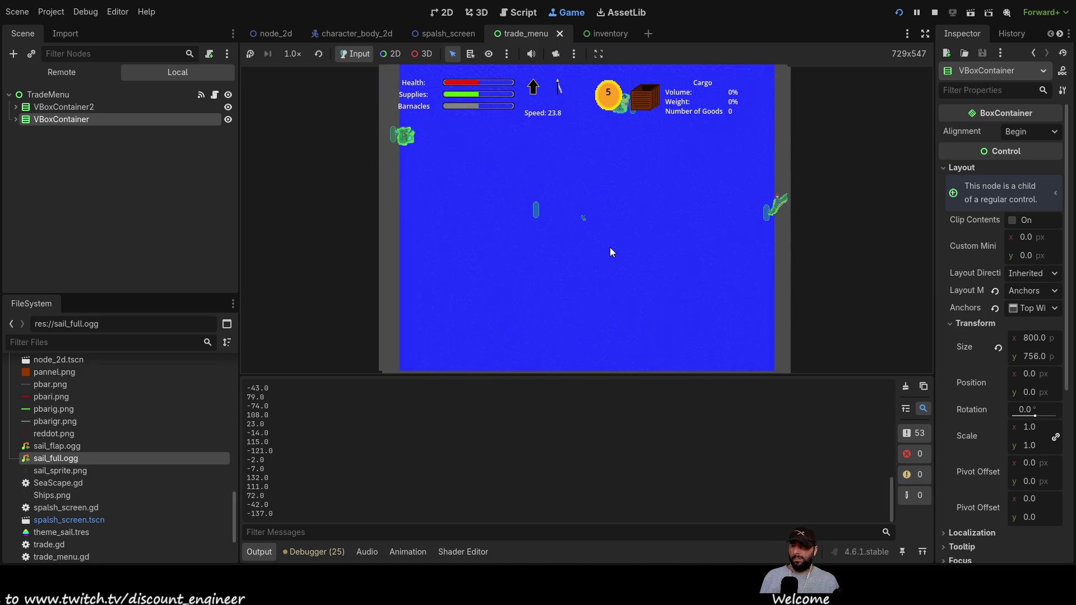
pyautogui.scroll(-3, 609, 243)
pyautogui.scroll(5, 610, 240)
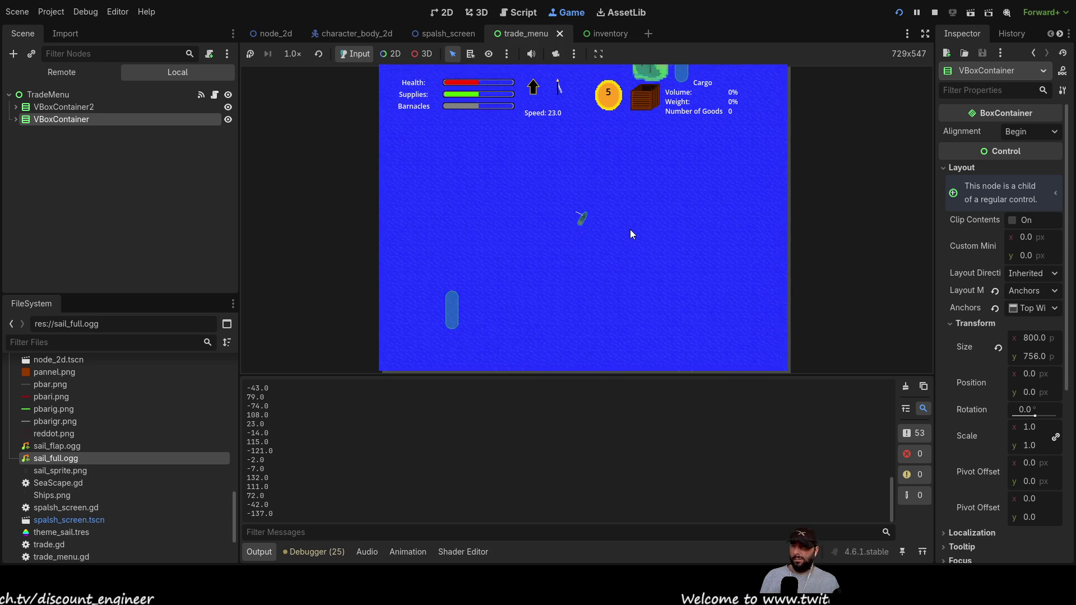
pyautogui.scroll(2, 630, 233)
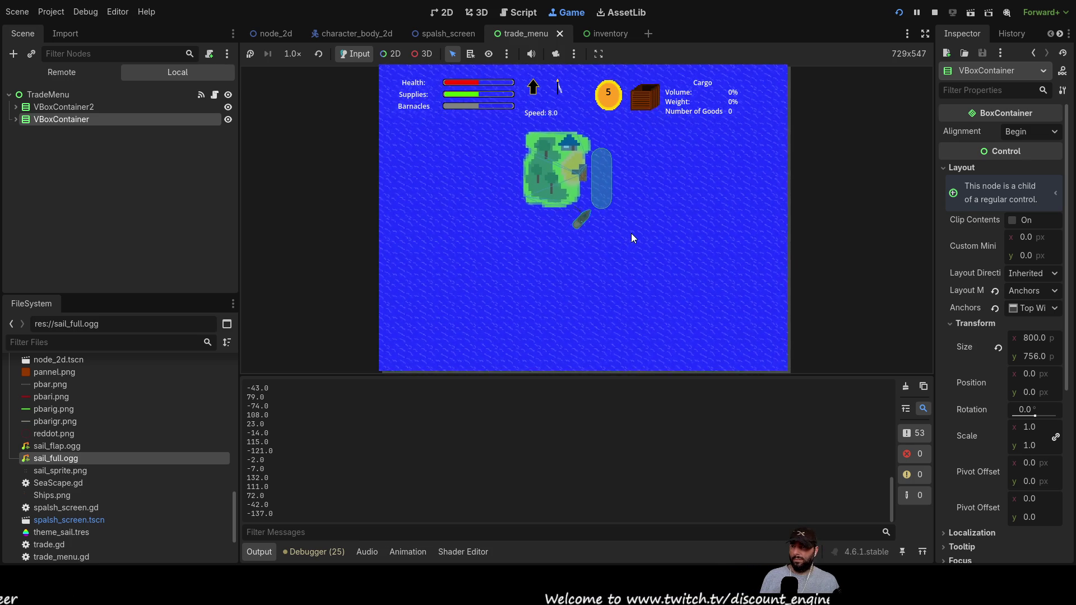
pyautogui.press('e')
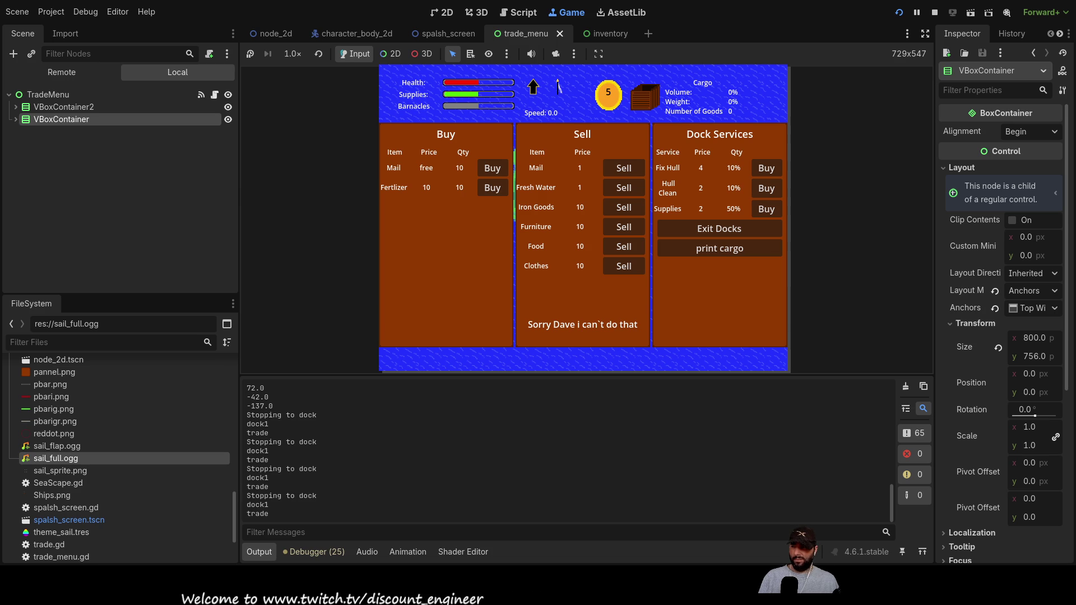
pyautogui.click(934, 13)
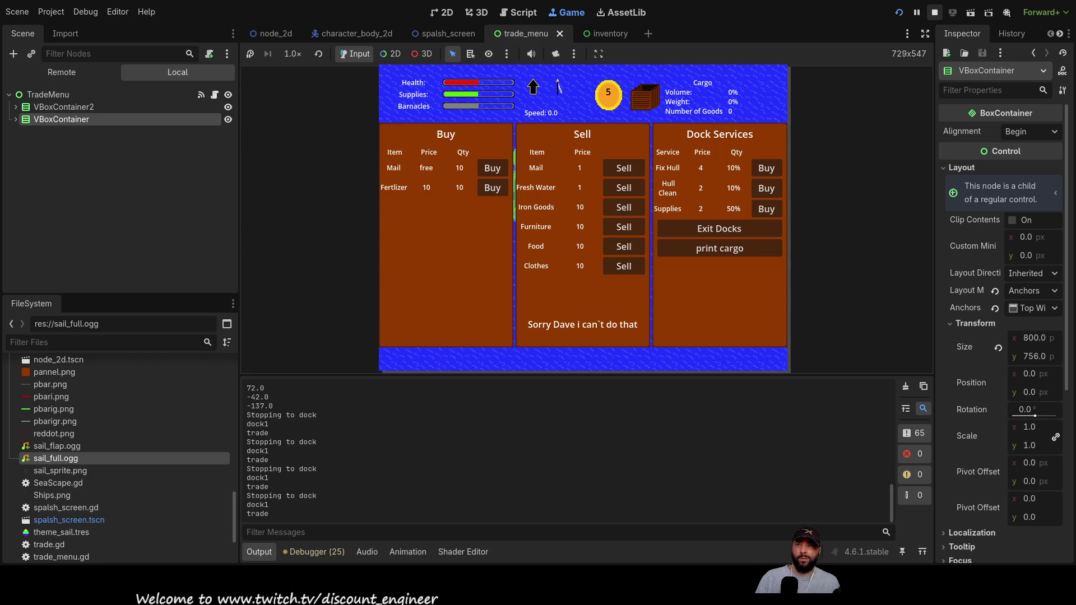
# Open trade.gd and locate the _open_trade function definition
pyautogui.scroll(-5, 292, 152)
pyautogui.scroll(-8, 304, 149)
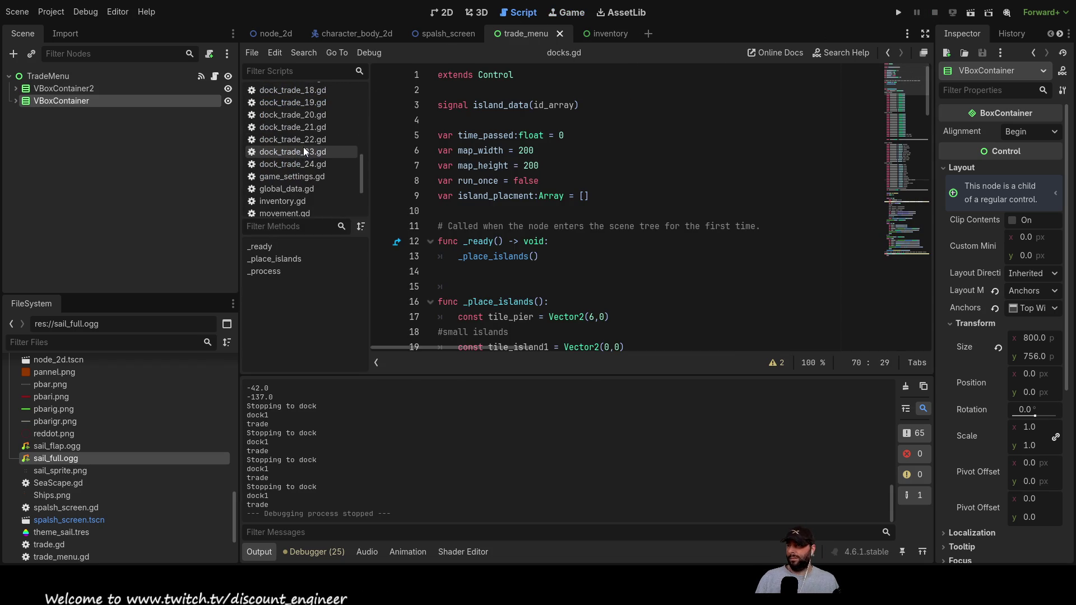
pyautogui.click(289, 159)
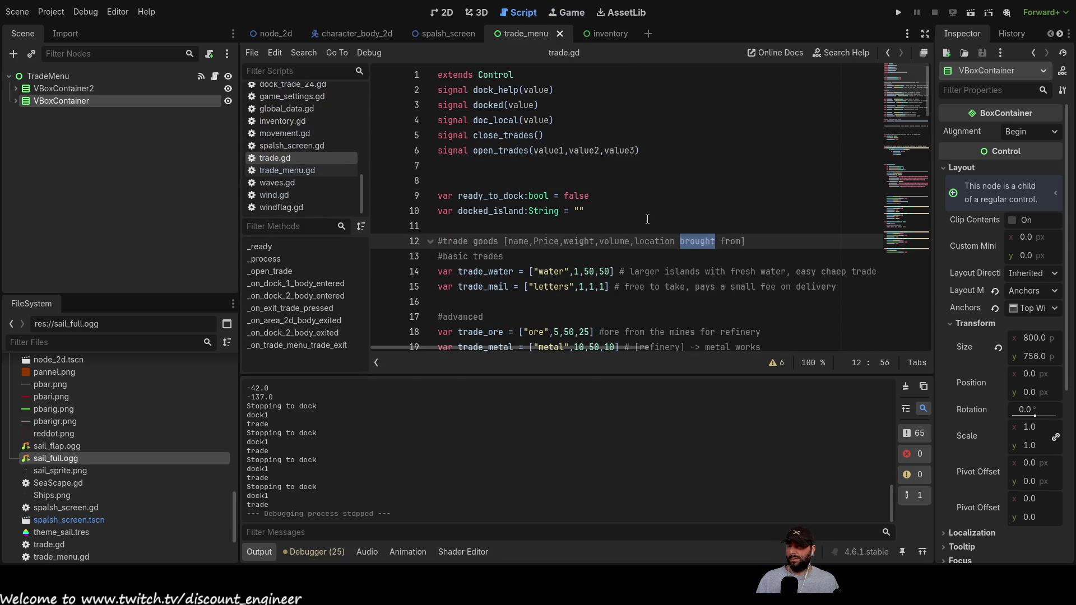
pyautogui.scroll(-15, 504, 238)
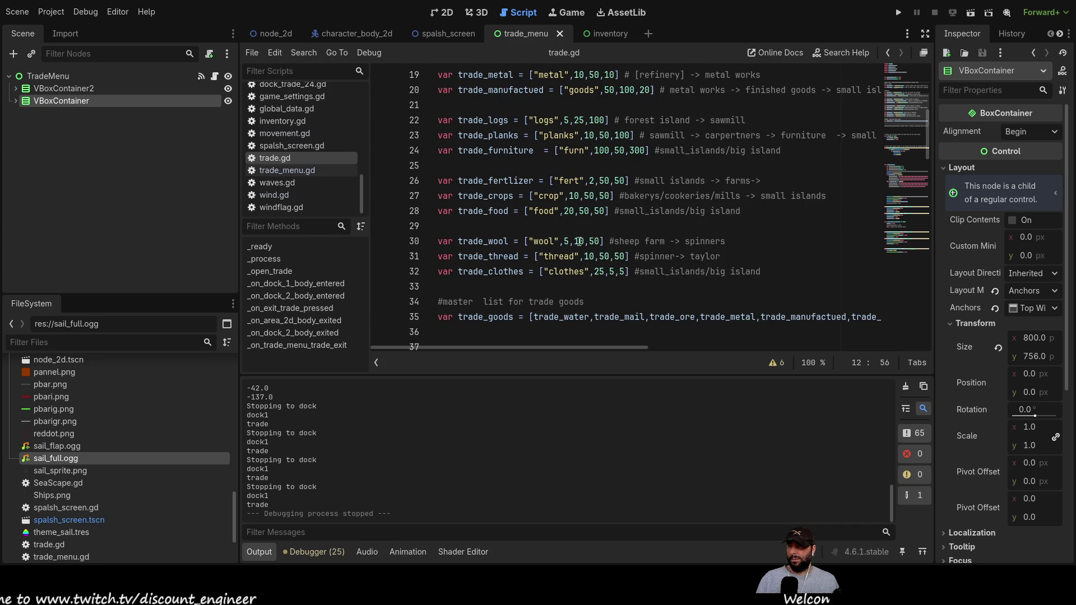
pyautogui.scroll(4, 575, 236)
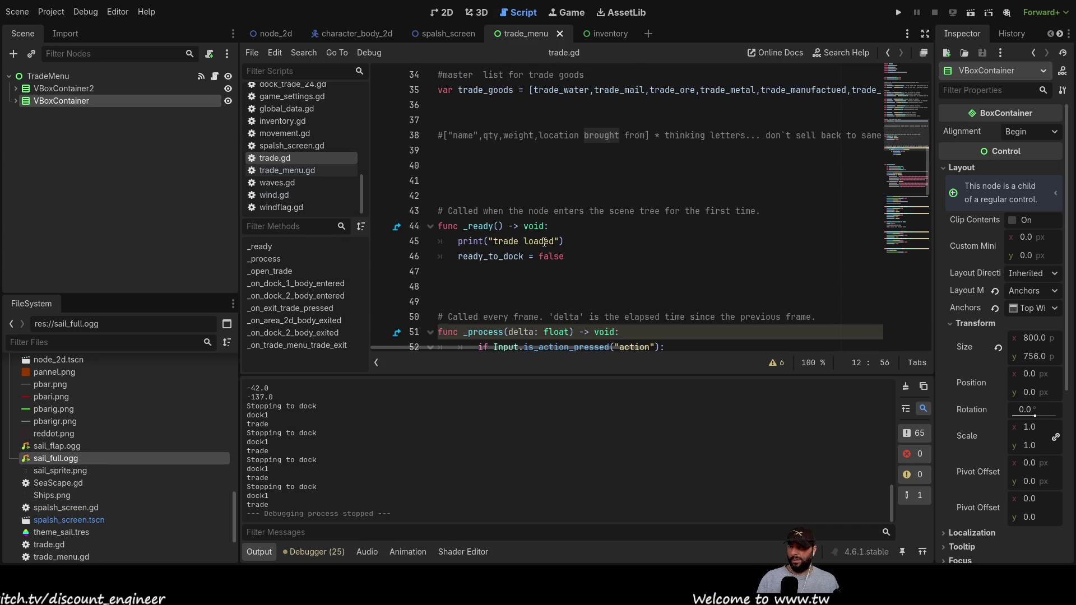
pyautogui.scroll(-1, 544, 247)
pyautogui.scroll(-3, 568, 235)
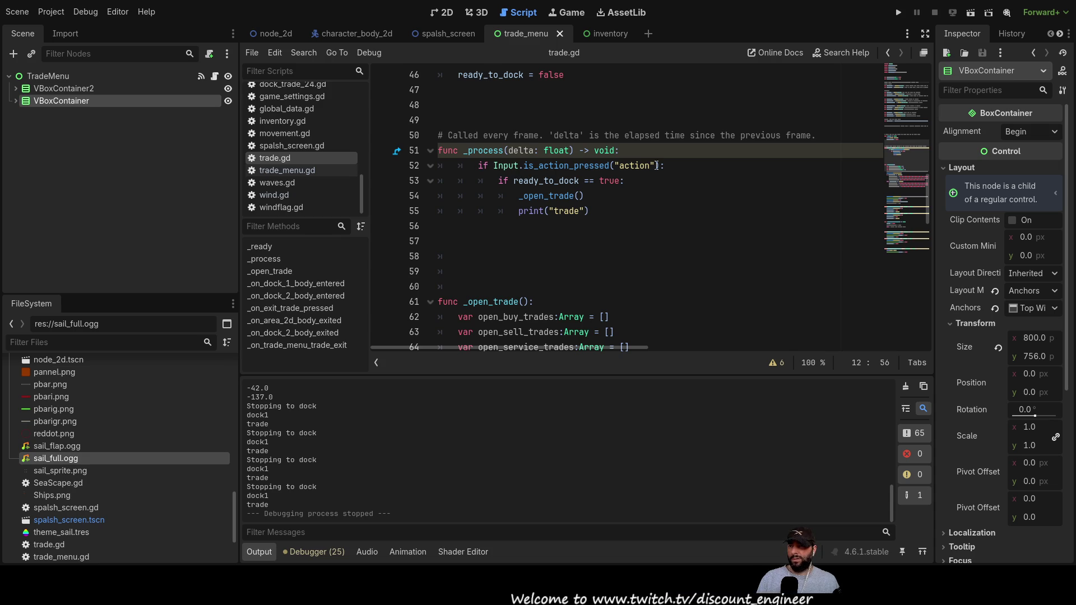
pyautogui.doubleClick(546, 195)
pyautogui.scroll(-4, 630, 256)
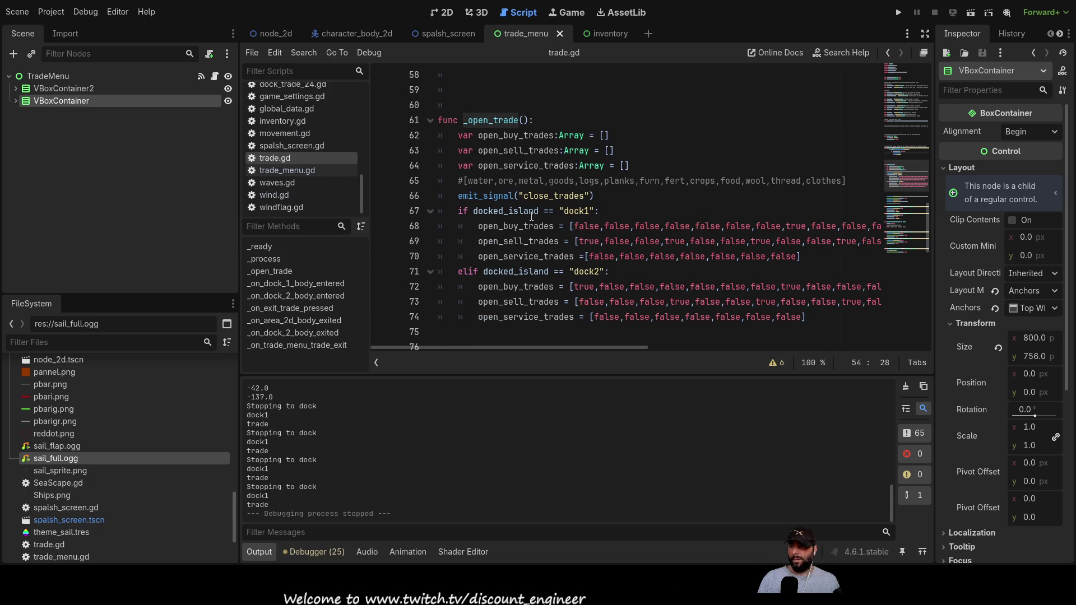
pyautogui.scroll(-1, 573, 210)
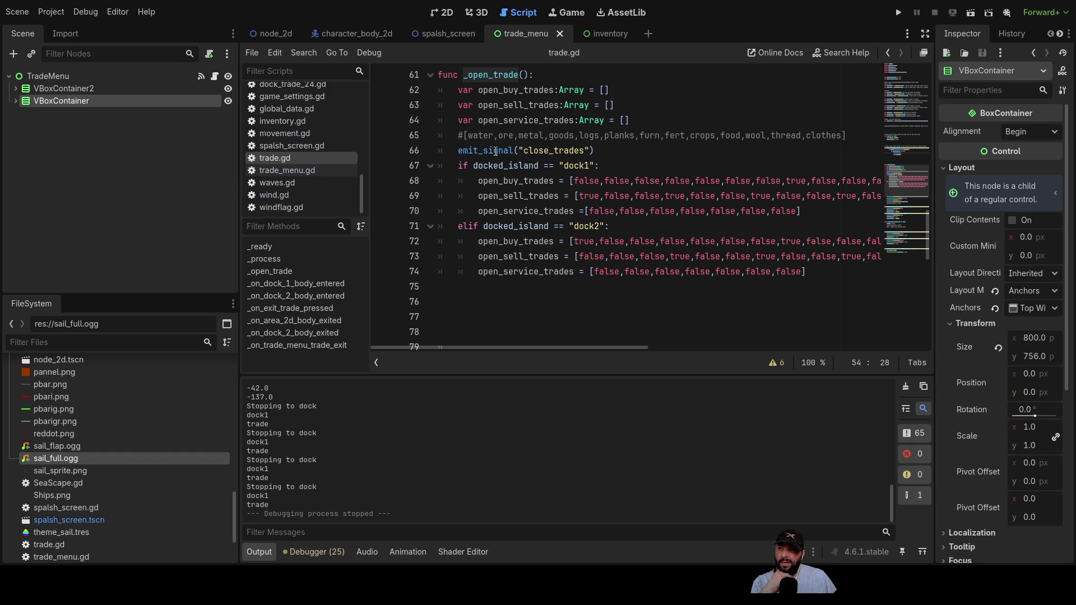
# Highlight the close_trades signal name, widen the right dock and show its Signals panel
pyautogui.doubleClick(558, 150)
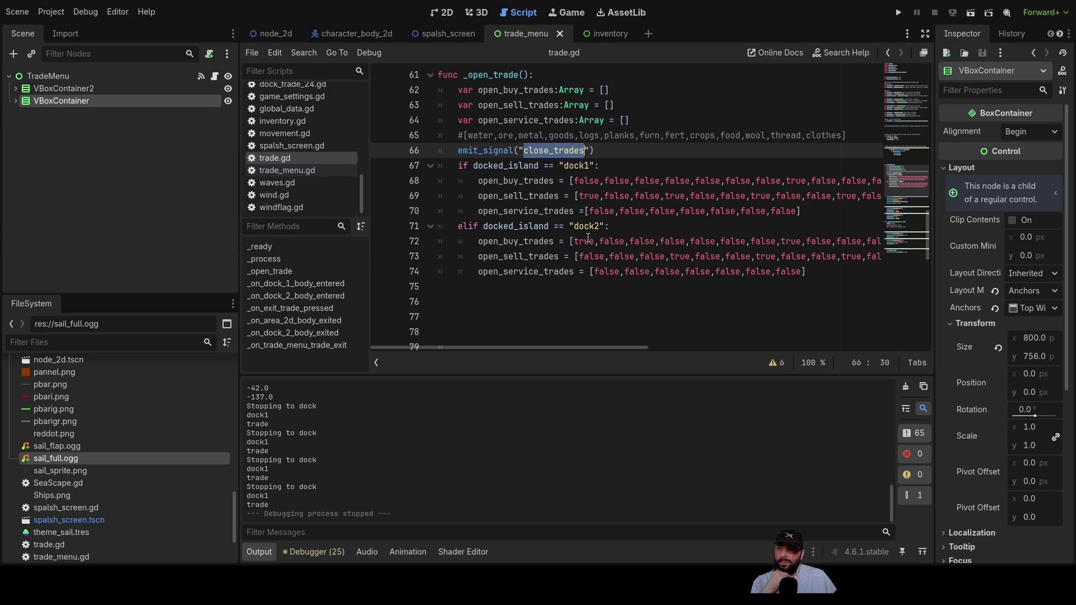
pyautogui.moveTo(932, 156); pyautogui.dragTo(863, 156)
pyautogui.click(982, 36)
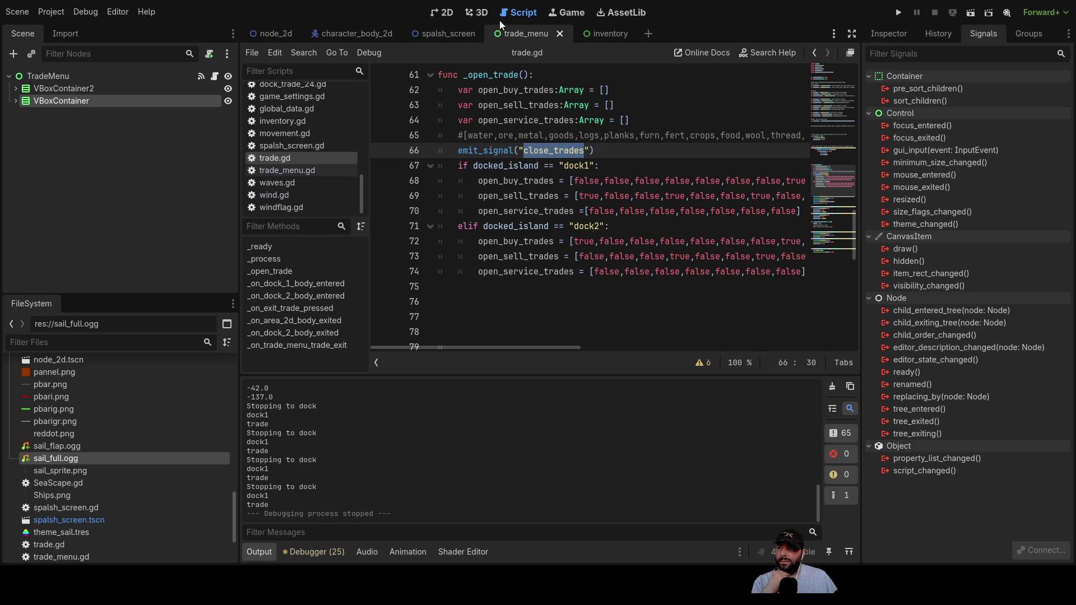
# Glance at the trade menu layout, then select TradeMenu to list cargo_print, purchase, sale and trade_exit
pyautogui.click(447, 12)
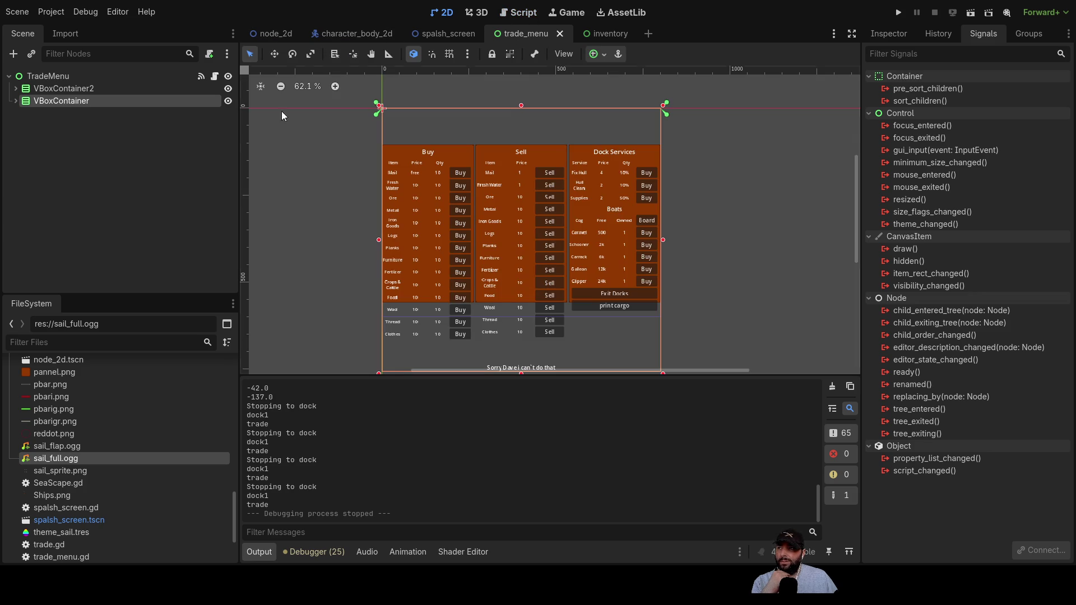
pyautogui.click(518, 12)
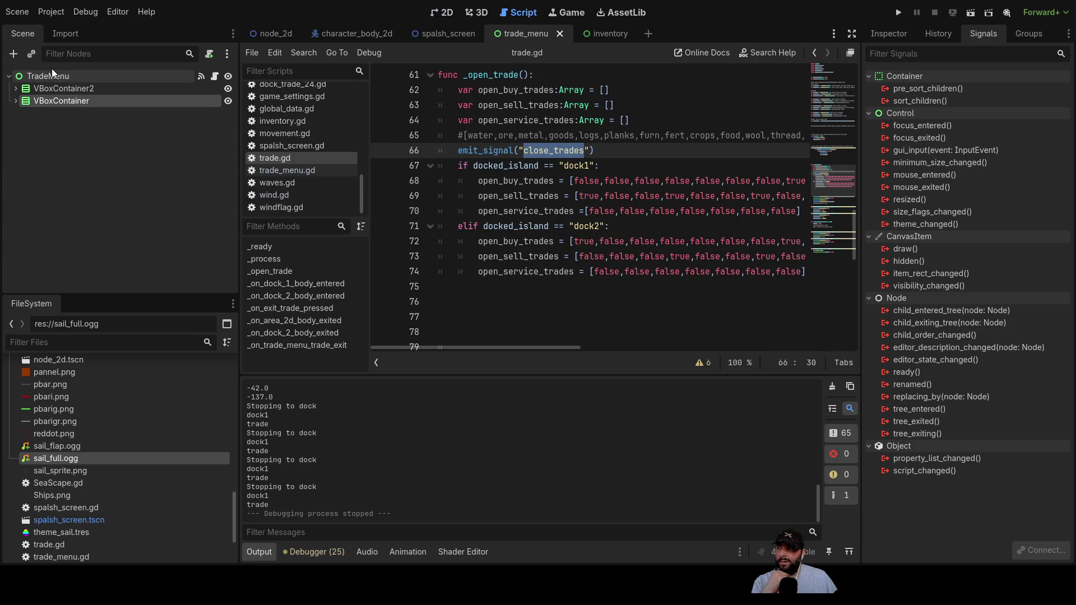
pyautogui.click(65, 75)
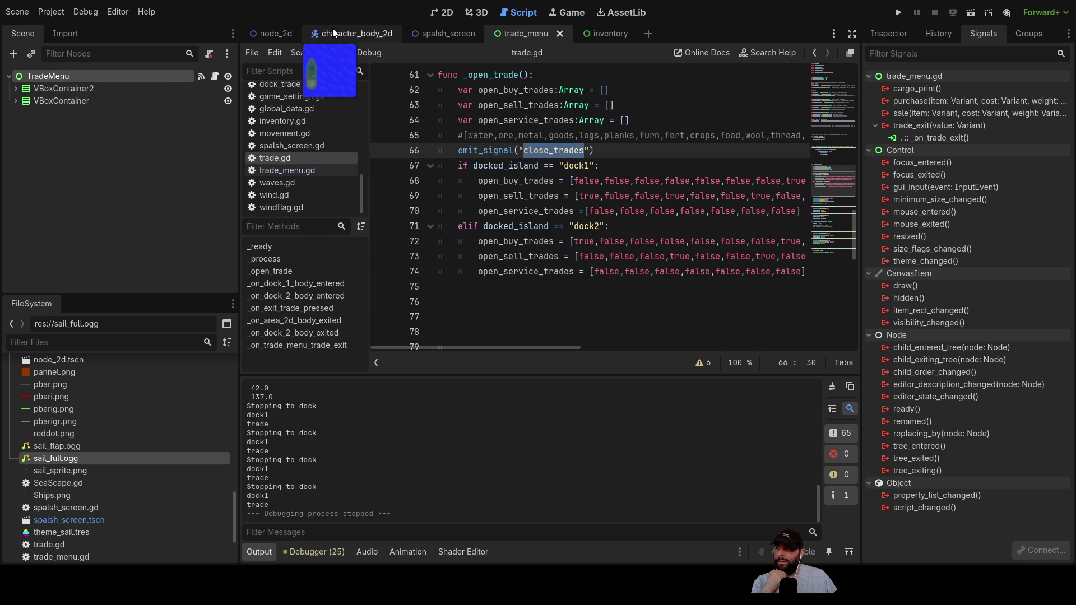
pyautogui.click(275, 34)
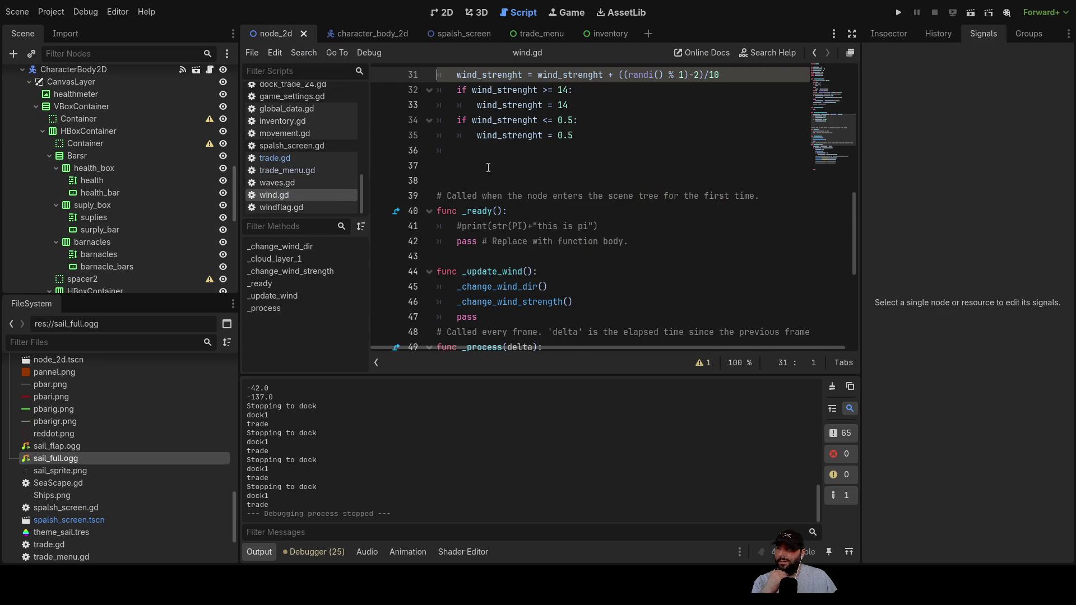
# Inspect the TradeMenu, Trade_menu and Trade nodes' signals, examining Trade's open_trades connection to TradeMenu
pyautogui.click(278, 159)
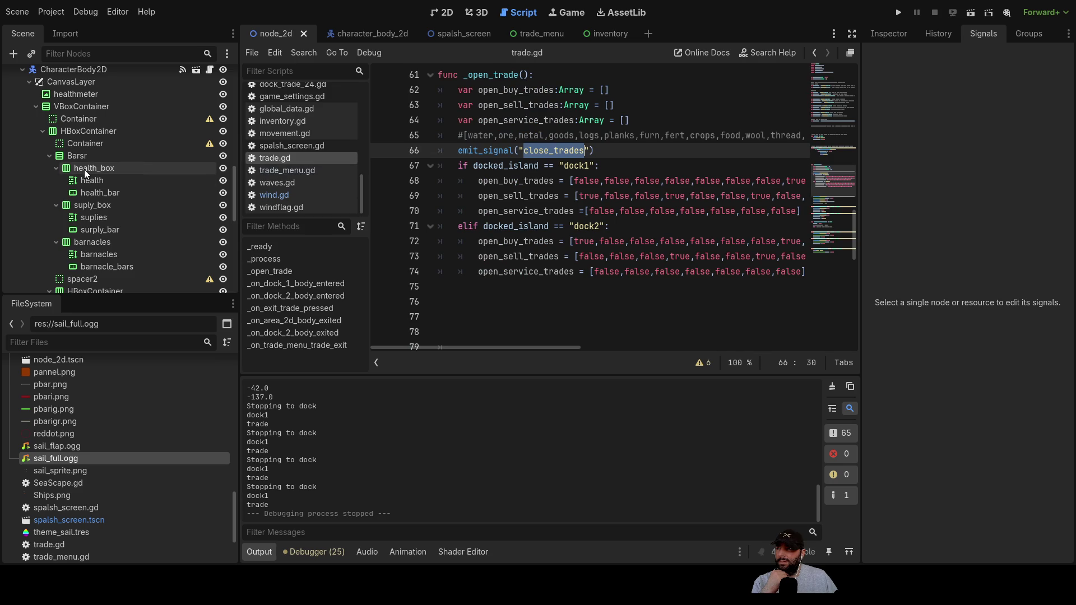
pyautogui.scroll(-10, 89, 173)
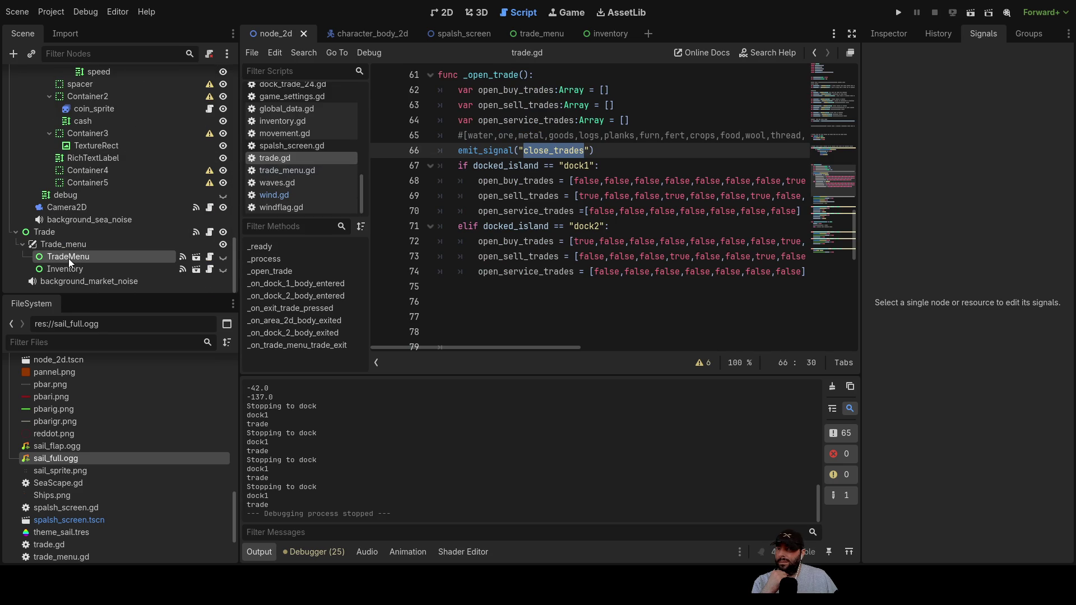
pyautogui.click(68, 256)
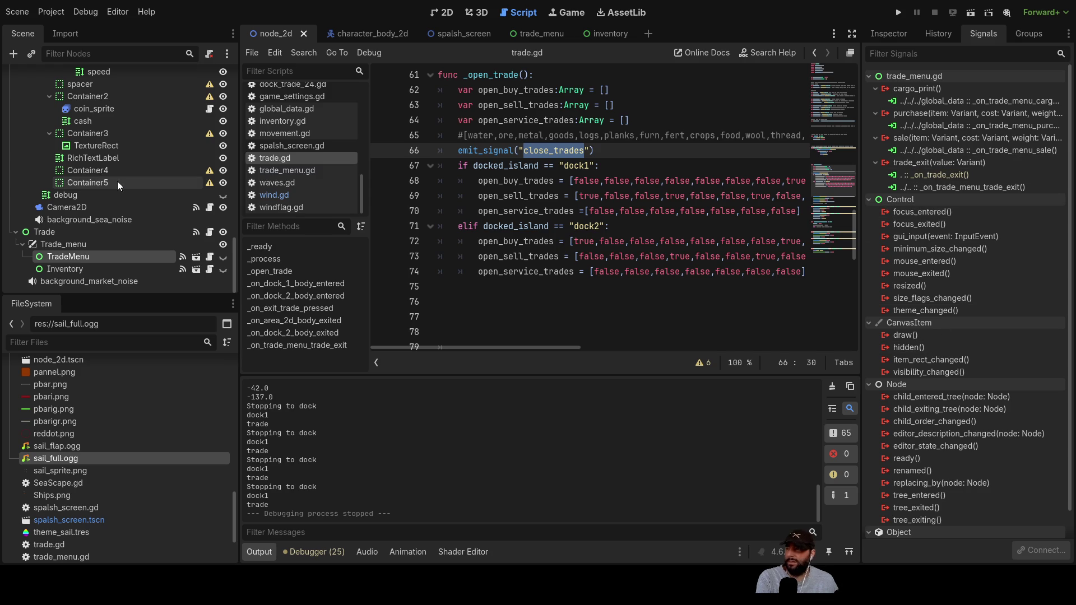
pyautogui.click(66, 244)
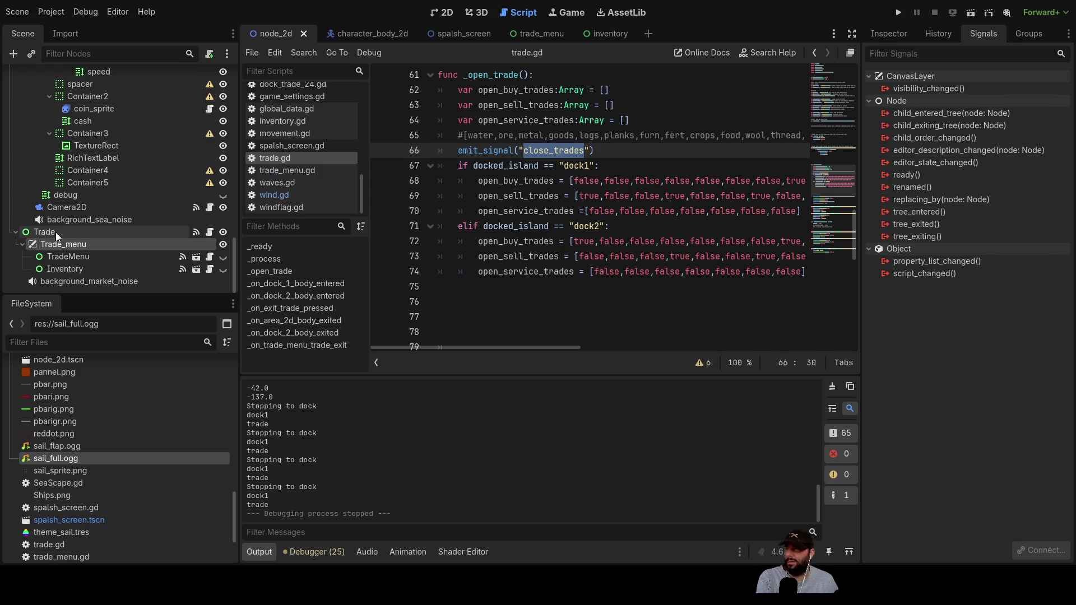
pyautogui.click(56, 232)
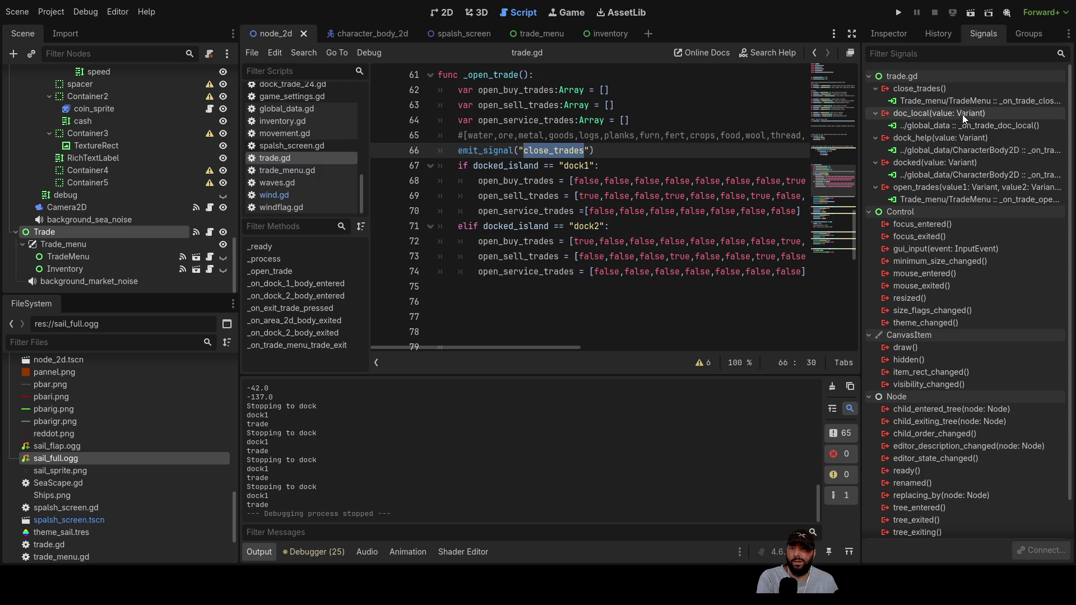
pyautogui.click(943, 200)
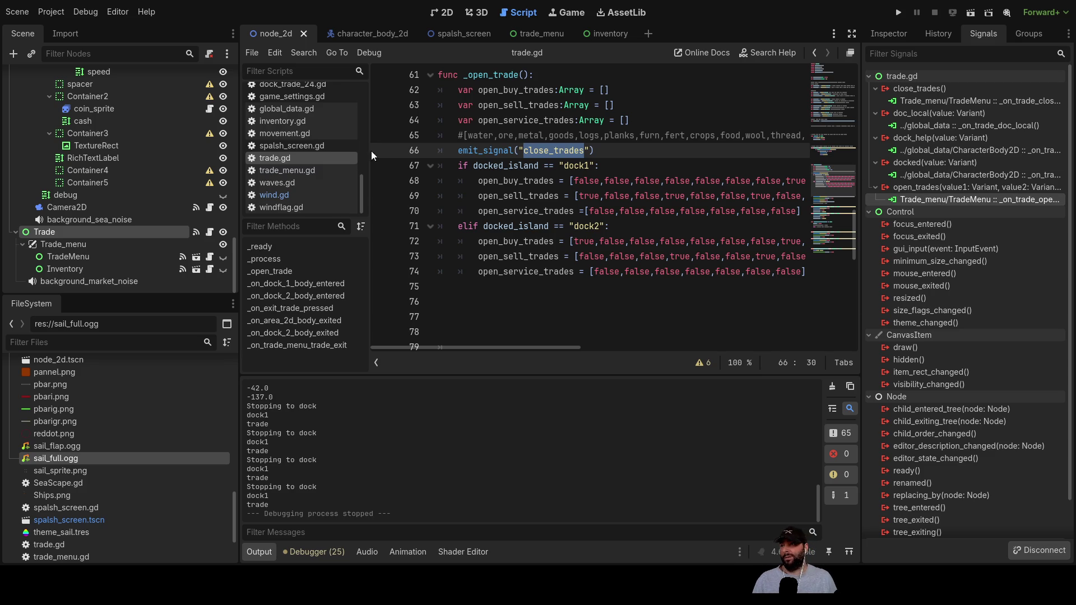
# Peek at trade_menu.gd, then return to trade.gd
pyautogui.click(285, 170)
pyautogui.scroll(-5, 375, 172)
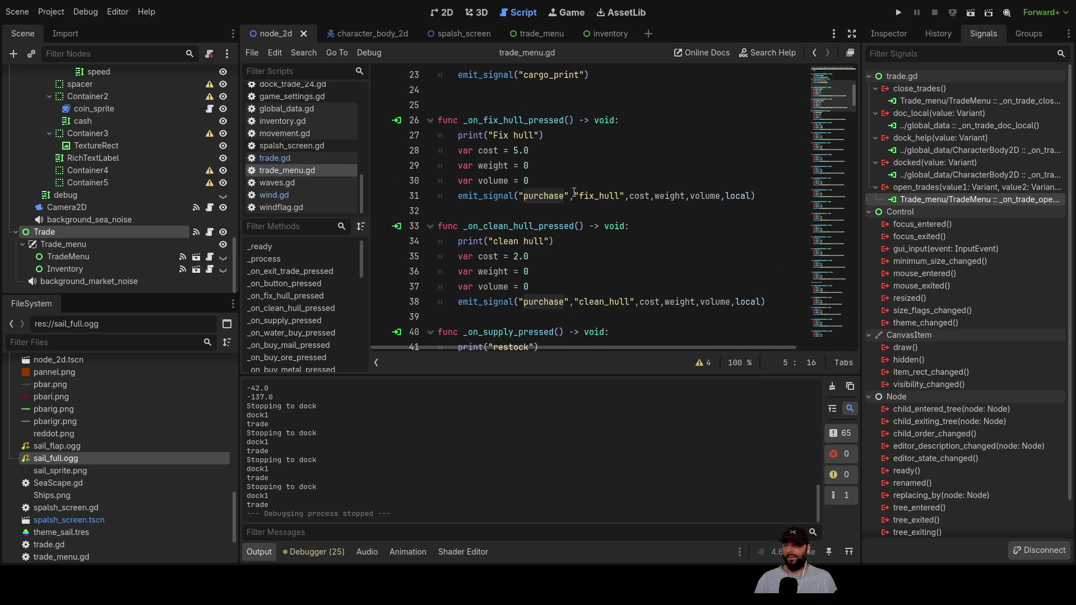
pyautogui.click(297, 158)
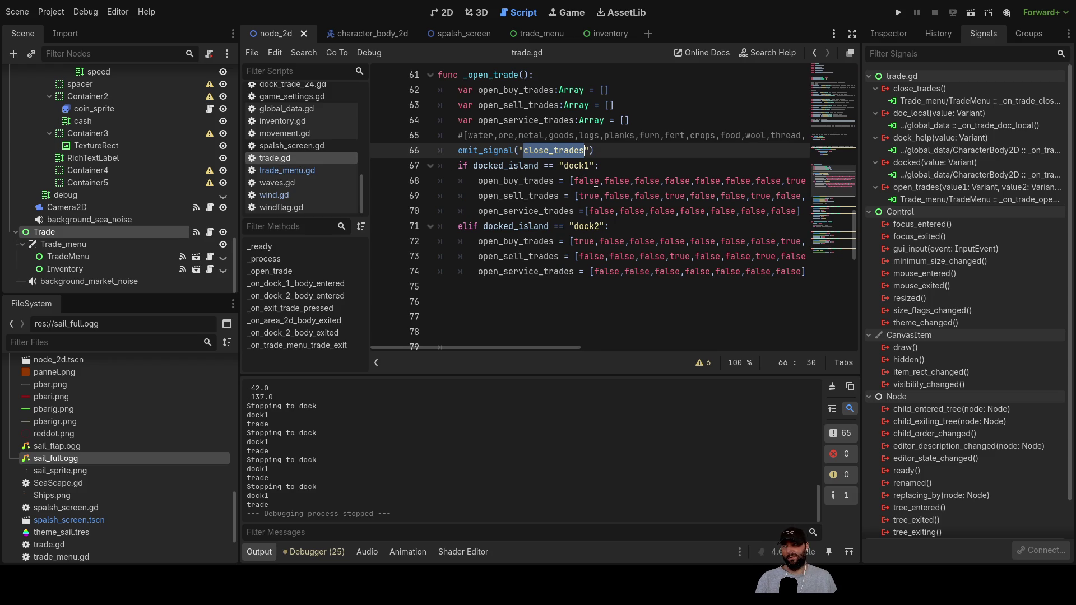
# Insert a blank line at line 68 under the dock1 branch of _open_trade in trade.gd
pyautogui.click(478, 180)
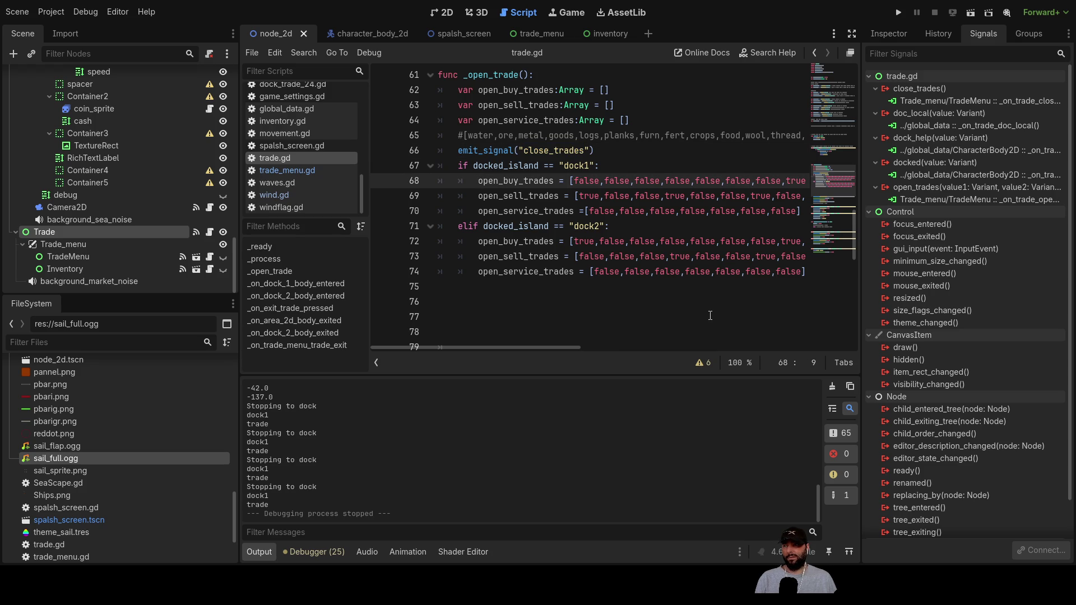
pyautogui.press('Return')
pyautogui.press('Up')
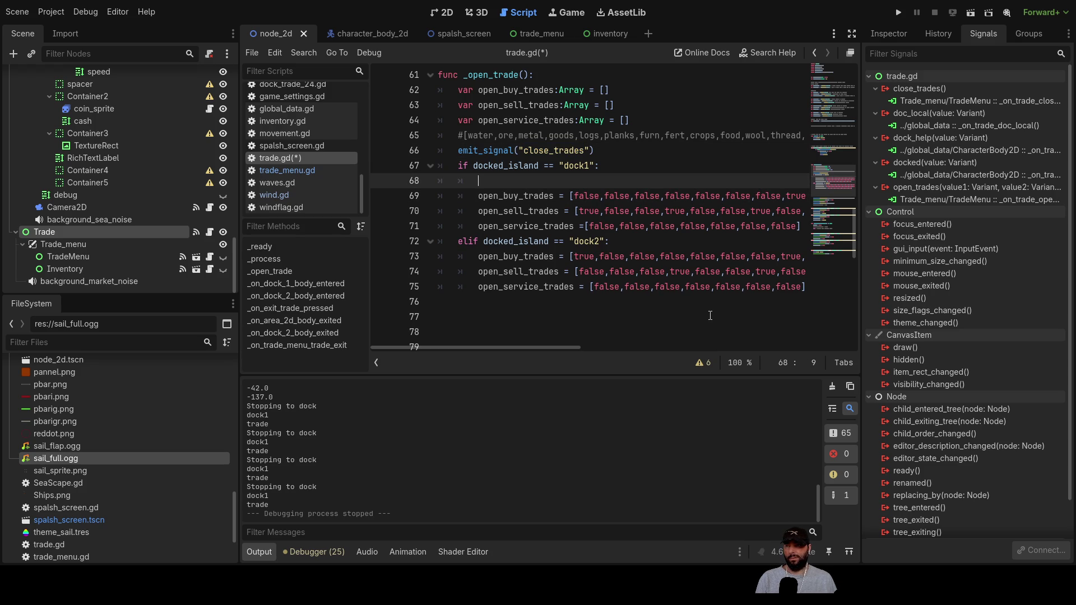
pyautogui.scroll(5, 710, 315)
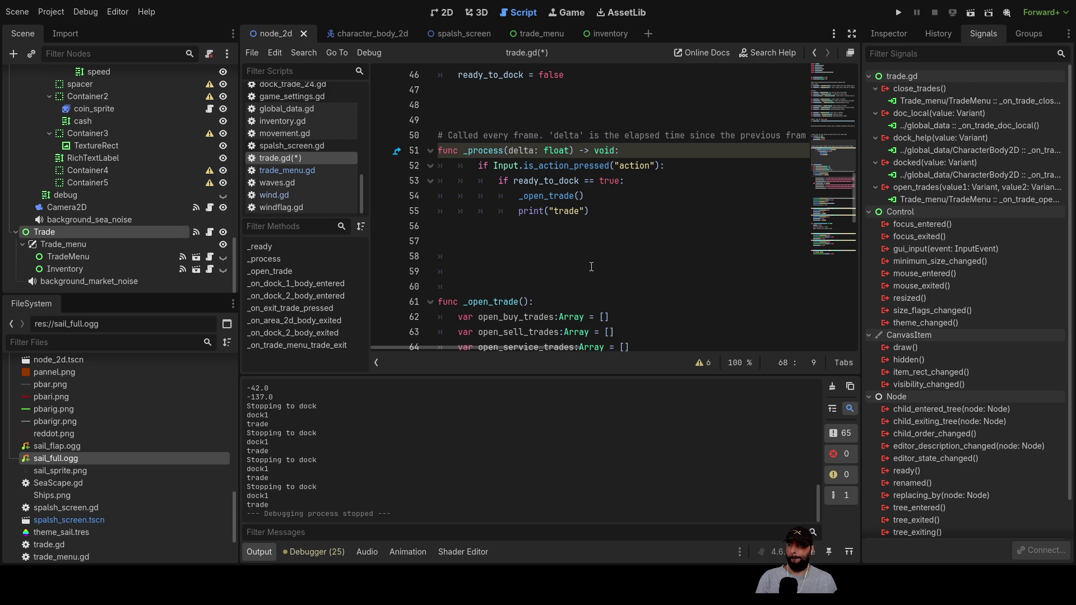
pyautogui.scroll(10, 304, 153)
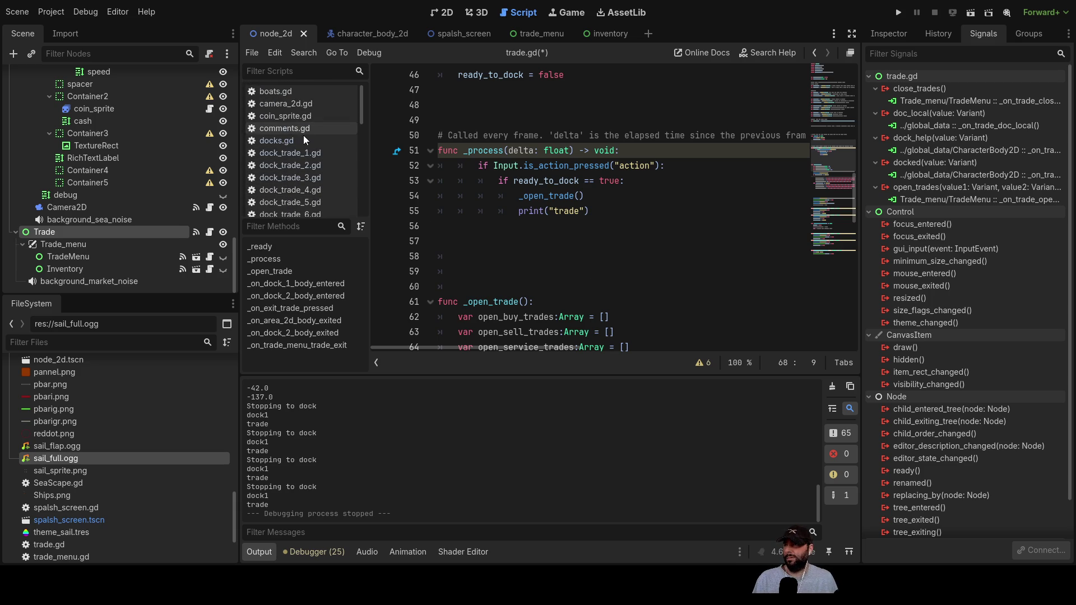
pyautogui.click(275, 142)
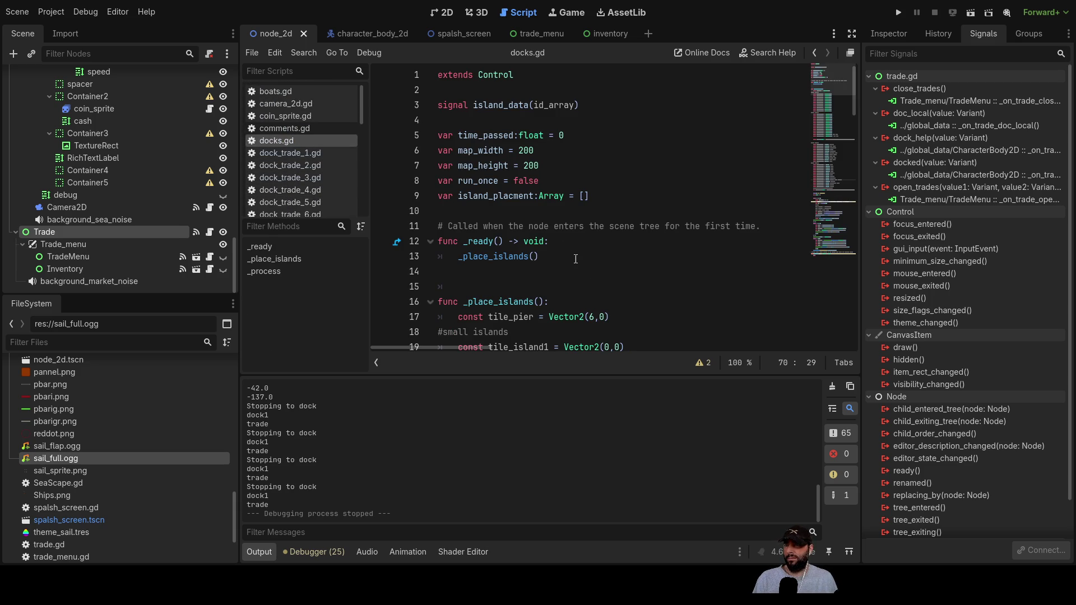
pyautogui.scroll(-7, 575, 259)
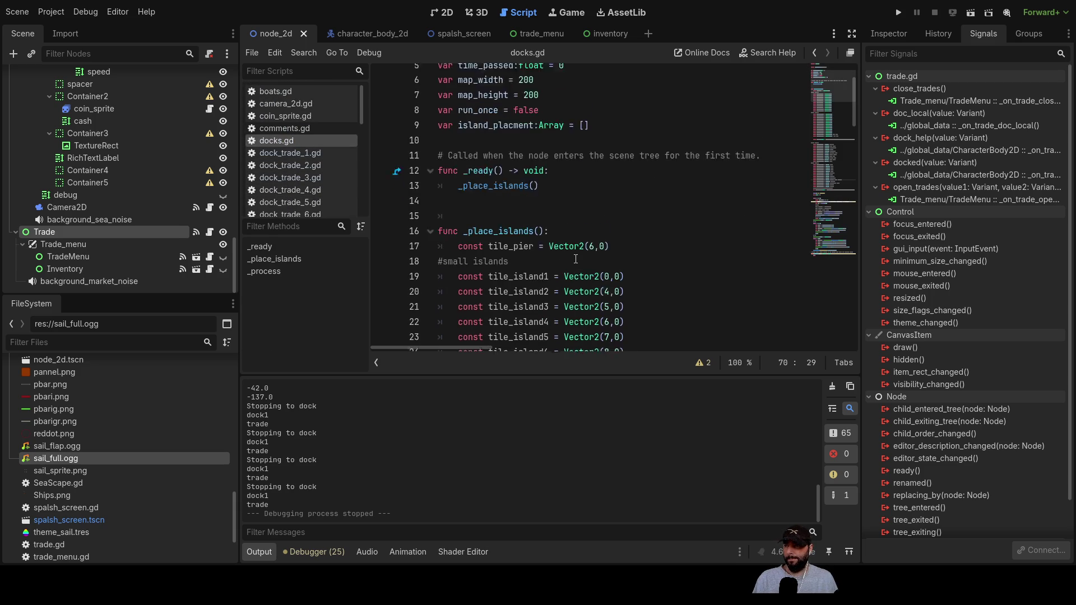
pyautogui.scroll(-18, 575, 257)
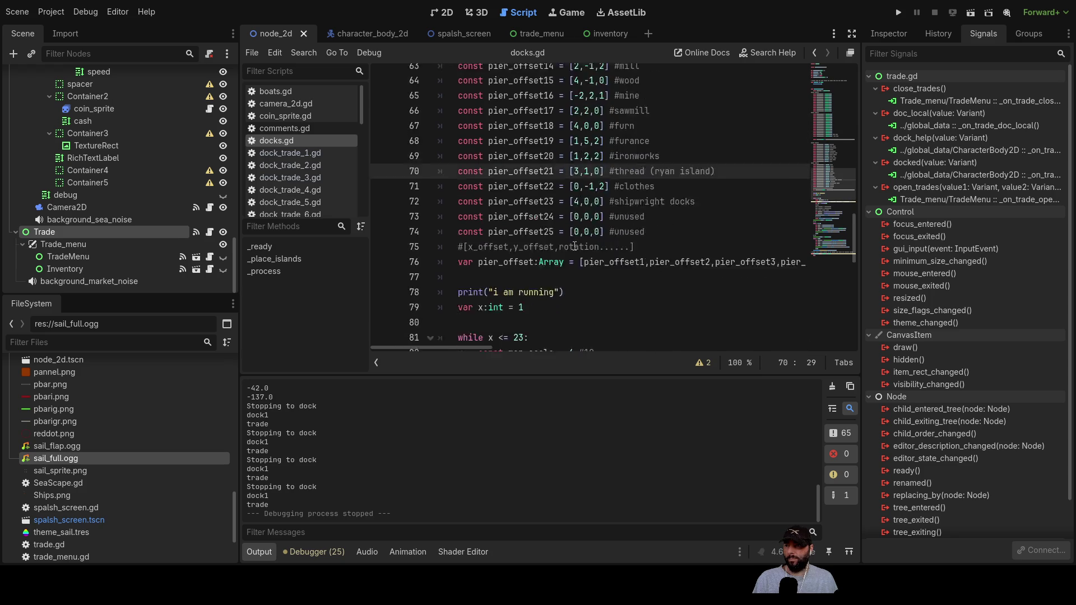
pyautogui.scroll(1, 572, 246)
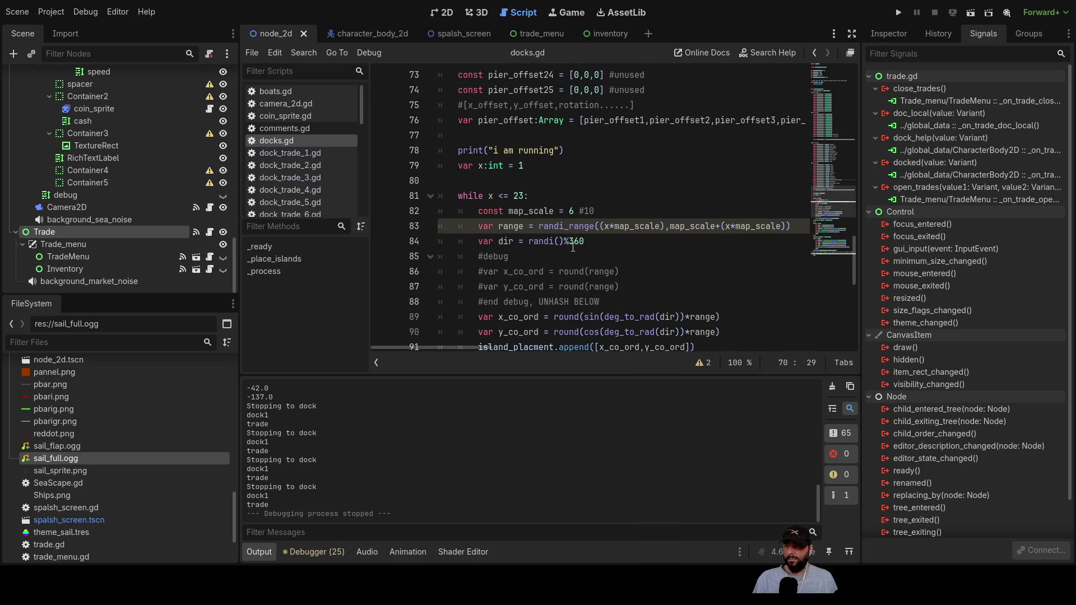
pyautogui.scroll(-3, 570, 256)
pyautogui.scroll(4, 570, 255)
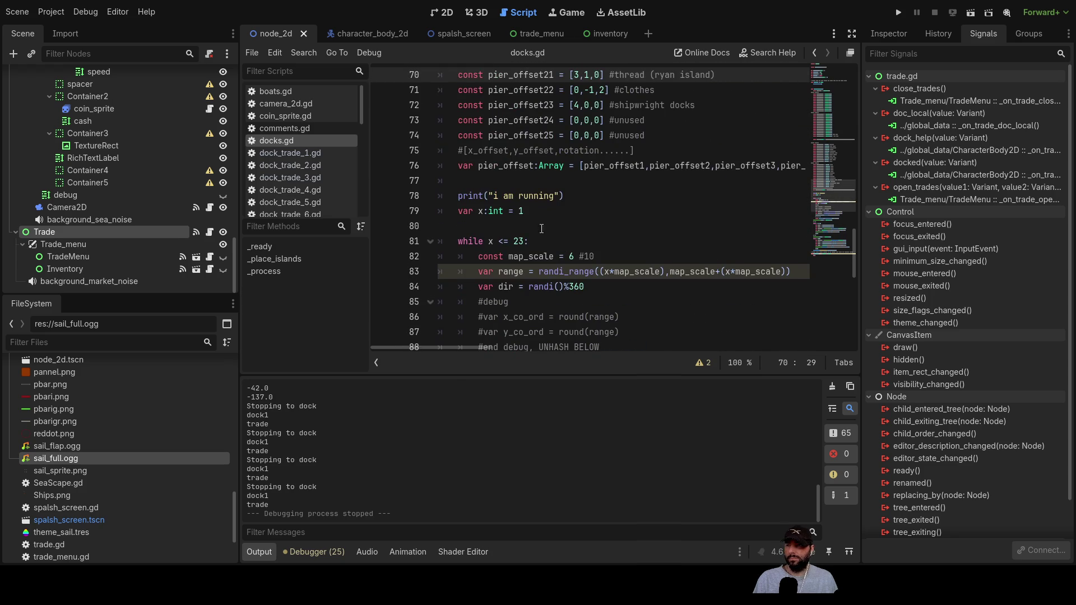
pyautogui.scroll(-5, 556, 225)
pyautogui.scroll(-5, 557, 226)
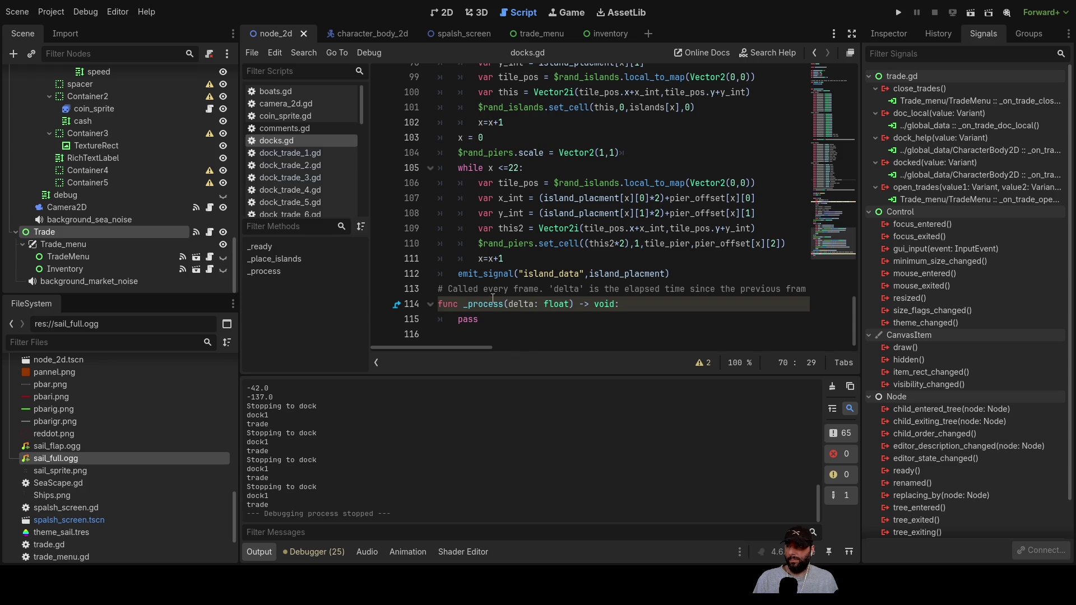
pyautogui.scroll(12, 471, 224)
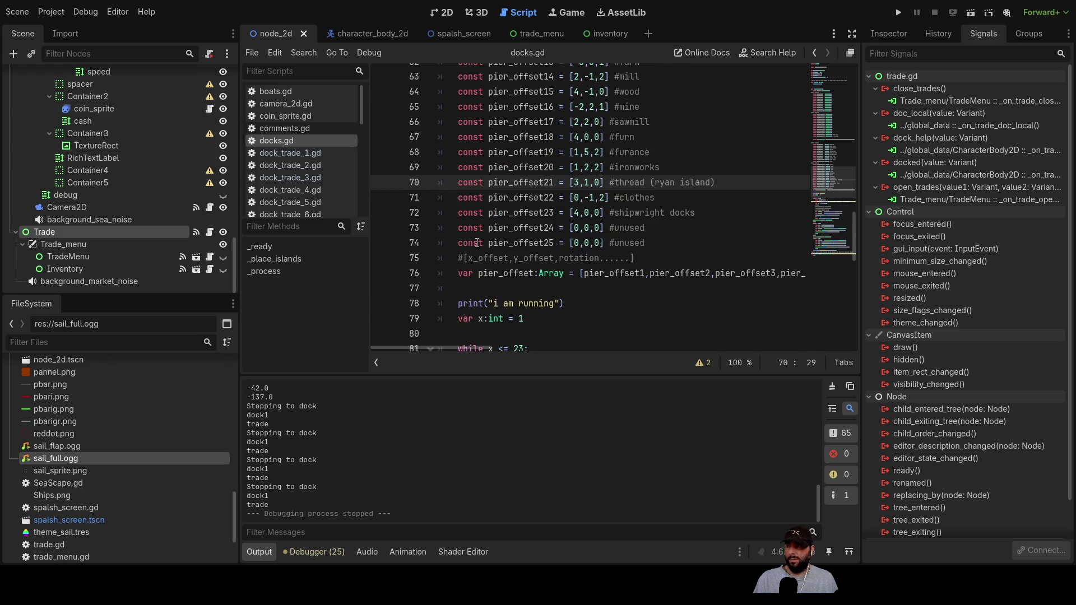
pyautogui.scroll(-3, 477, 243)
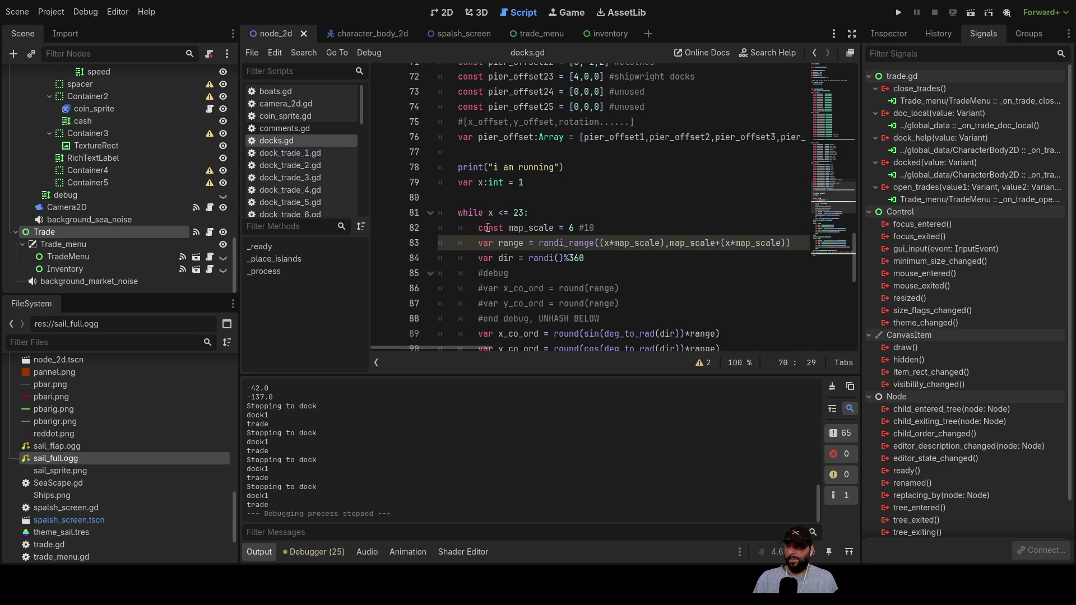
pyautogui.scroll(-6, 501, 215)
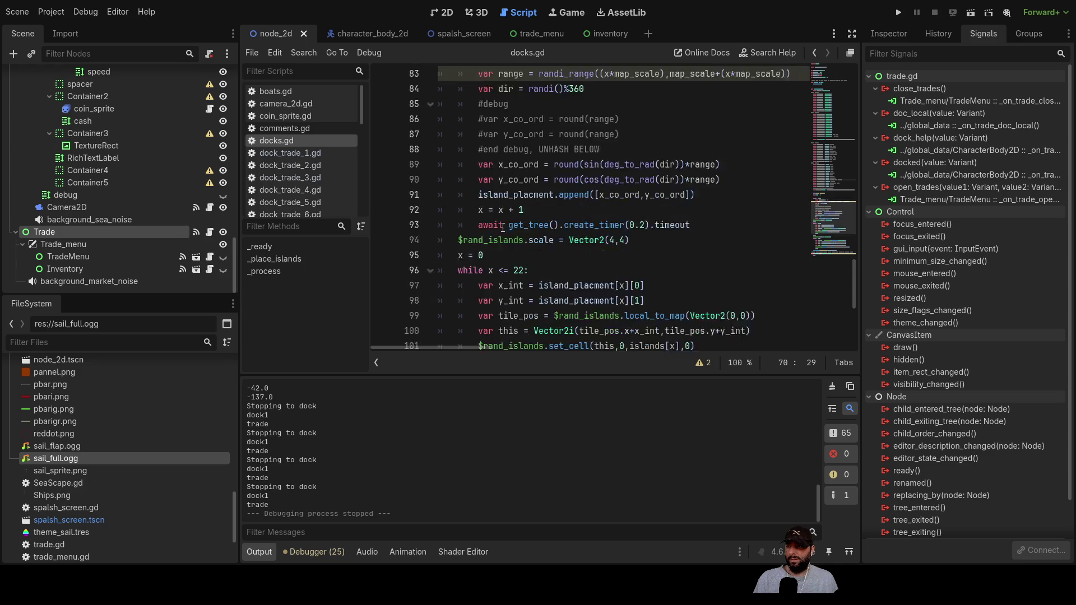
pyautogui.scroll(-3, 503, 227)
pyautogui.scroll(10, 503, 228)
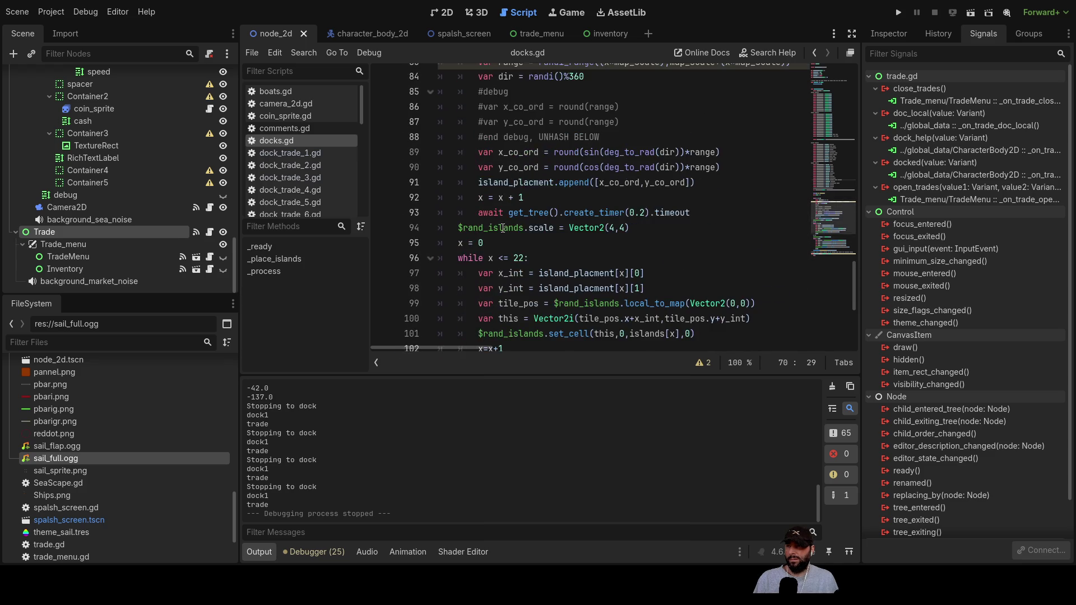
pyautogui.scroll(3, 486, 253)
pyautogui.scroll(-3, 486, 255)
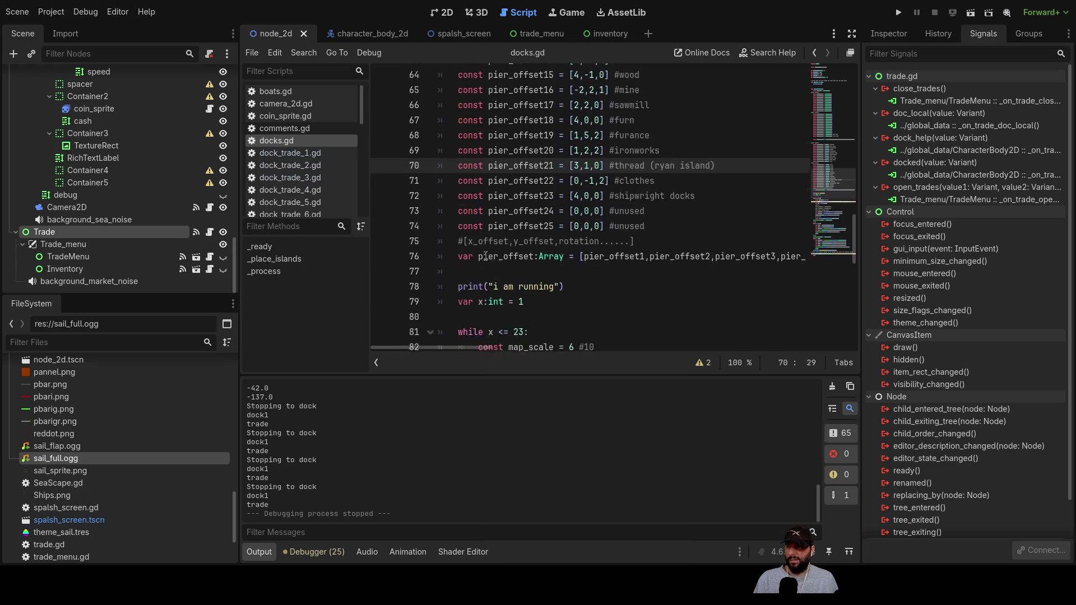
pyautogui.scroll(13, 486, 255)
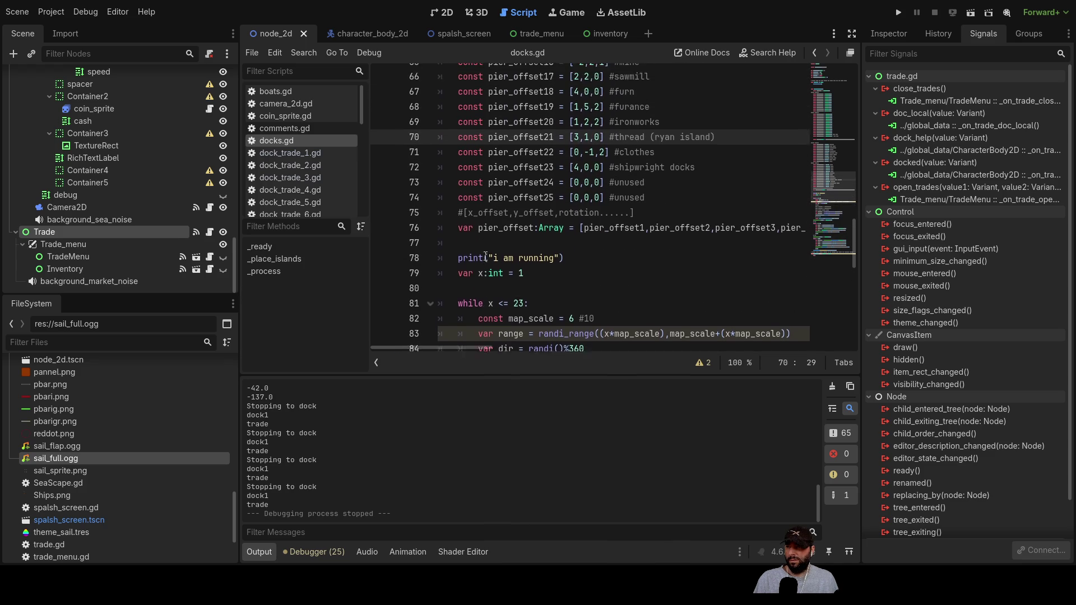
pyautogui.scroll(8, 487, 247)
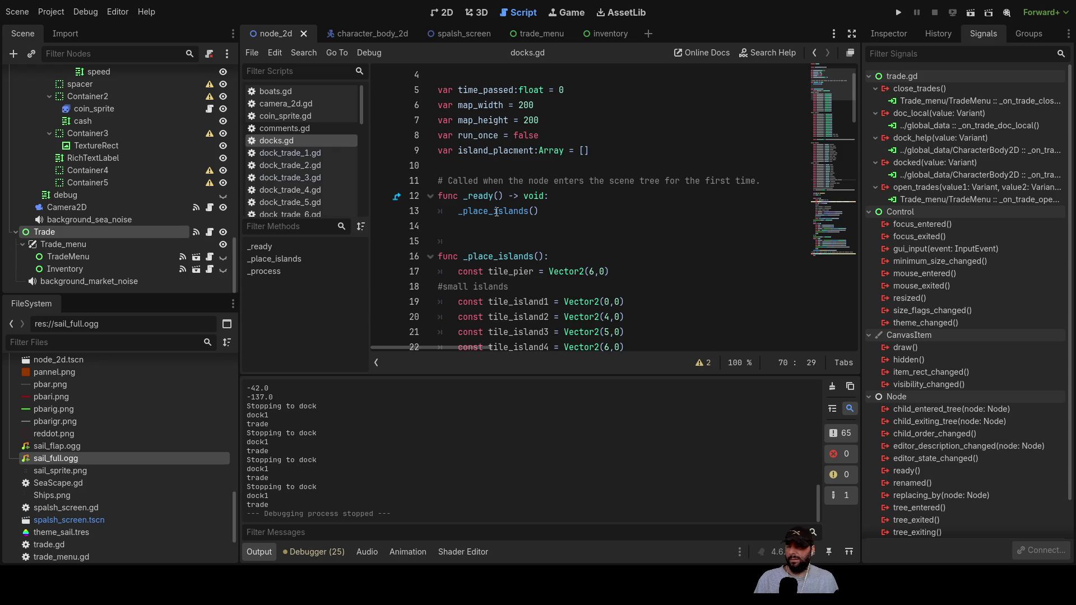
pyautogui.scroll(-11, 412, 224)
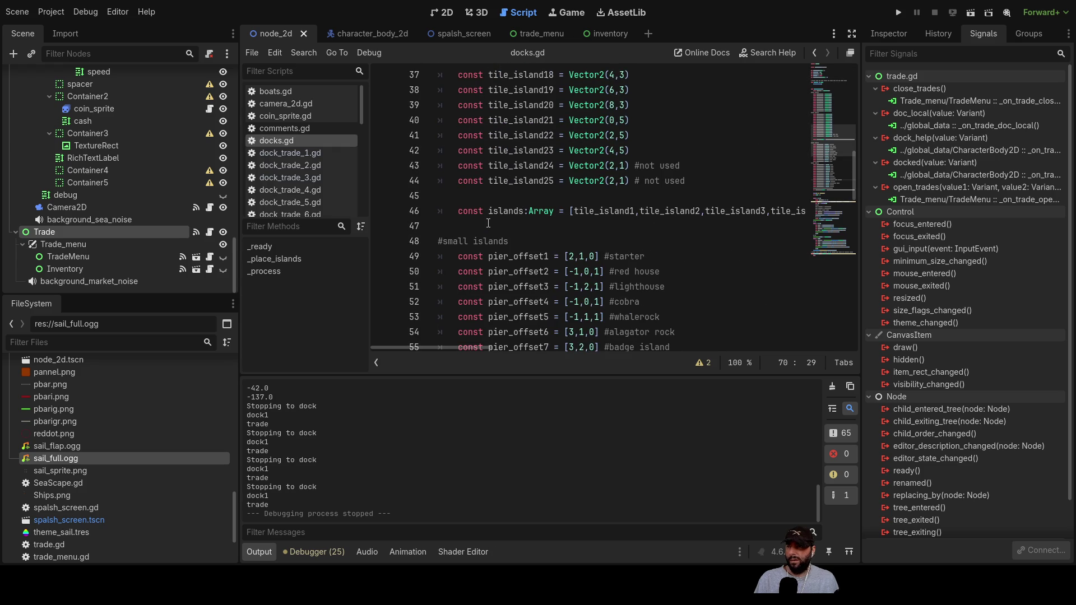
pyautogui.scroll(-11, 489, 223)
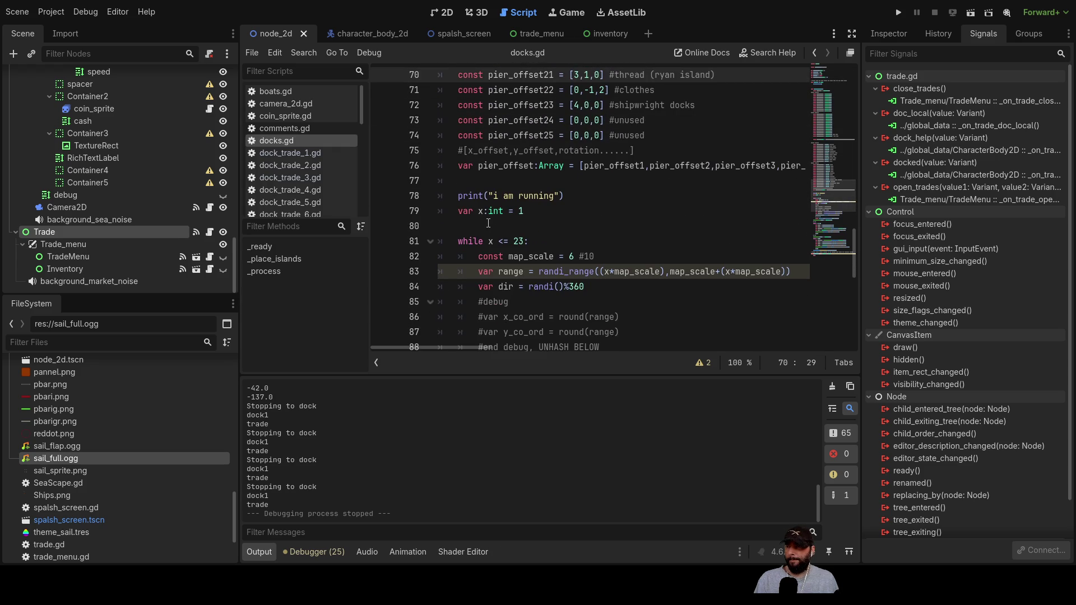
pyautogui.scroll(1, 488, 223)
pyautogui.scroll(-4, 488, 223)
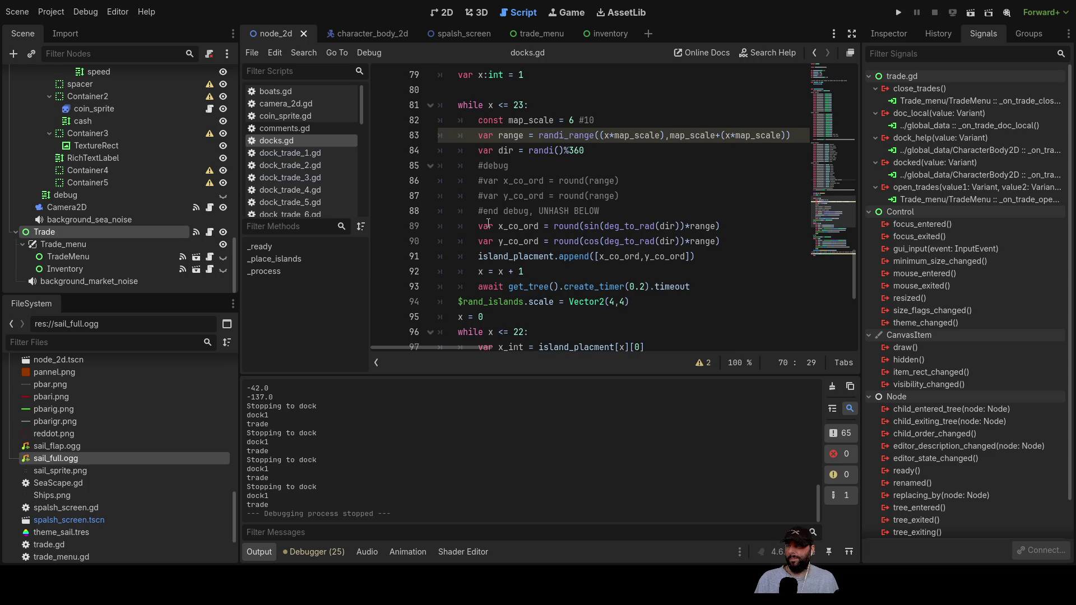
pyautogui.scroll(-1, 488, 223)
pyautogui.scroll(-1, 488, 223)
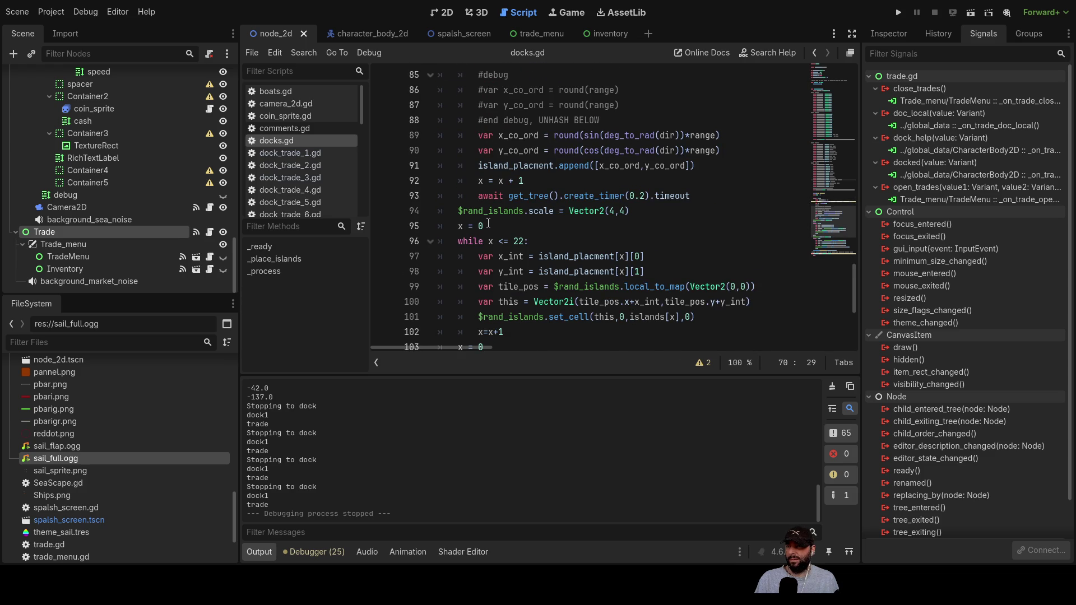
pyautogui.scroll(-1, 488, 223)
pyautogui.scroll(-1, 488, 223)
pyautogui.scroll(-2, 488, 223)
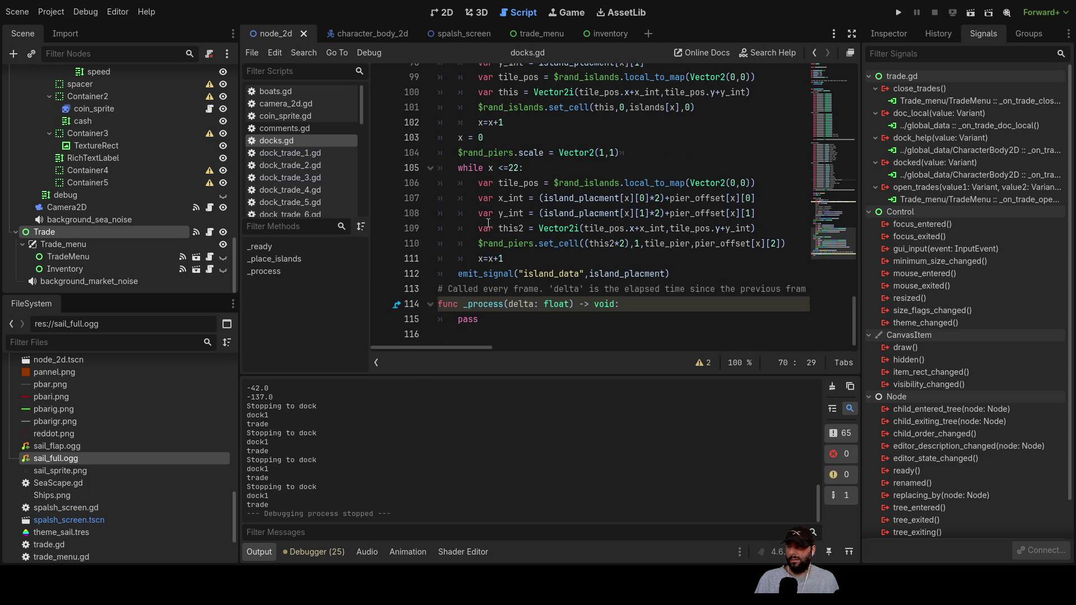
pyautogui.scroll(20, 488, 223)
pyautogui.scroll(2, 490, 221)
pyautogui.scroll(-20, 491, 220)
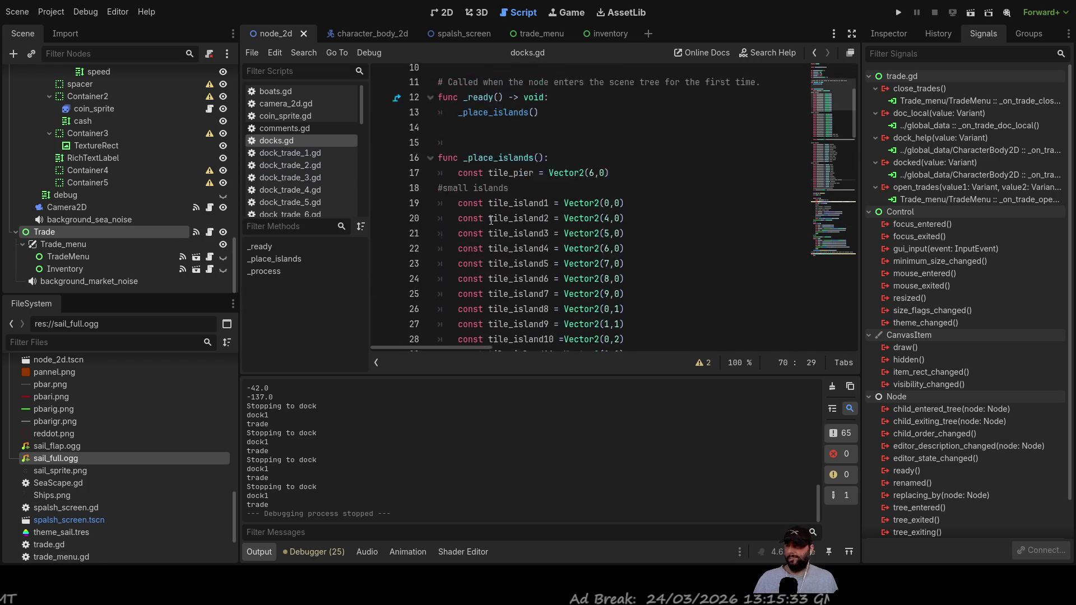
pyautogui.scroll(-6, 490, 215)
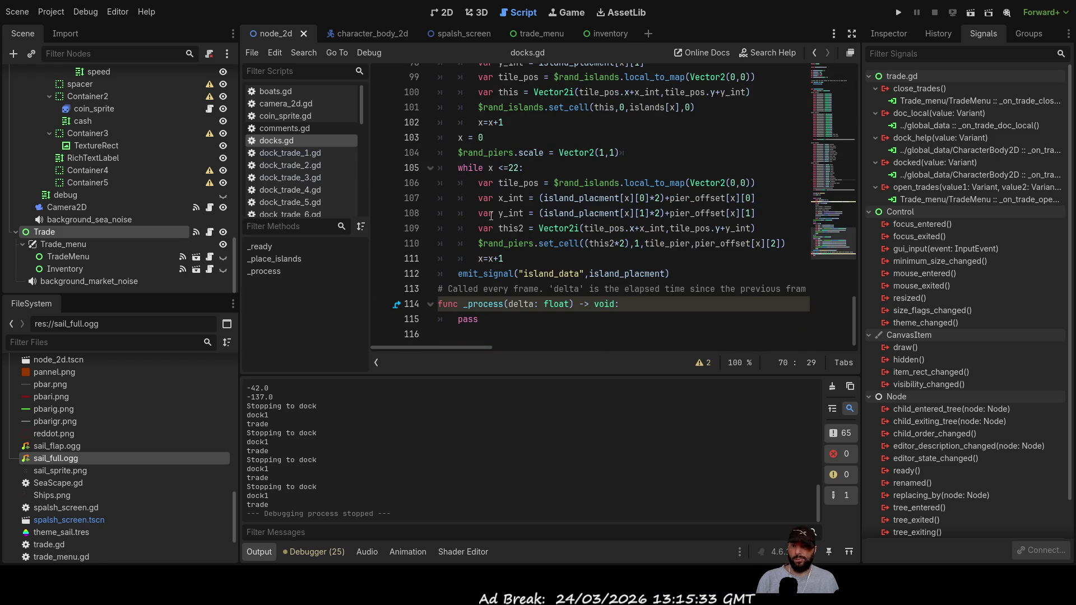
pyautogui.scroll(6, 491, 217)
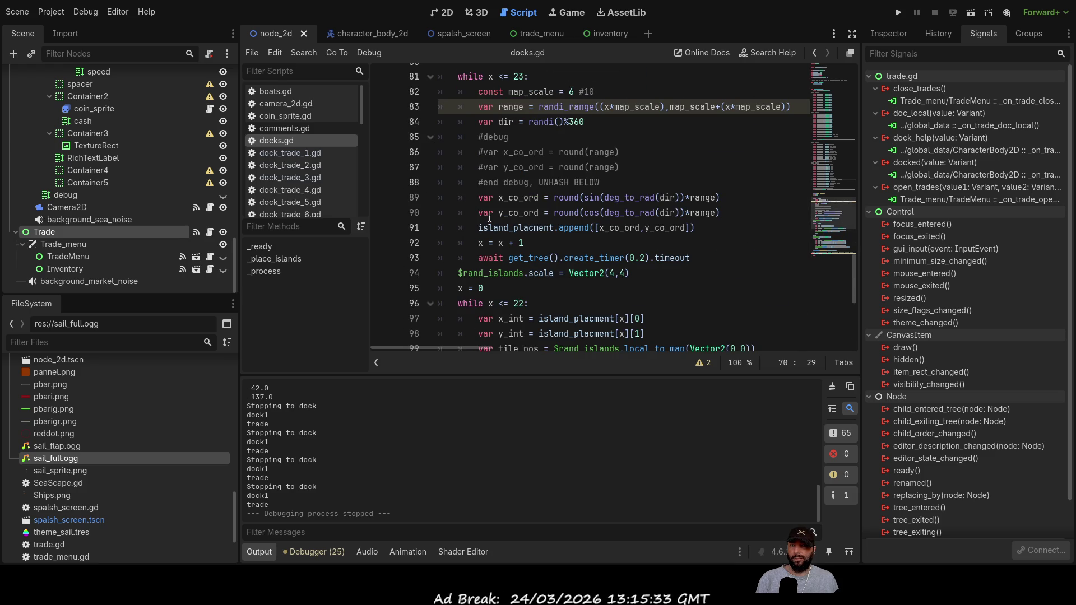
pyautogui.scroll(-3, 295, 178)
pyautogui.scroll(-6, 294, 174)
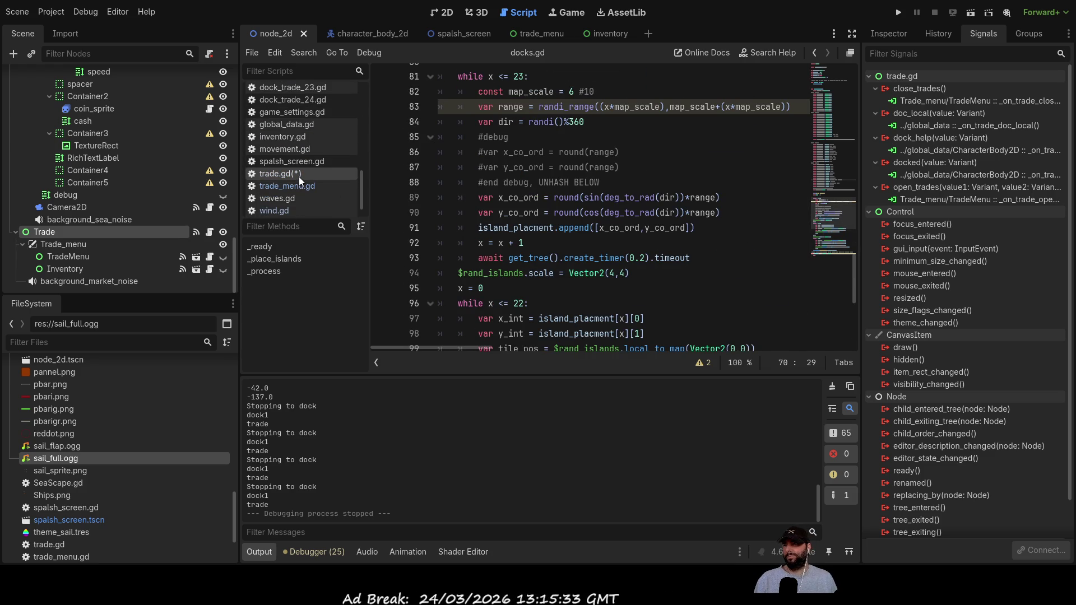
# Open trade.gd and select the first false in dock1's buy trades on line 69
pyautogui.click(295, 176)
pyautogui.scroll(-5, 561, 234)
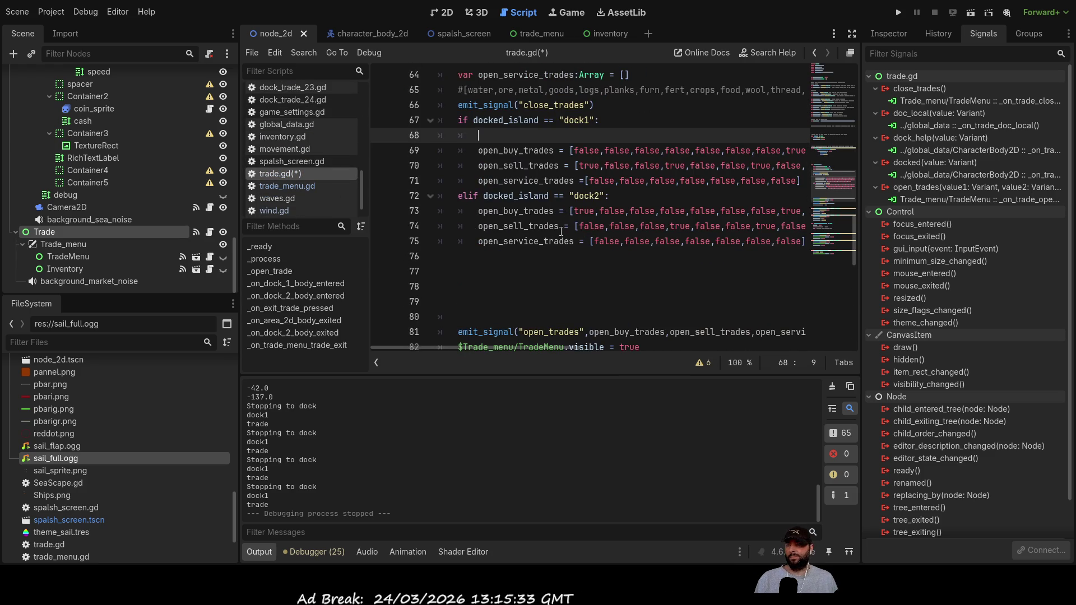
pyautogui.moveTo(546, 347)
pyautogui.mouseDown()
pyautogui.moveTo(633, 349)
pyautogui.moveTo(550, 348)
pyautogui.mouseUp()
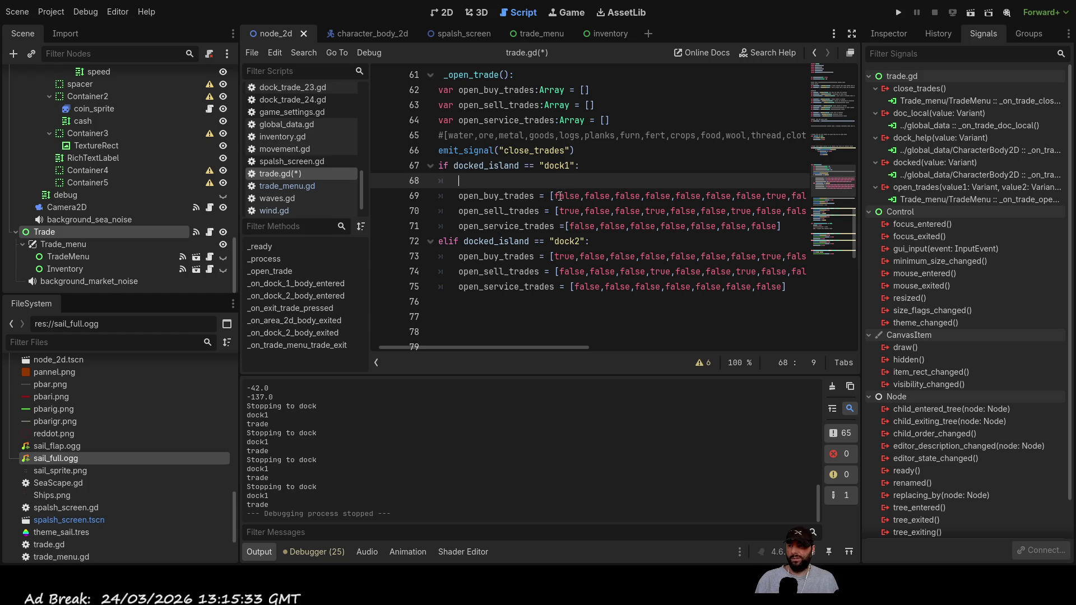
pyautogui.doubleClick(561, 196)
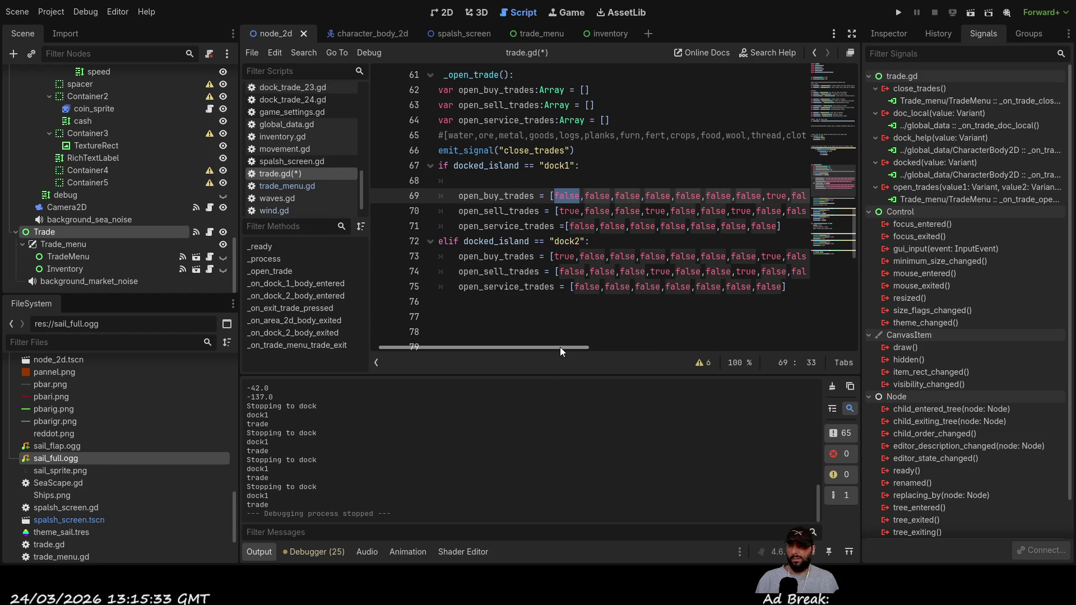
pyautogui.moveTo(560, 347)
pyautogui.mouseDown()
pyautogui.moveTo(664, 351)
pyautogui.moveTo(556, 348)
pyautogui.mouseUp()
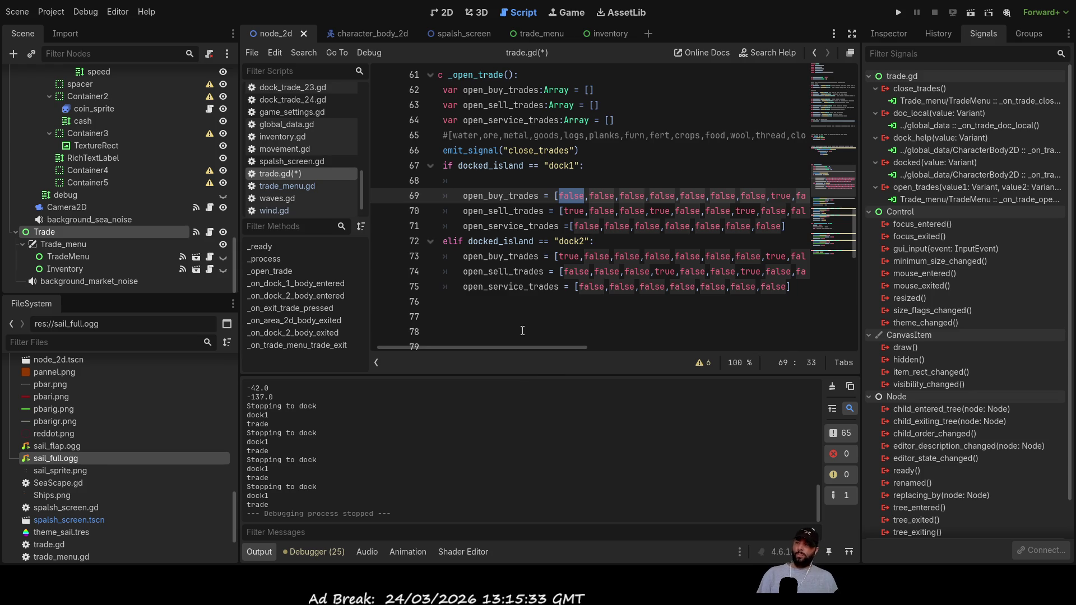
# Select the _open_trade function name where _process calls it
pyautogui.scroll(2, 510, 289)
pyautogui.scroll(1, 504, 314)
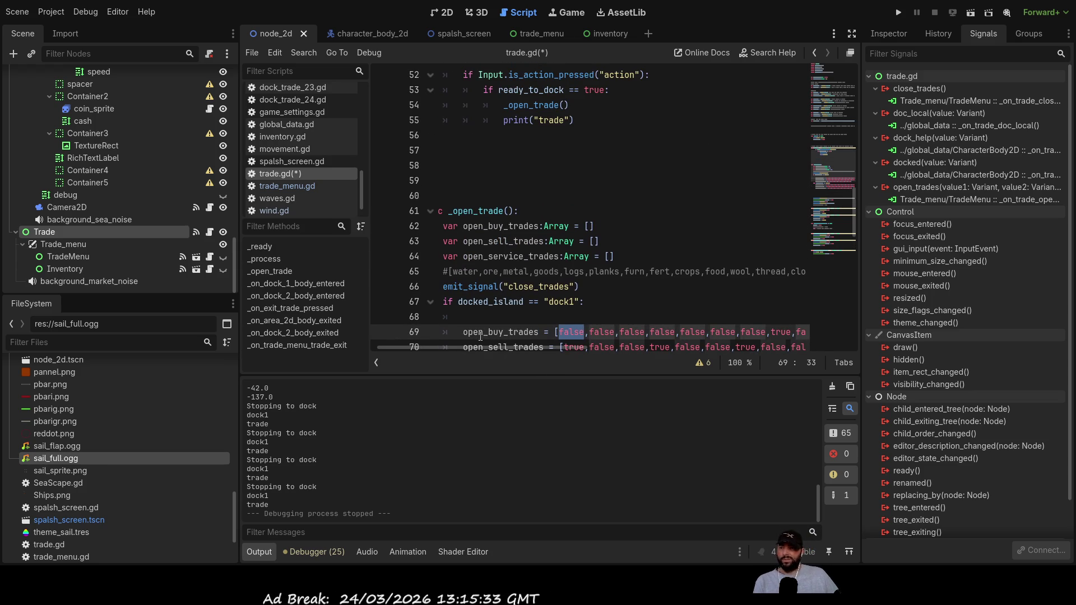
pyautogui.moveTo(494, 348); pyautogui.dragTo(455, 348)
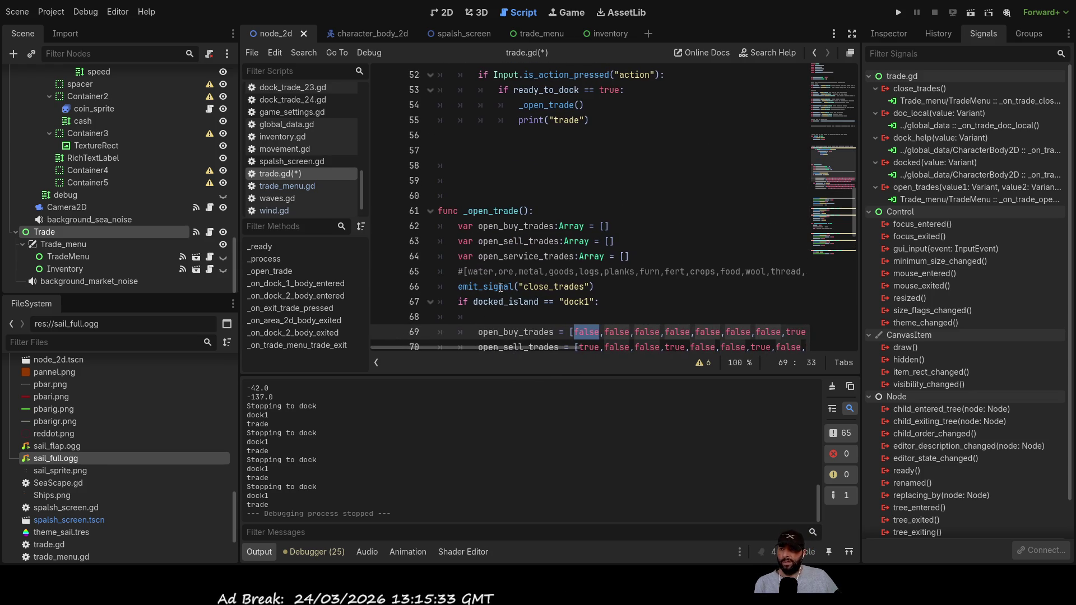
pyautogui.scroll(-3, 525, 204)
pyautogui.scroll(3, 517, 225)
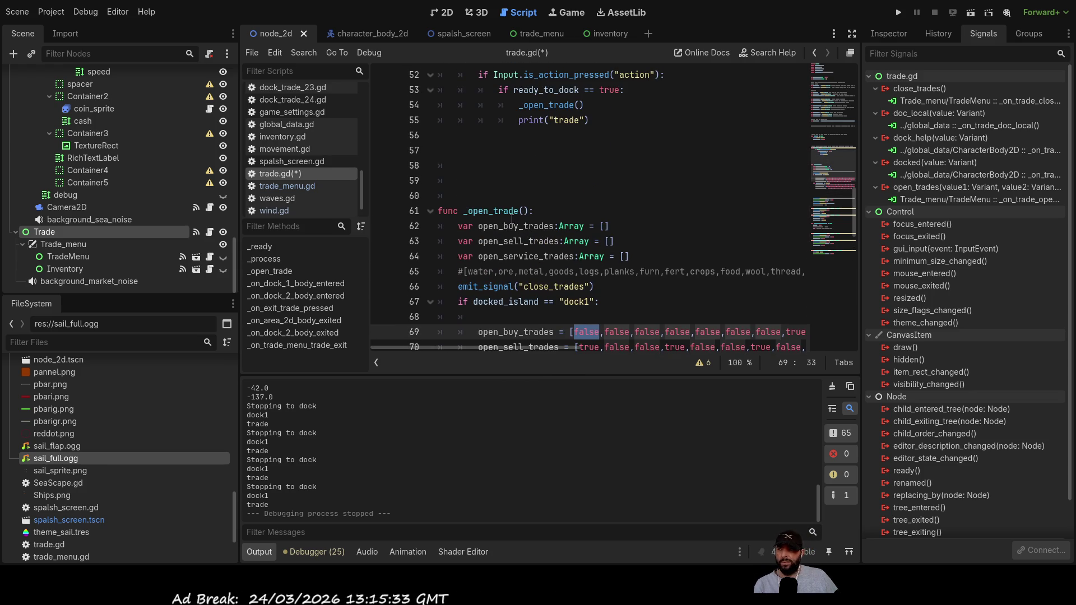
pyautogui.doubleClick(486, 211)
pyautogui.scroll(2, 605, 247)
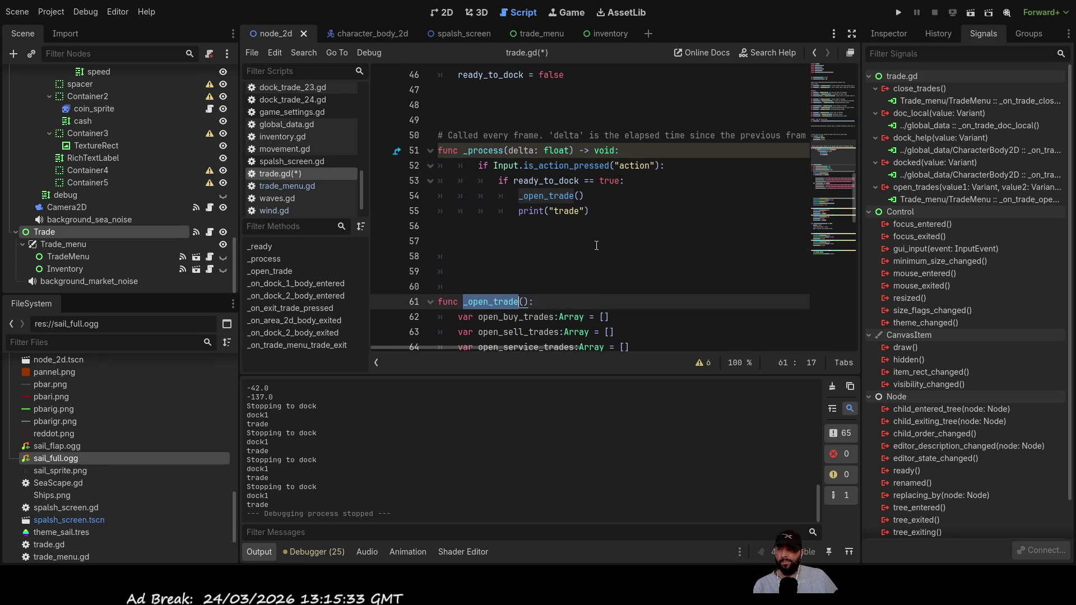